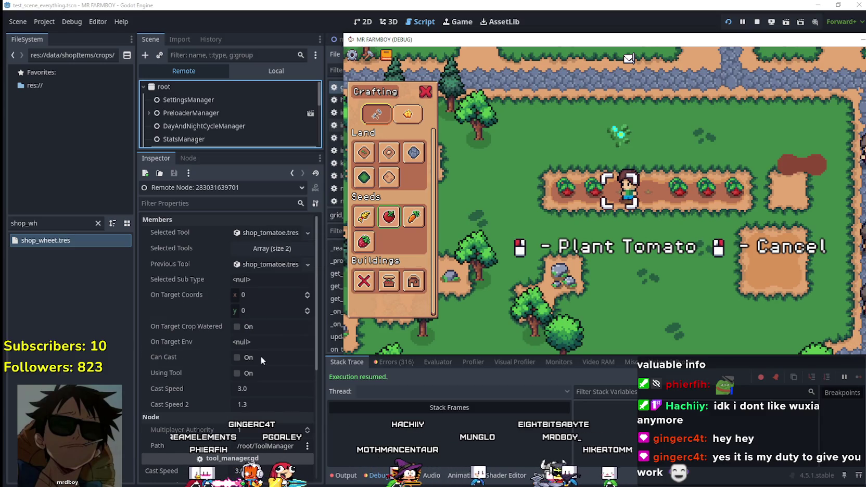
Plant and water tomatoes on the farmer's tile and the next plot to the left
{"action": "key", "text": "d"}
{"action": "left_click", "coordinate": [575, 308]}
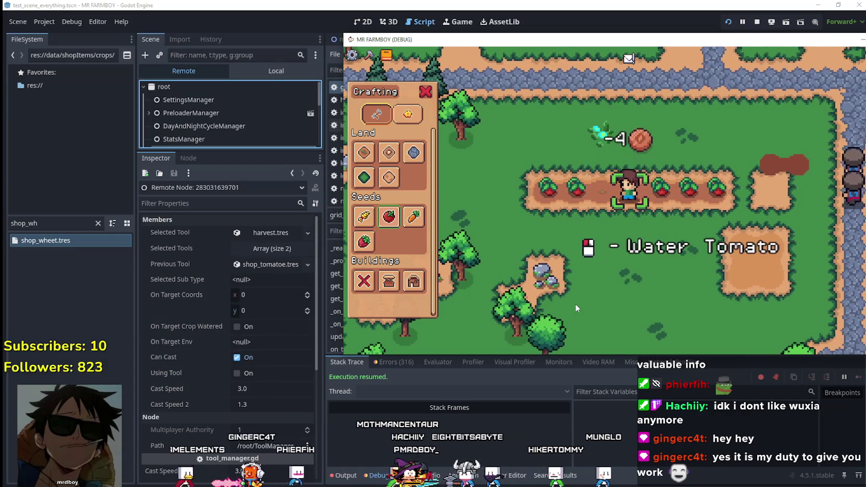
{"action": "left_click", "coordinate": [575, 308]}
{"action": "key", "text": "a"}
{"action": "left_click", "coordinate": [575, 308]}
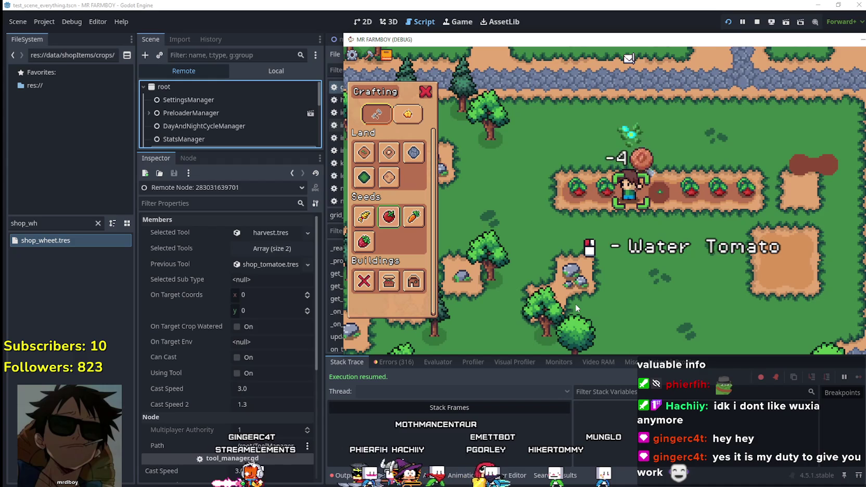
{"action": "left_click", "coordinate": [575, 308]}
Harvest two ripe tomatoes further left along the row, then bring the editor forward
{"action": "key", "text": "a"}
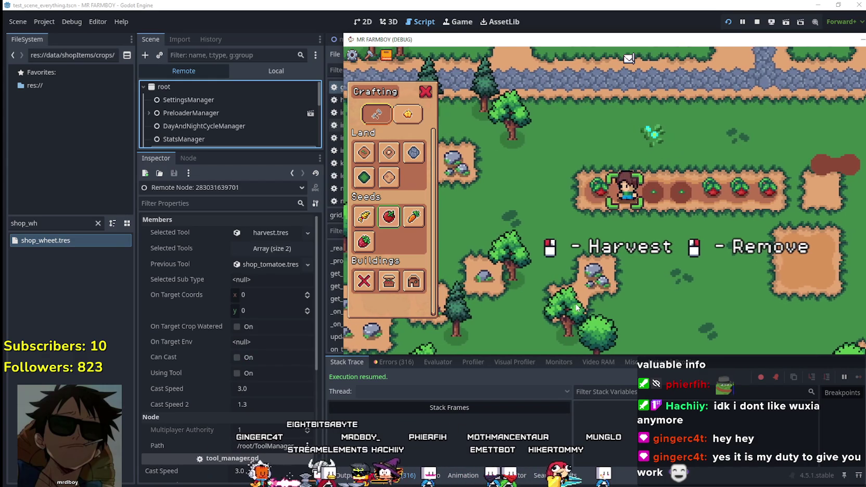
{"action": "left_click", "coordinate": [639, 312]}
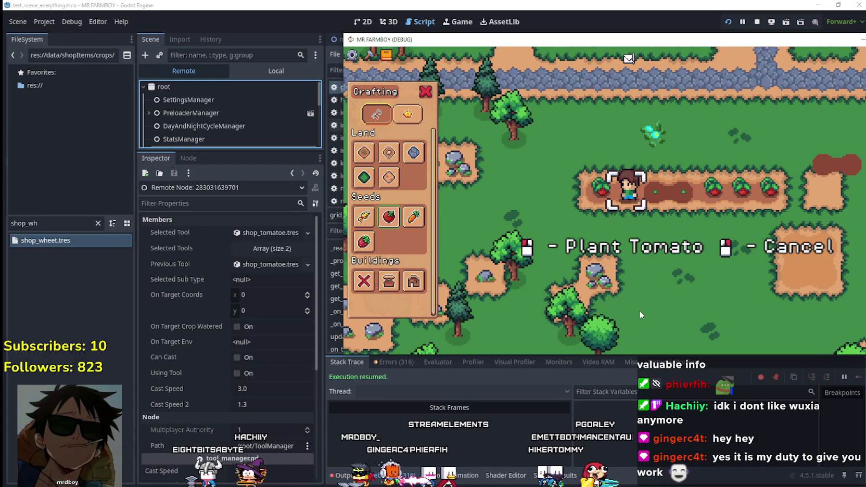
{"action": "key", "text": "a"}
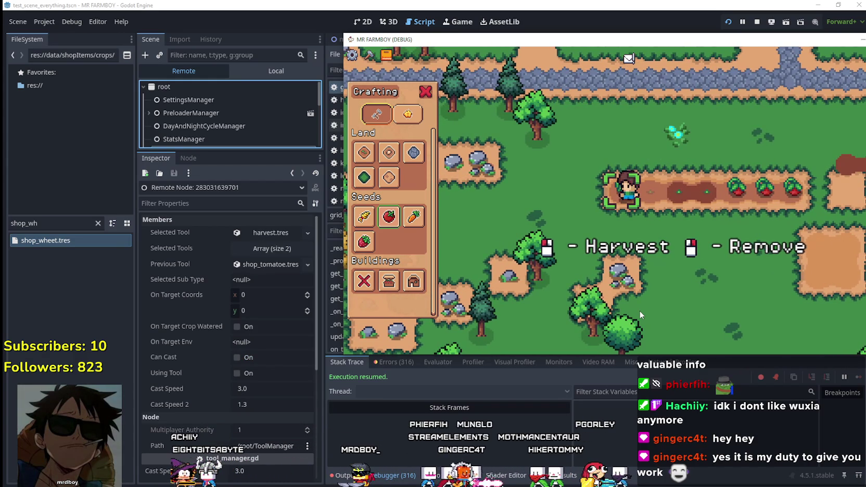
{"action": "left_click", "coordinate": [639, 310]}
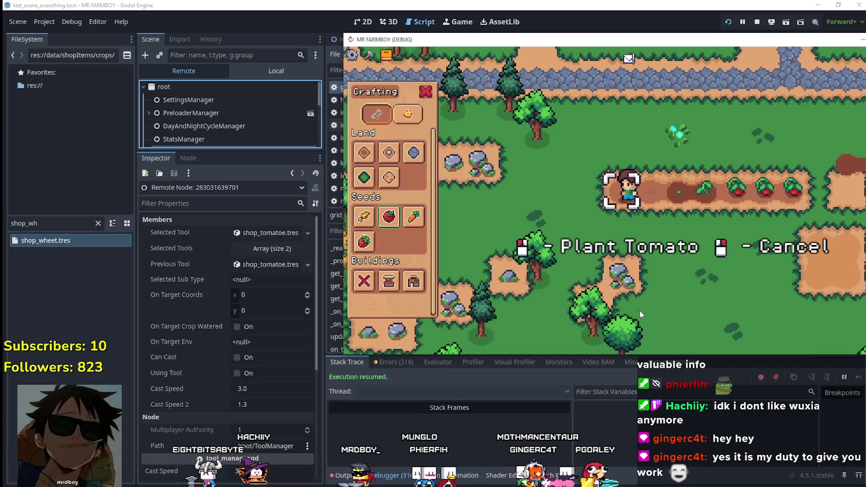
{"action": "left_click", "coordinate": [262, 237]}
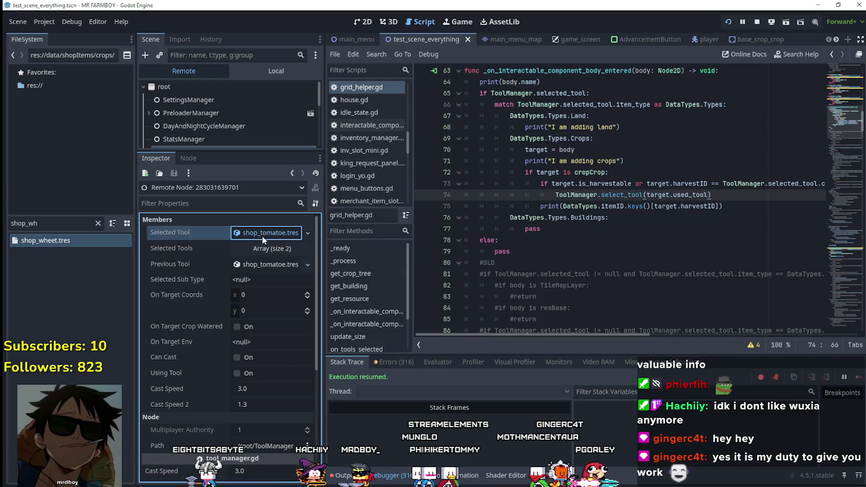
Inspect the tomato Selected Tool resource in the remote Inspector, zoom the game, and return to grid_helper.gd
{"action": "left_click", "coordinate": [262, 233]}
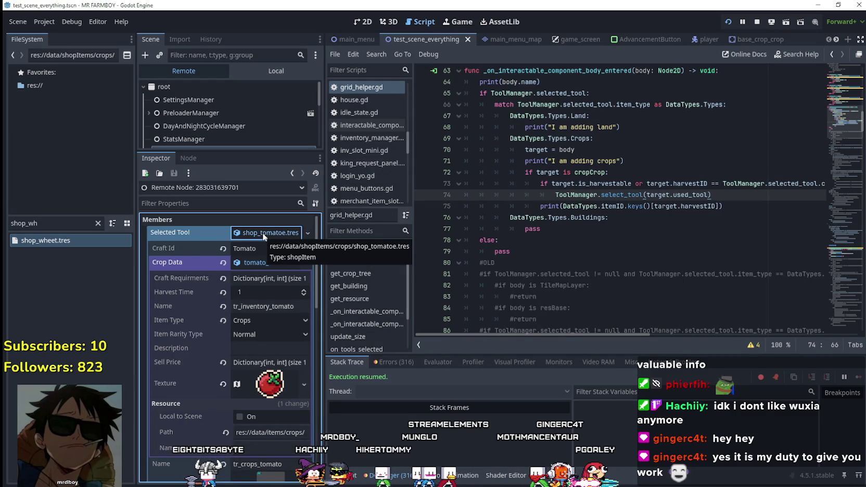
{"action": "left_click", "coordinate": [263, 232]}
{"action": "key", "text": "alt+Tab"}
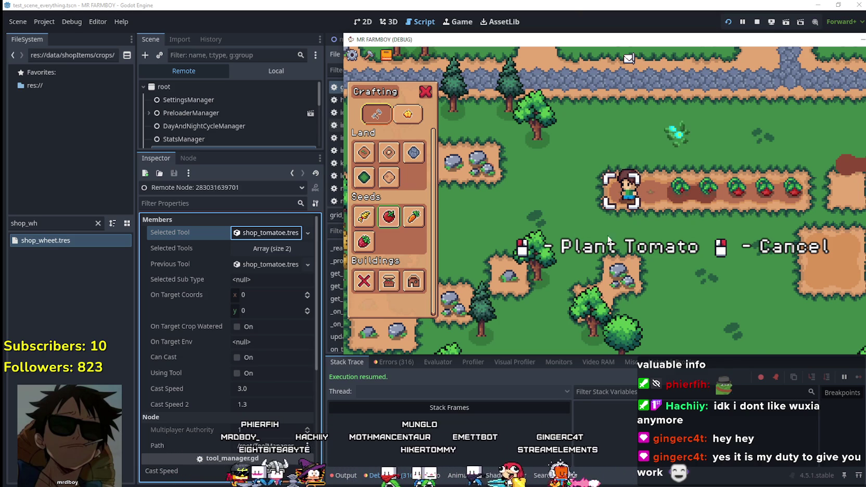
{"action": "scroll", "scroll_direction": "up", "scroll_amount": 3}
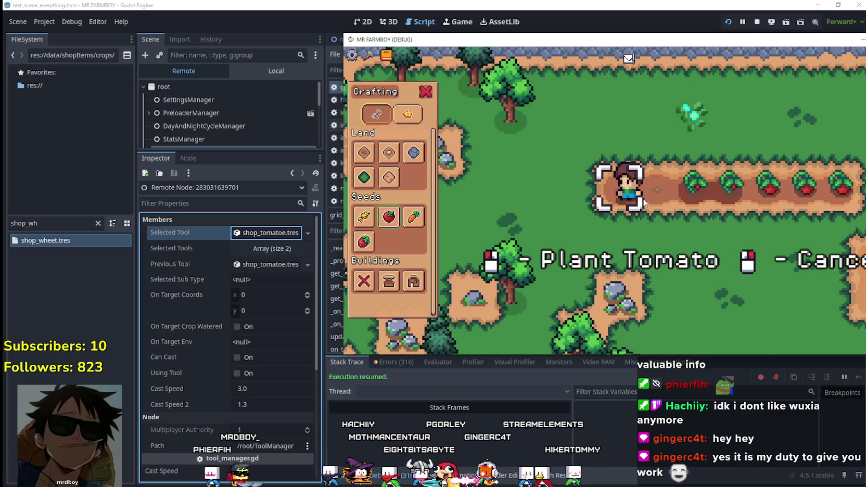
{"action": "scroll", "scroll_direction": "down", "scroll_amount": 3}
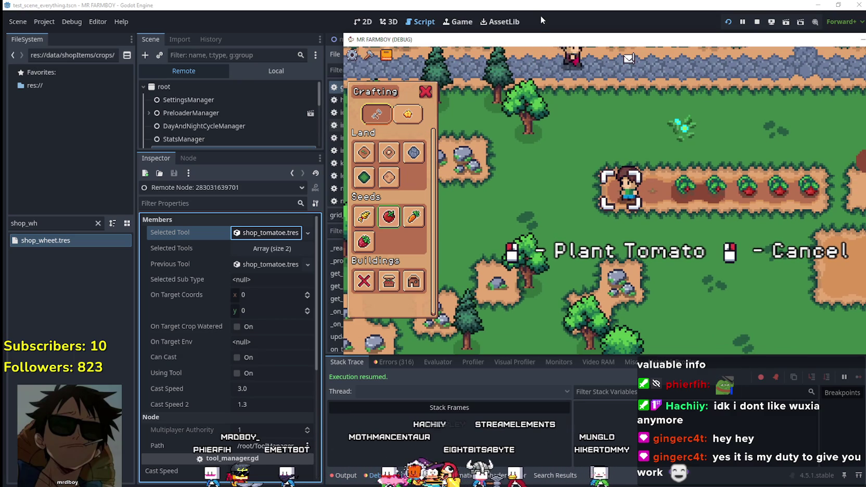
{"action": "left_click", "coordinate": [546, 9]}
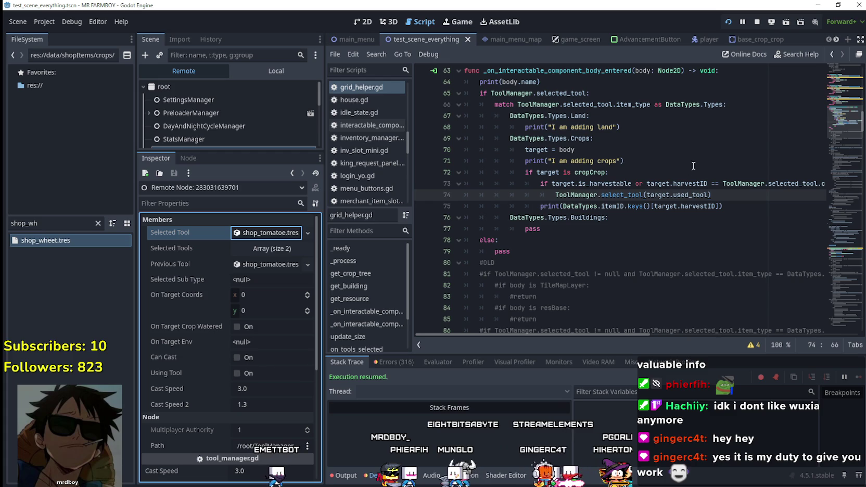
Select the Crops match case and cropCrop check (lines 72–75) and show the Output log
{"action": "left_click_drag", "start_coordinate": [594, 138], "coordinate": [509, 137]}
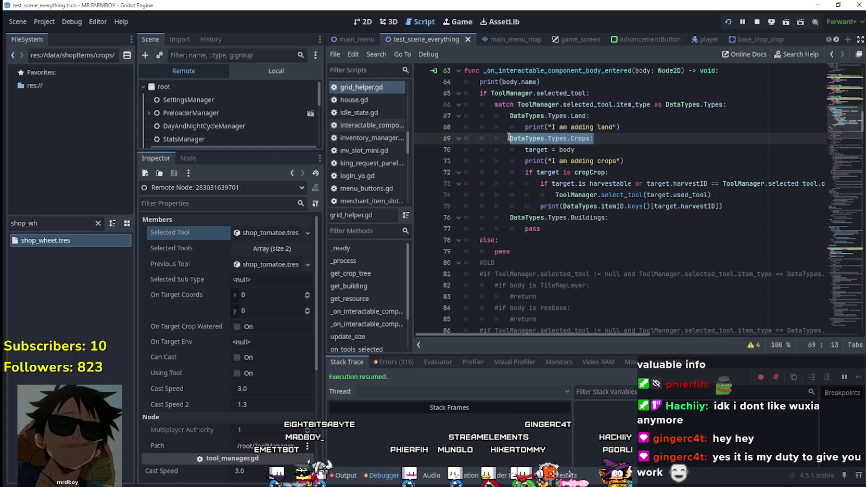
{"action": "left_click", "coordinate": [343, 475]}
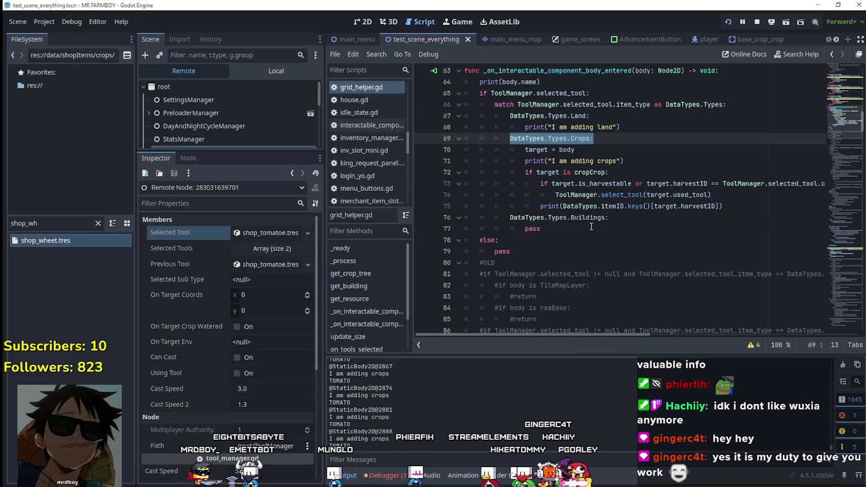
{"action": "left_click_drag", "start_coordinate": [643, 335], "coordinate": [603, 335]}
{"action": "left_click_drag", "start_coordinate": [722, 206], "coordinate": [433, 196]}
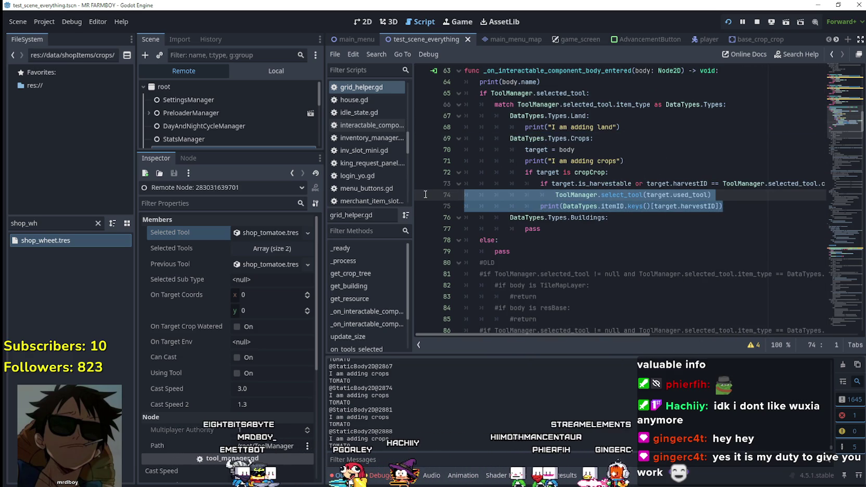
{"action": "left_click_drag", "start_coordinate": [424, 186], "coordinate": [418, 175]}
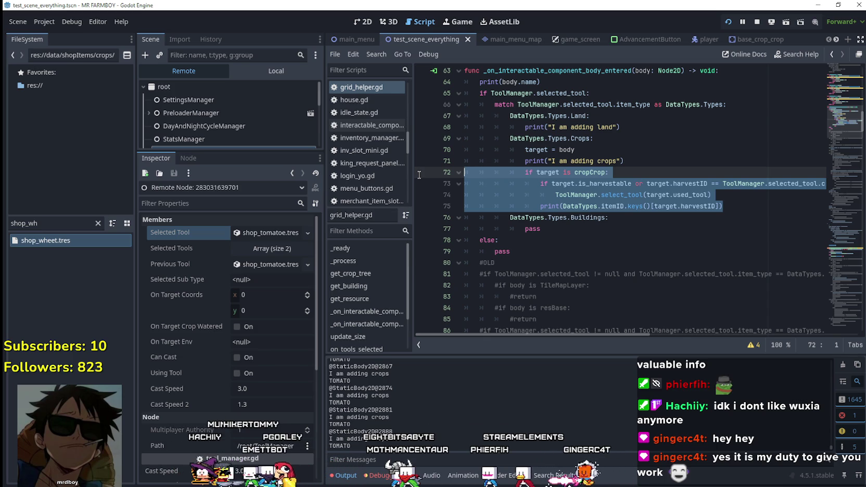
{"action": "left_click", "coordinate": [575, 150]}
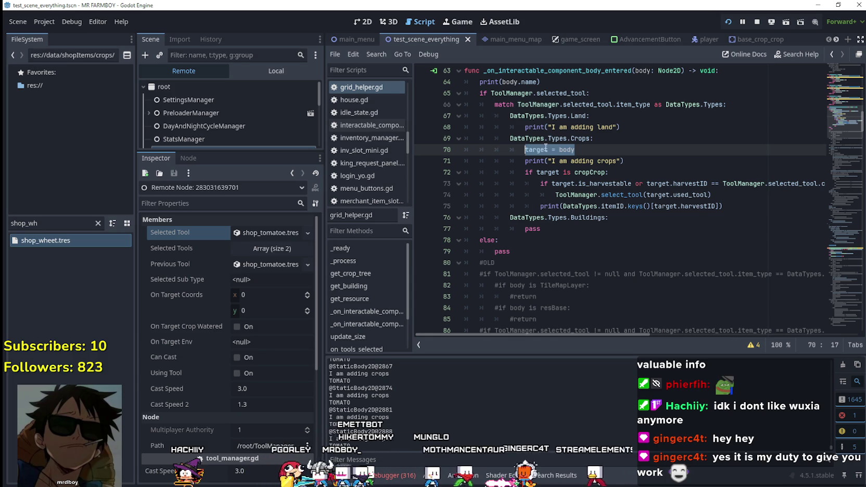
Select the select_tool call through line 75, then bring the running game forward
{"action": "key", "text": "alt+Tab"}
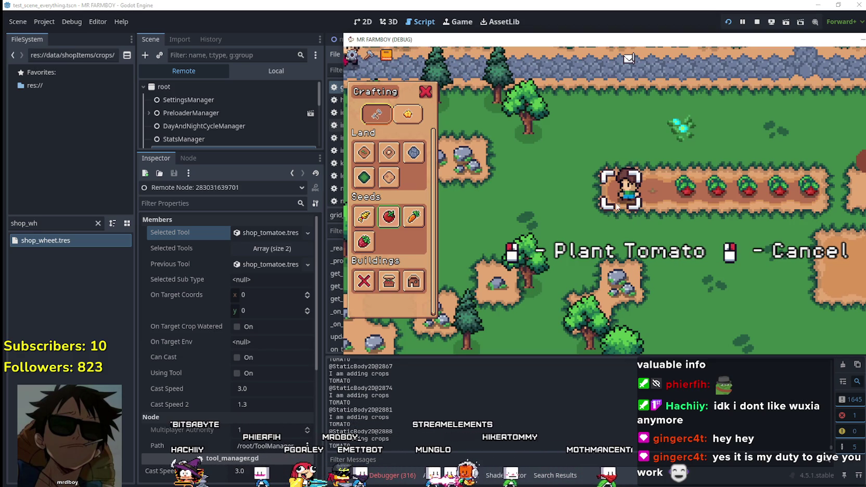
{"action": "left_click", "coordinate": [601, 7]}
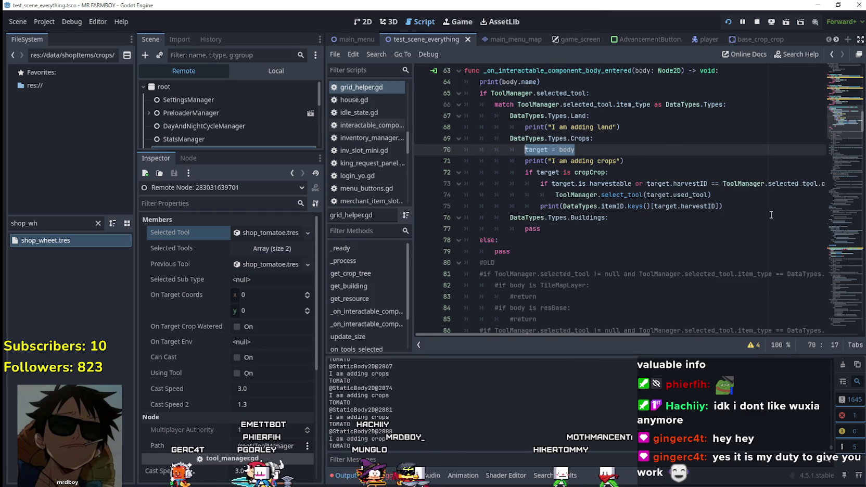
{"action": "left_click_drag", "start_coordinate": [723, 206], "coordinate": [759, 196]}
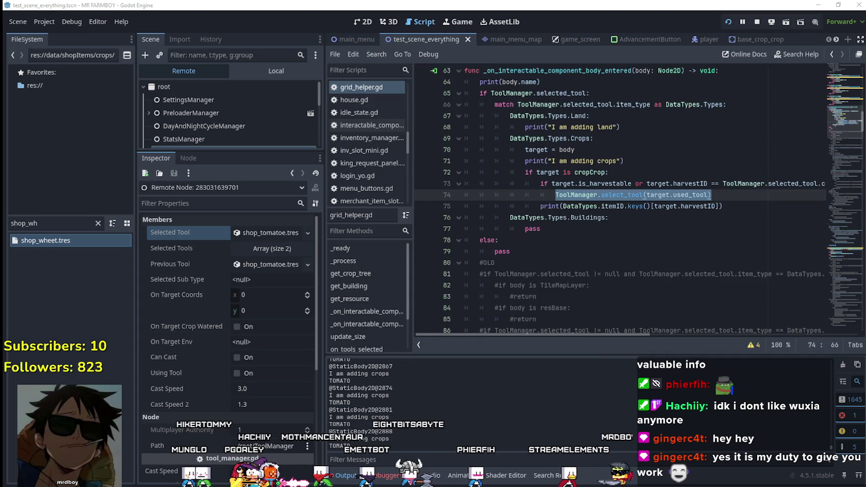
{"action": "key", "text": "alt+Tab"}
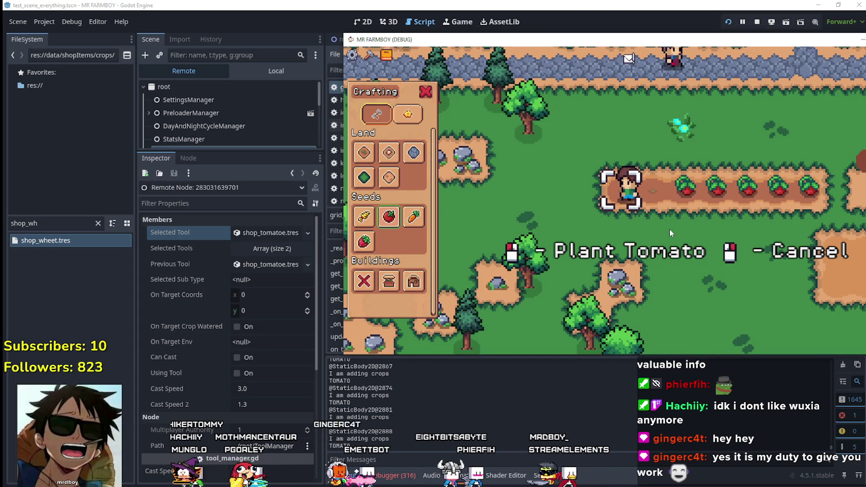
Plant and water a tomato at the start of the field row
{"action": "key", "text": "d"}
{"action": "left_click", "coordinate": [678, 221]}
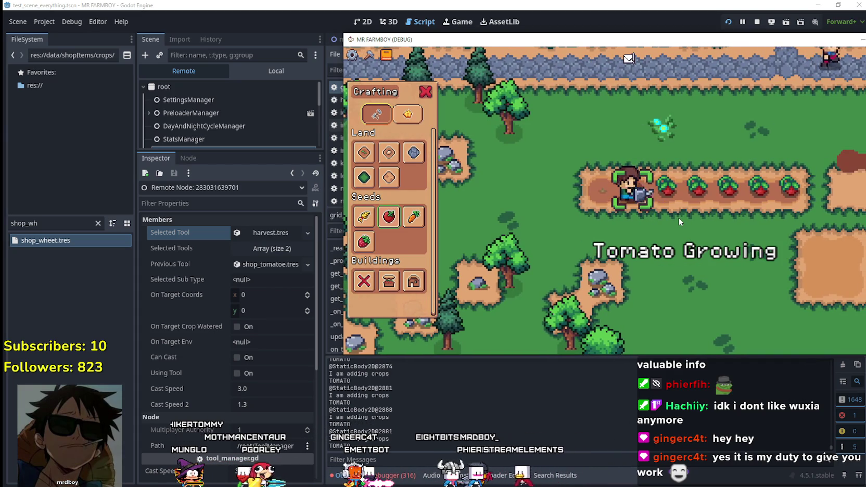
{"action": "key", "text": "a"}
{"action": "left_click_drag", "start_coordinate": [675, 42], "coordinate": [625, 36]}
{"action": "left_click", "coordinate": [572, 281]}
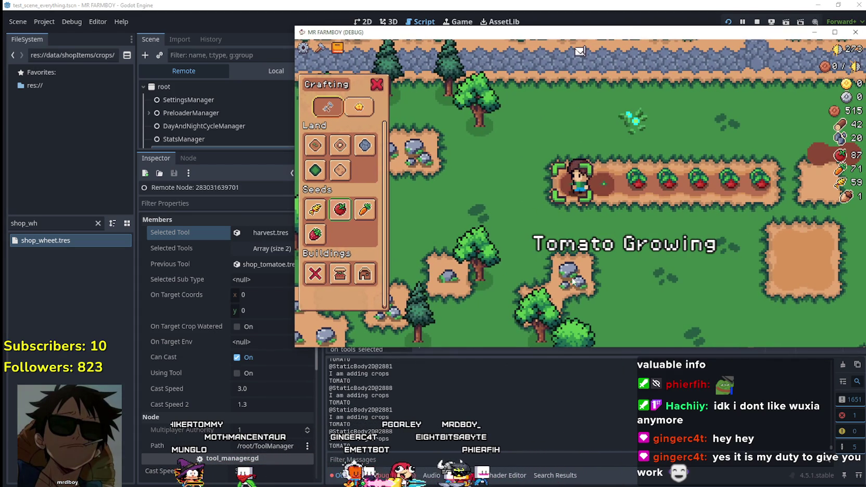
Harvest the four ripe tomatoes while walking right along the row
{"action": "key", "text": "d"}
{"action": "key", "text": "d"}
{"action": "left_click", "coordinate": [612, 278]}
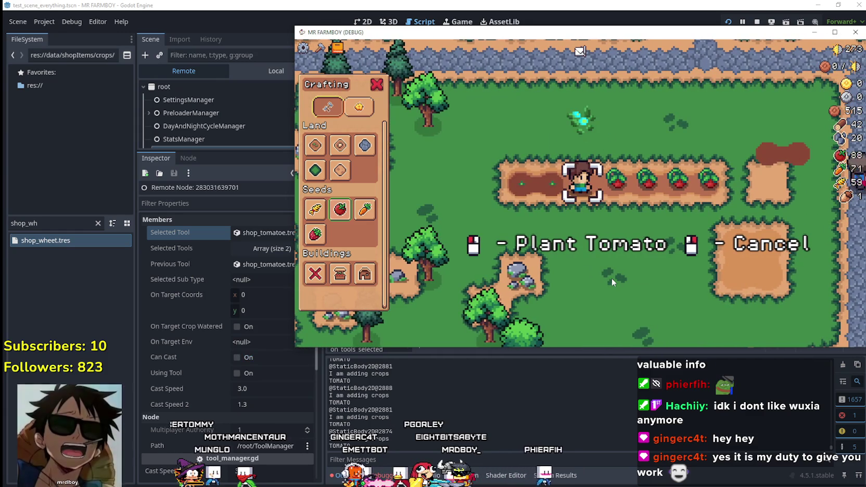
{"action": "key", "text": "d"}
{"action": "left_click", "coordinate": [607, 279]}
{"action": "key", "text": "d"}
{"action": "left_click", "coordinate": [607, 280]}
{"action": "key", "text": "d"}
{"action": "left_click", "coordinate": [608, 280]}
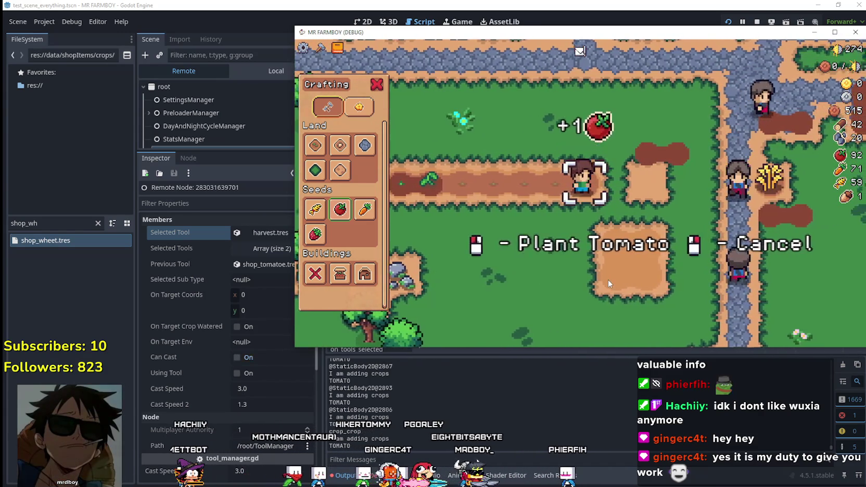
Replant and water tomatoes on the cleared tiles while walking back left
{"action": "left_click", "coordinate": [607, 279]}
{"action": "left_click", "coordinate": [607, 280]}
{"action": "key", "text": "a"}
{"action": "left_click", "coordinate": [607, 280]}
{"action": "left_click", "coordinate": [607, 280]}
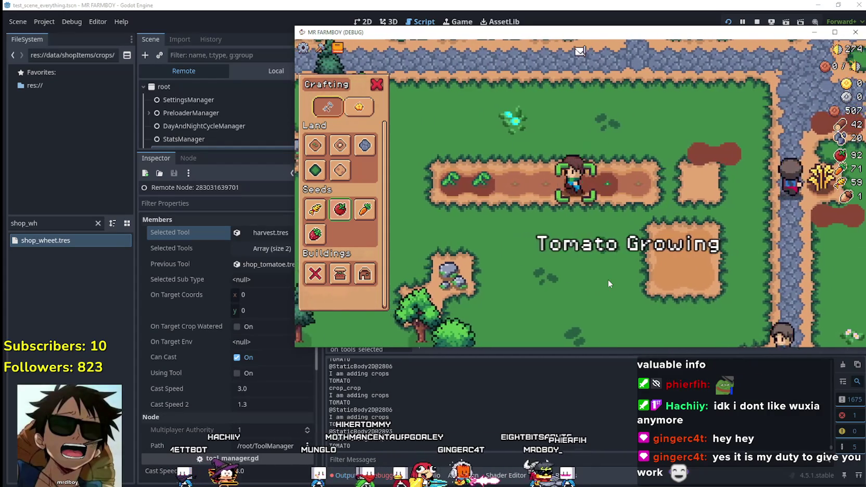
{"action": "key", "text": "a"}
{"action": "left_click", "coordinate": [607, 279]}
{"action": "key", "text": "a"}
{"action": "left_click", "coordinate": [607, 279]}
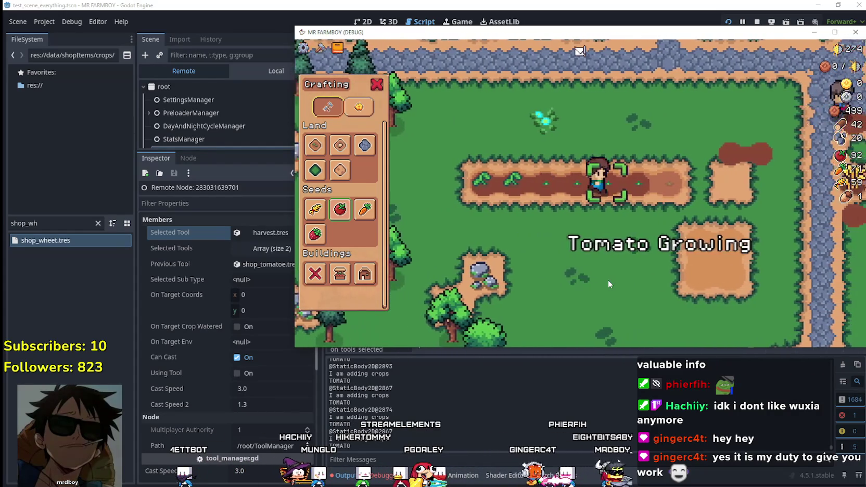
{"action": "key", "text": "a"}
{"action": "left_click", "coordinate": [607, 280]}
{"action": "left_click", "coordinate": [607, 280]}
{"action": "key", "text": "a"}
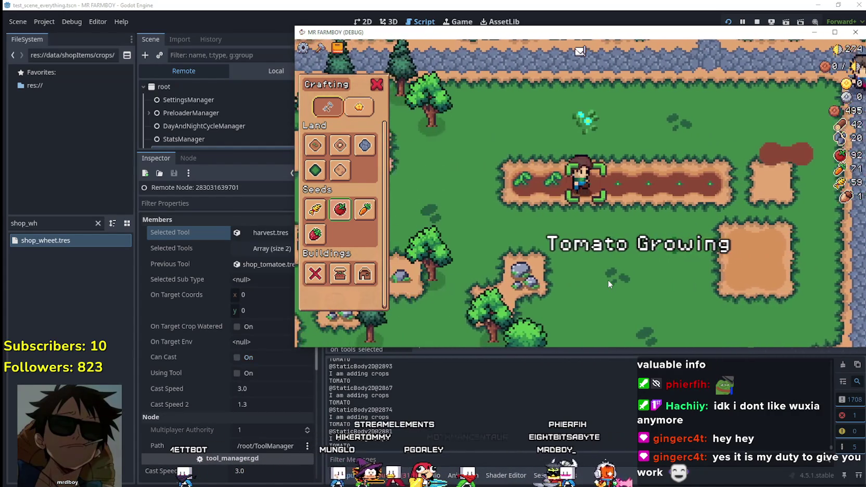
{"action": "key", "text": "d"}
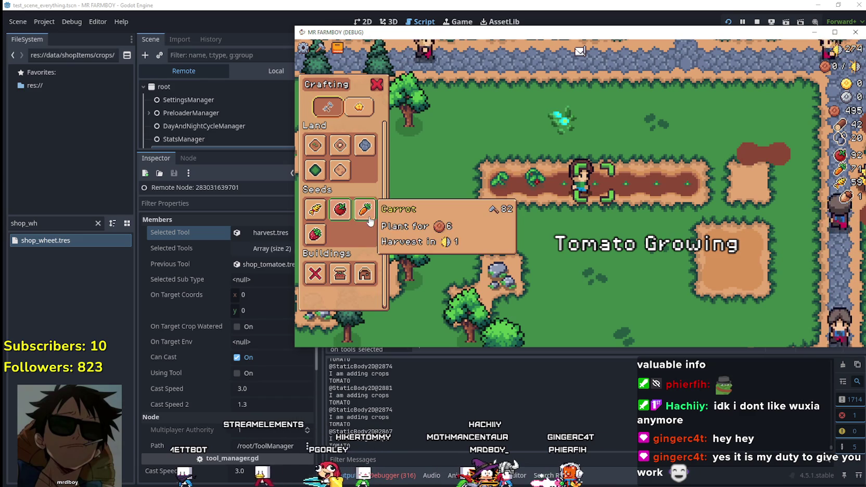
Choose the Carrot seed and plant and water carrots moving right along the tilled row
{"action": "left_click", "coordinate": [368, 222]}
{"action": "left_click", "coordinate": [680, 288]}
{"action": "left_click", "coordinate": [680, 289]}
{"action": "key", "text": "d"}
{"action": "left_click", "coordinate": [680, 289]}
{"action": "left_click", "coordinate": [679, 288]}
{"action": "key", "text": "d"}
{"action": "left_click", "coordinate": [679, 289]}
{"action": "left_click", "coordinate": [680, 288]}
{"action": "key", "text": "d"}
{"action": "left_click", "coordinate": [680, 288]}
{"action": "left_click", "coordinate": [679, 288]}
Plant and water more carrots while walking back left
{"action": "key", "text": "a"}
{"action": "left_click", "coordinate": [680, 289]}
{"action": "left_click", "coordinate": [679, 289]}
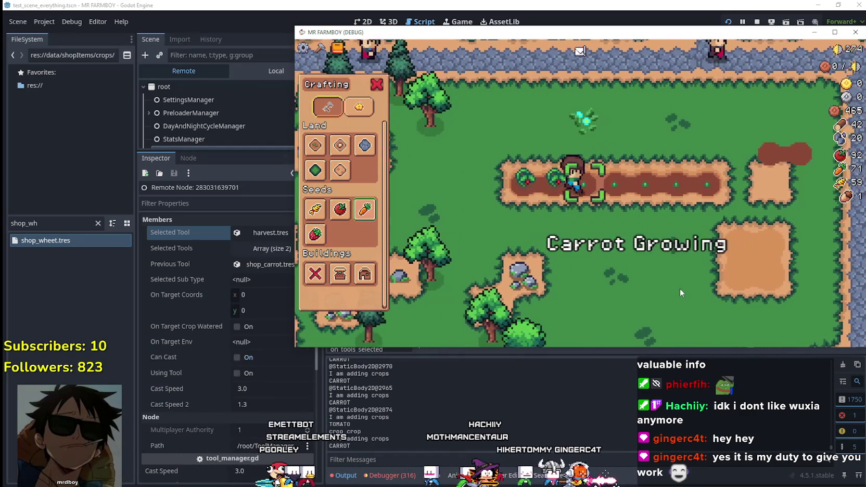
{"action": "key", "text": "a"}
{"action": "left_click", "coordinate": [680, 288]}
{"action": "key", "text": "a"}
{"action": "left_click", "coordinate": [680, 288]}
{"action": "left_click", "coordinate": [679, 288]}
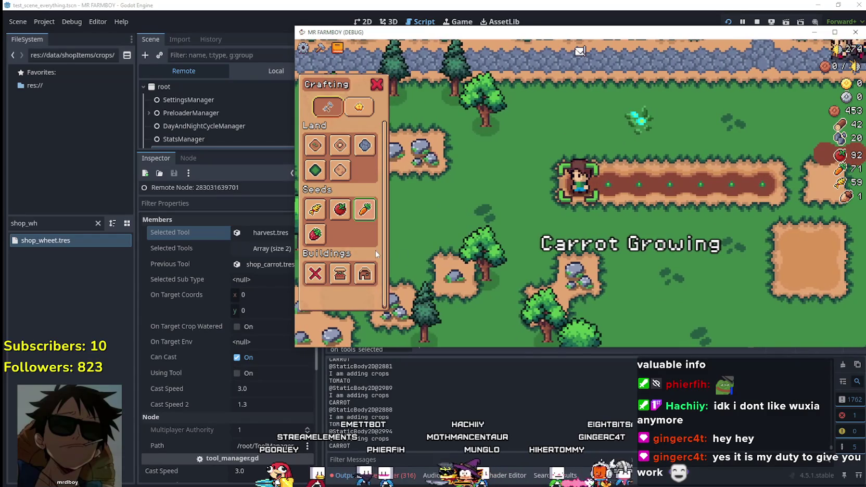
Choose the Wheat seed and plant and water wheat tile by tile to the right
{"action": "left_click", "coordinate": [315, 209]}
{"action": "left_click", "coordinate": [665, 241]}
{"action": "left_click", "coordinate": [665, 241]}
{"action": "key", "text": "d"}
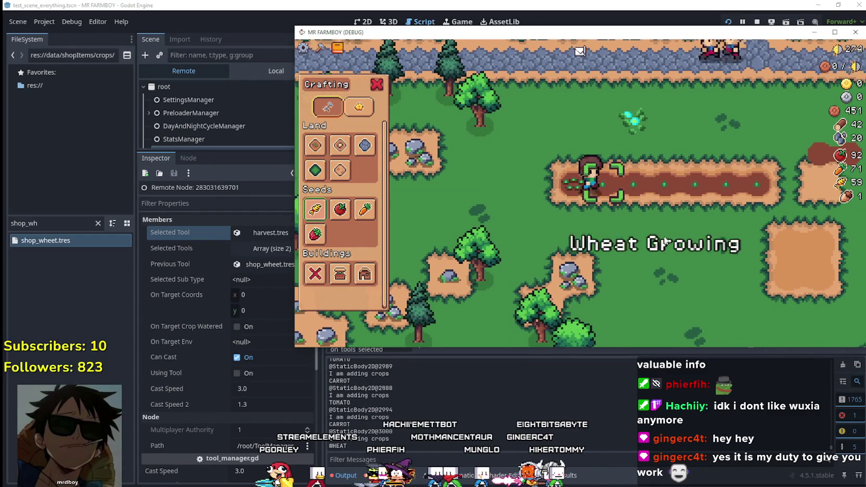
{"action": "key", "text": "d"}
{"action": "left_click", "coordinate": [665, 240]}
{"action": "left_click", "coordinate": [665, 241]}
{"action": "key", "text": "d"}
{"action": "left_click", "coordinate": [665, 240]}
{"action": "left_click", "coordinate": [665, 241]}
{"action": "key", "text": "d"}
{"action": "left_click", "coordinate": [665, 240]}
{"action": "left_click", "coordinate": [665, 241]}
{"action": "key", "text": "d"}
{"action": "left_click", "coordinate": [665, 240]}
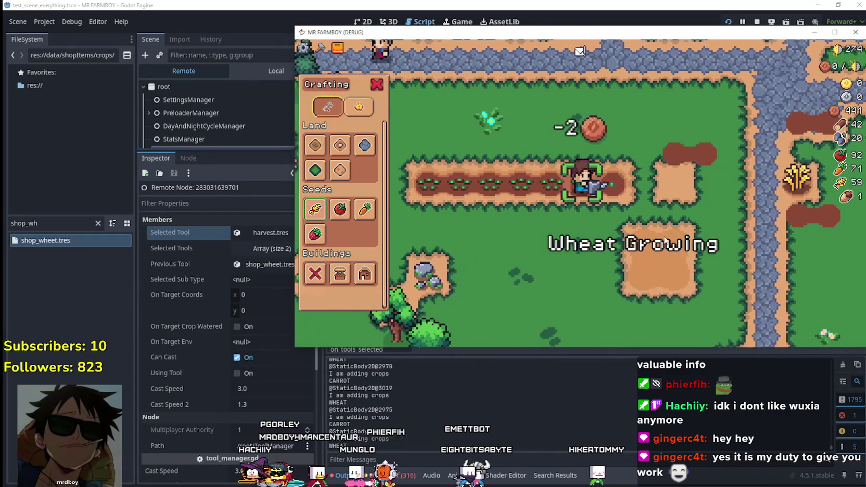
{"action": "left_click", "coordinate": [665, 240]}
Plant and water wheat on the last tile, then return to the editor
{"action": "left_click", "coordinate": [665, 240]}
{"action": "left_click", "coordinate": [570, 276]}
{"action": "key", "text": "a"}
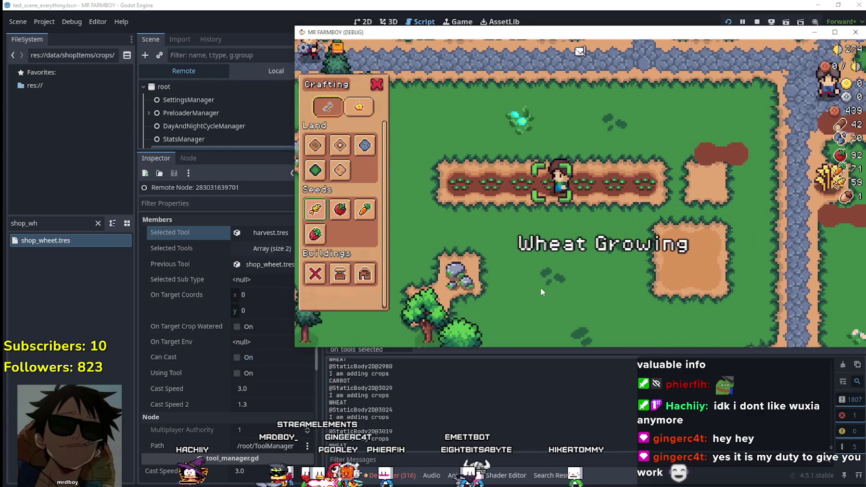
{"action": "key", "text": "d"}
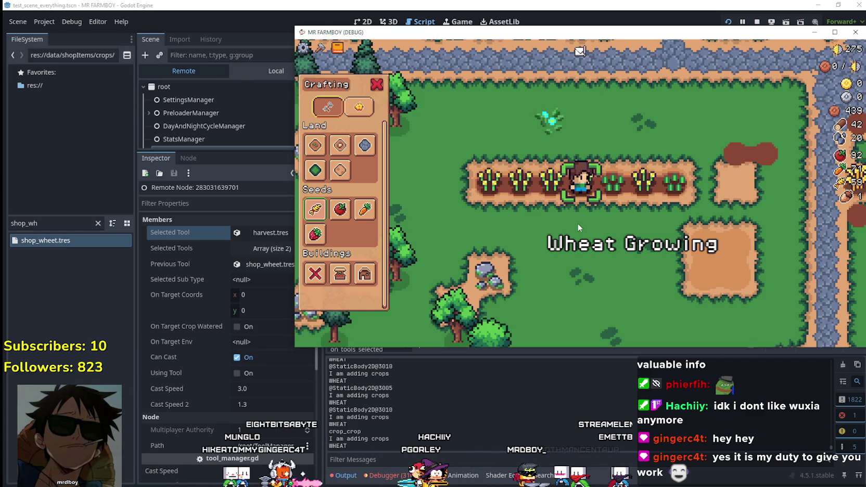
{"action": "left_click", "coordinate": [522, 5]}
Look up the cropCrop symbol from grid_helper.gd to open its definition
{"action": "left_click", "coordinate": [610, 245]}
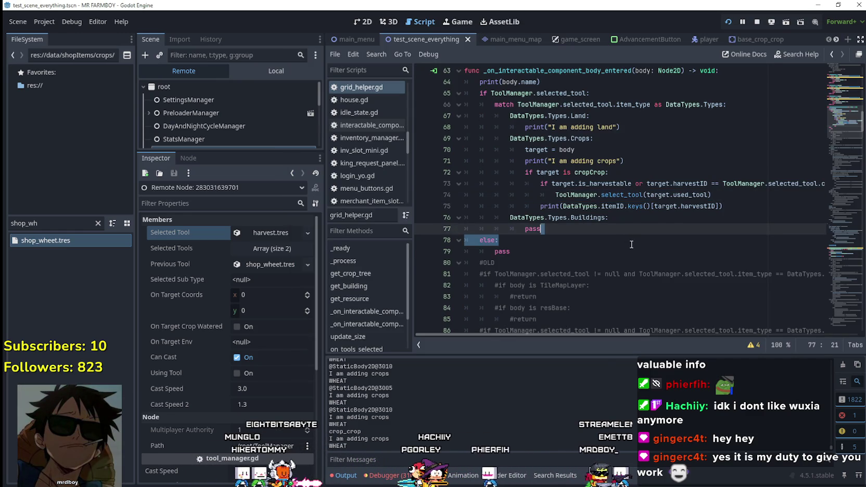
{"action": "left_click", "coordinate": [630, 221]}
{"action": "right_click", "coordinate": [593, 172]}
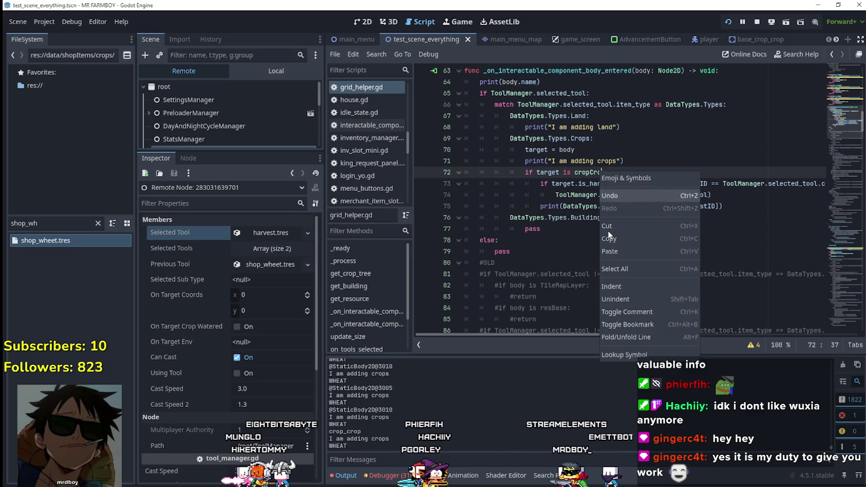
{"action": "left_click", "coordinate": [631, 351]}
Comment out the previous_tool reselection lines 164–165 in base_crop_crop.gd with Ctrl+K
{"action": "scroll", "scroll_direction": "up", "scroll_amount": 3}
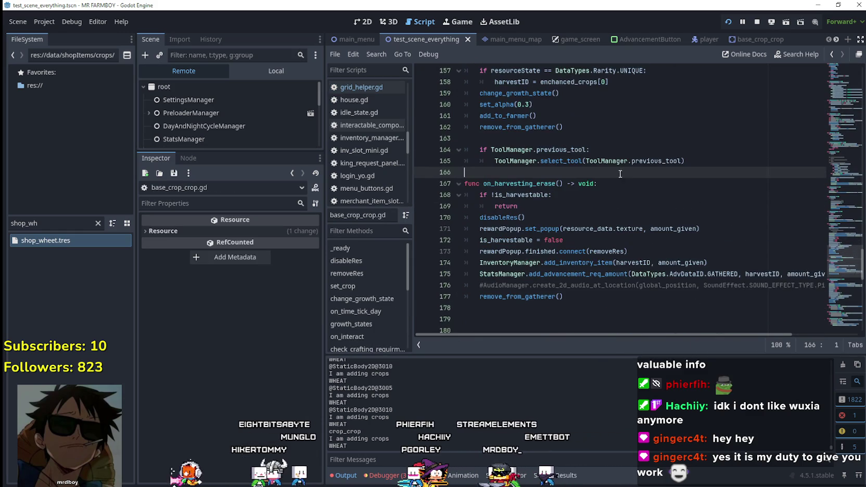
{"action": "left_click_drag", "start_coordinate": [686, 161], "coordinate": [459, 138]}
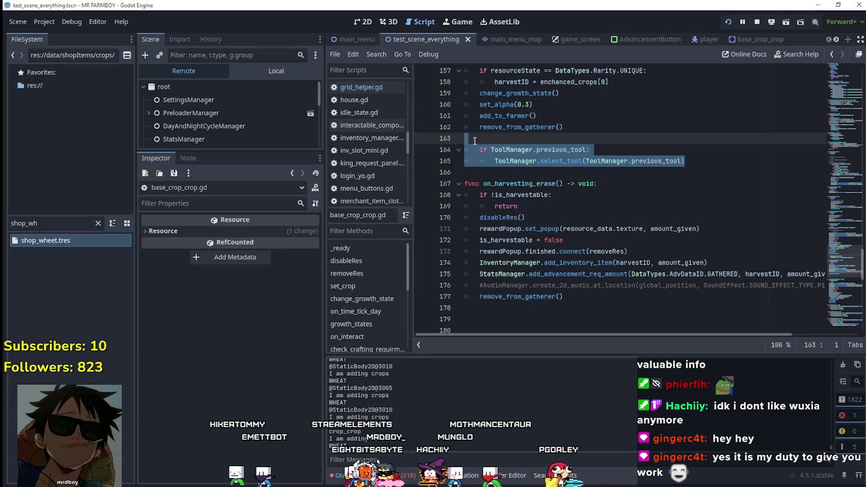
{"action": "left_click", "coordinate": [696, 136]}
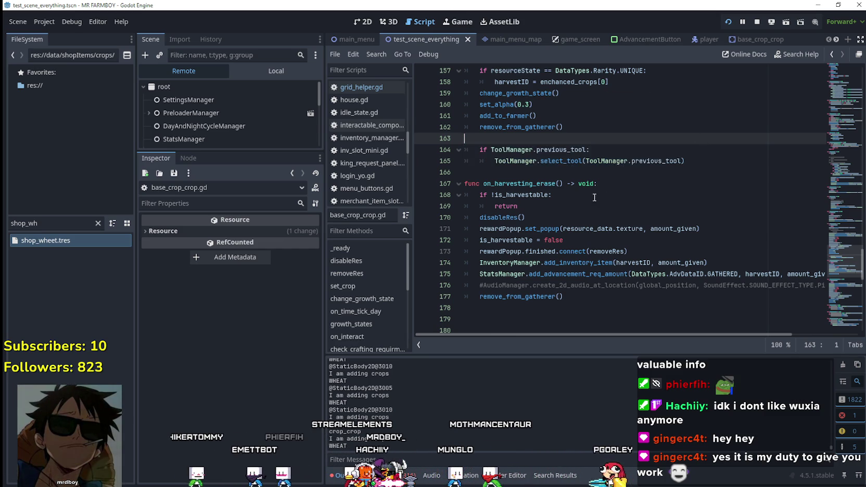
{"action": "scroll", "scroll_direction": "up", "scroll_amount": 3}
{"action": "scroll", "scroll_direction": "down", "scroll_amount": 3}
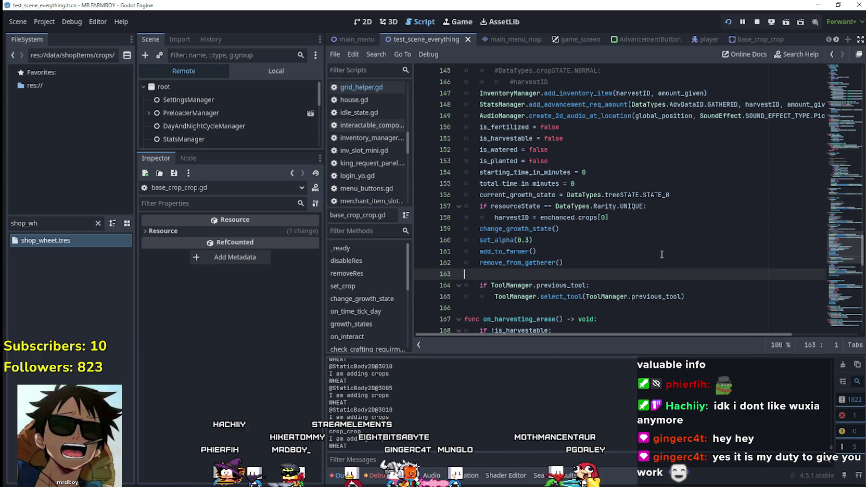
{"action": "scroll", "scroll_direction": "up", "scroll_amount": 3}
{"action": "scroll", "scroll_direction": "down", "scroll_amount": 3}
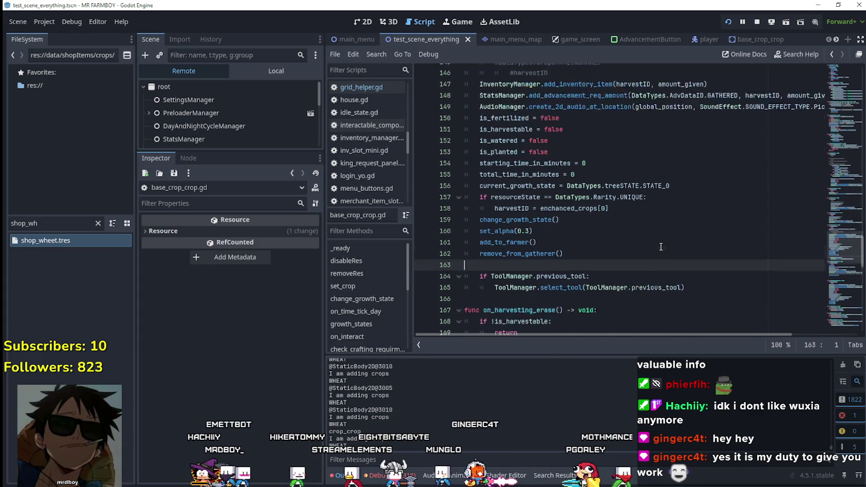
{"action": "scroll", "scroll_direction": "down", "scroll_amount": 3}
{"action": "left_click_drag", "start_coordinate": [686, 262], "coordinate": [458, 254]}
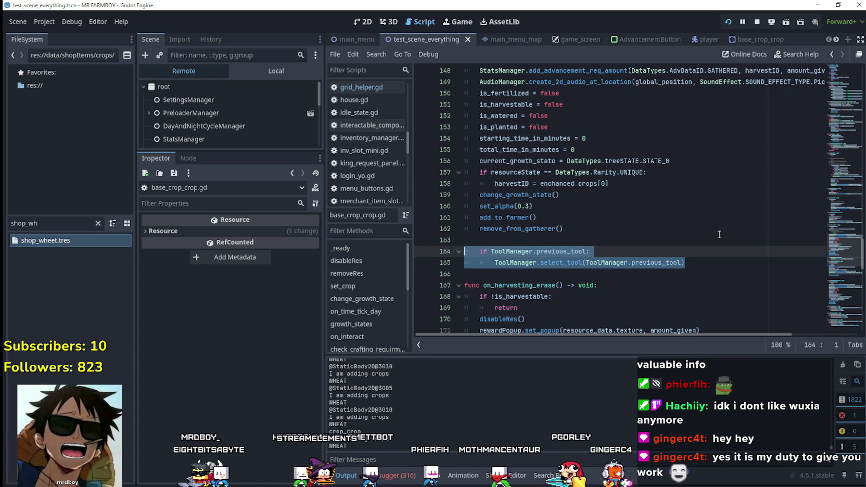
{"action": "key", "text": "ctrl+k"}
Reselect and examine the commented previous_tool lines 164–165
{"action": "left_click", "coordinate": [690, 233]}
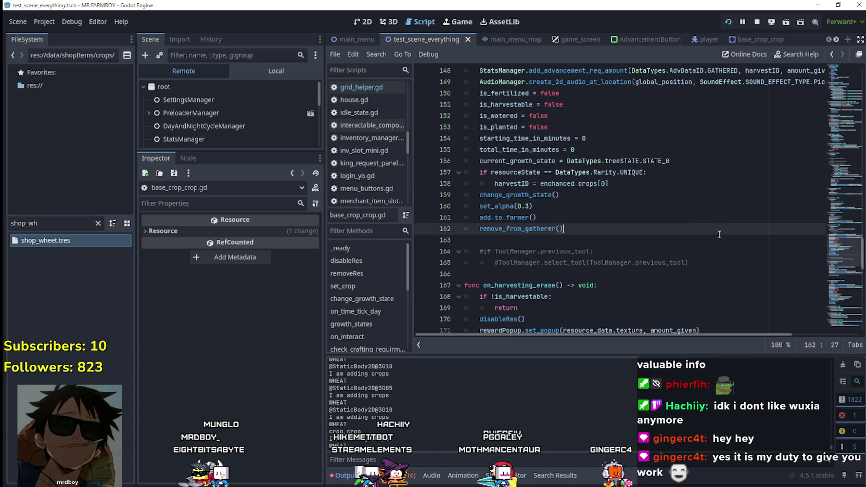
{"action": "left_click", "coordinate": [687, 242]}
{"action": "left_click_drag", "start_coordinate": [689, 263], "coordinate": [502, 252]}
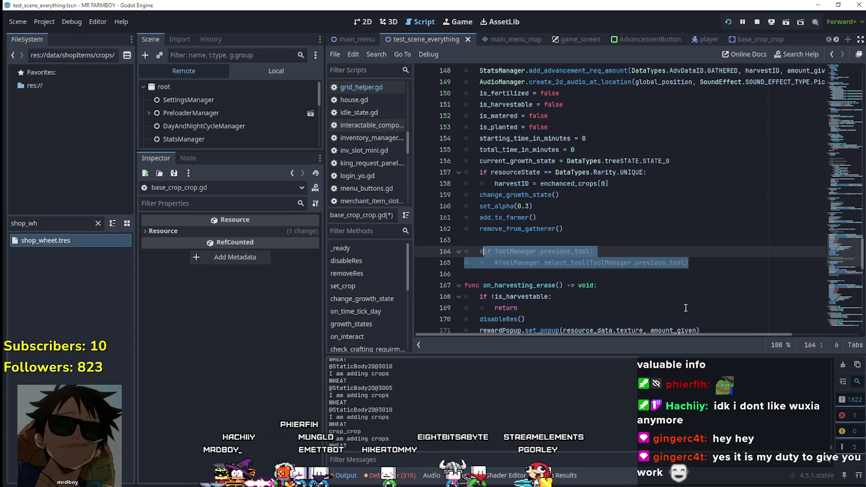
{"action": "left_click_drag", "start_coordinate": [698, 263], "coordinate": [466, 252]}
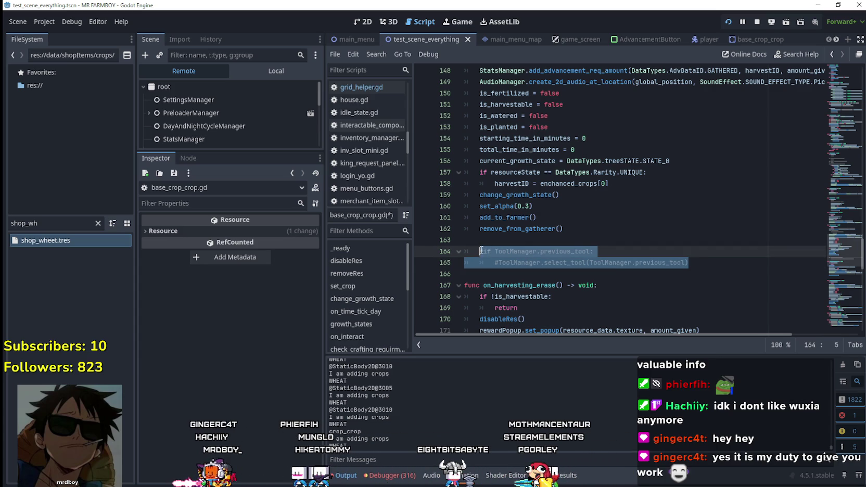
{"action": "type", "text": "#"}
{"action": "left_click_drag", "start_coordinate": [689, 262], "coordinate": [467, 253]}
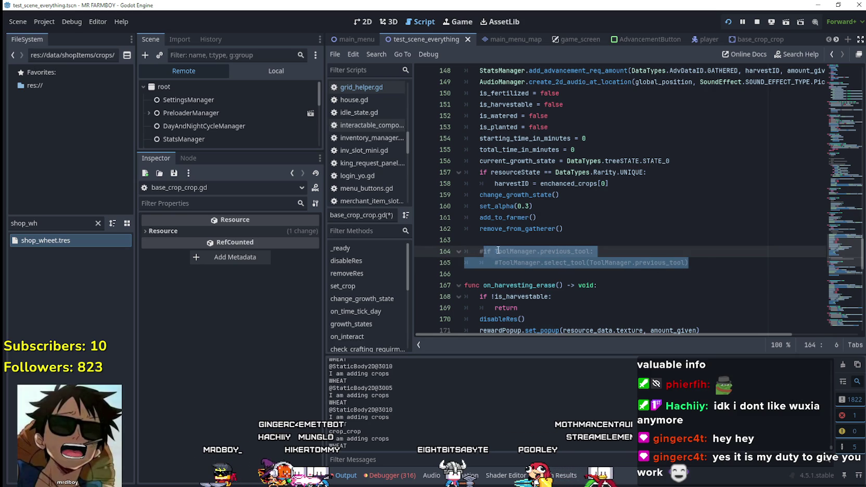
{"action": "double_click", "coordinate": [659, 262]}
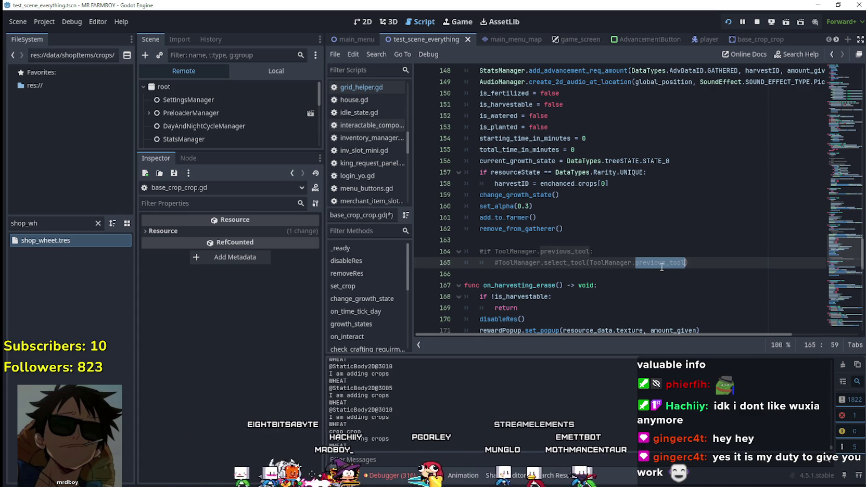
{"action": "key", "text": "Up"}
Uncomment lines 164–165 with Ctrl+K and save the script
{"action": "left_click_drag", "start_coordinate": [707, 264], "coordinate": [487, 251]}
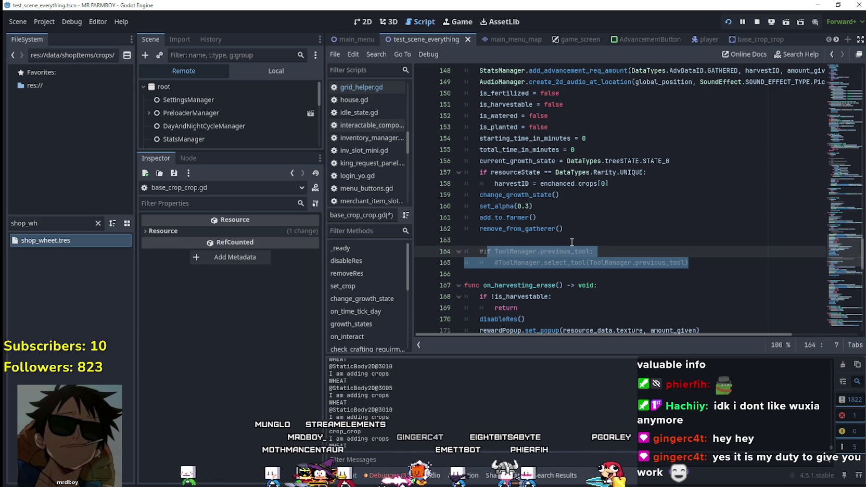
{"action": "left_click_drag", "start_coordinate": [719, 268], "coordinate": [420, 250]}
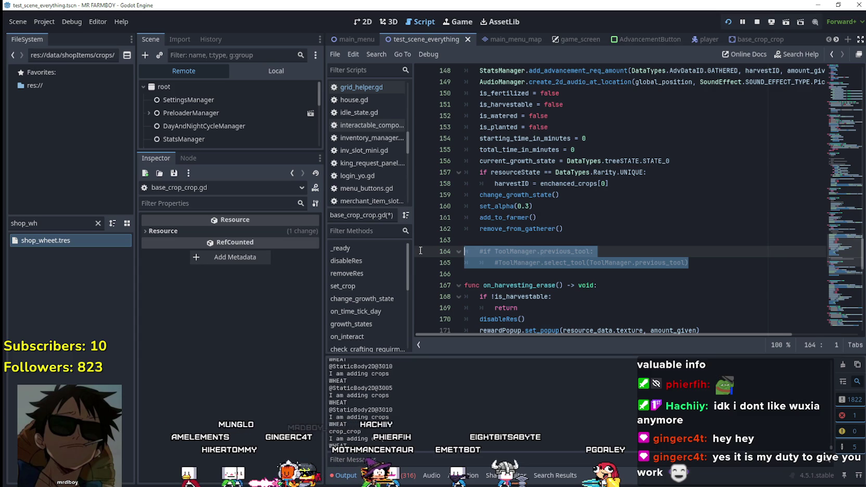
{"action": "key", "text": "ctrl+k"}
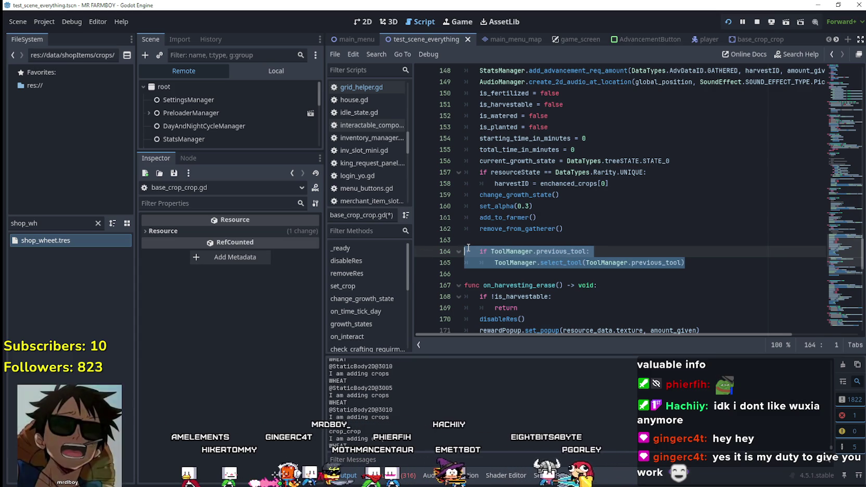
{"action": "key", "text": "ctrl+s"}
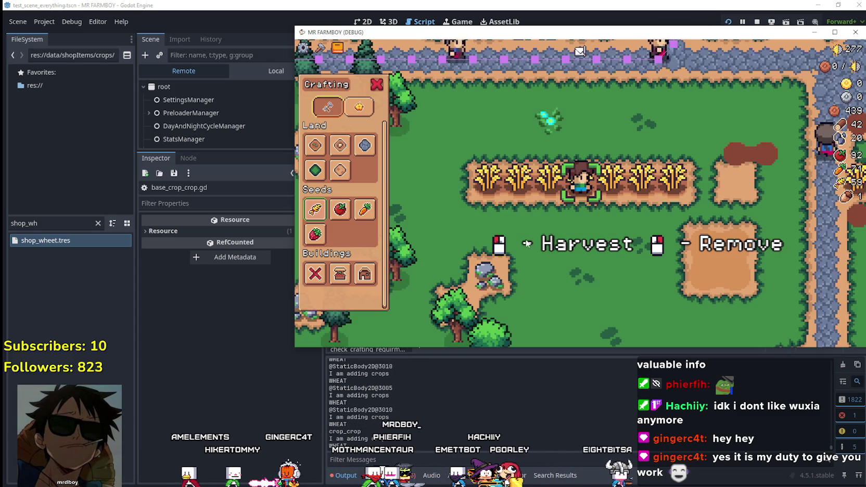
Choose the Wheat seed on the wheat row, then view the live ToolManager node in the Inspector
{"action": "left_click", "coordinate": [312, 210]}
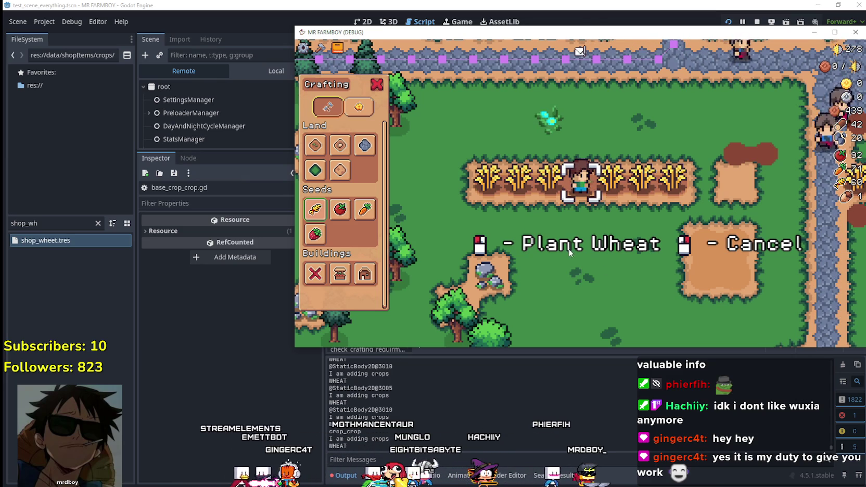
{"action": "mouse_move", "coordinate": [313, 217]}
{"action": "key", "text": "d"}
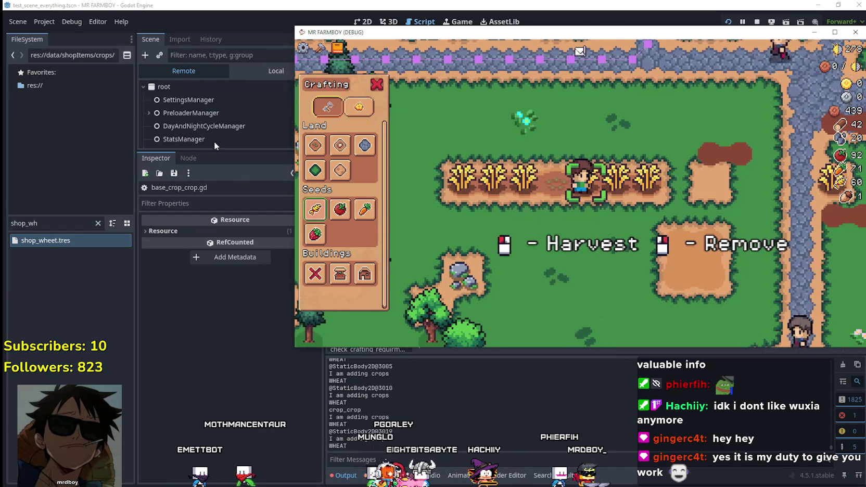
{"action": "scroll", "scroll_direction": "down", "scroll_amount": 3}
{"action": "left_click", "coordinate": [202, 121]}
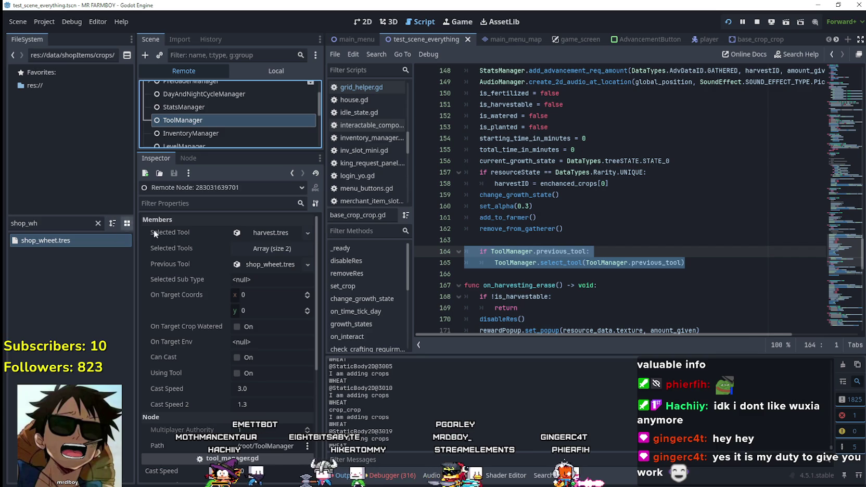
Add a new indented line after line 164 and expand harvest.tres under Selected Tool
{"action": "left_click", "coordinate": [601, 252]}
{"action": "double_click", "coordinate": [602, 252]}
{"action": "left_click_drag", "start_coordinate": [602, 252], "coordinate": [481, 251]}
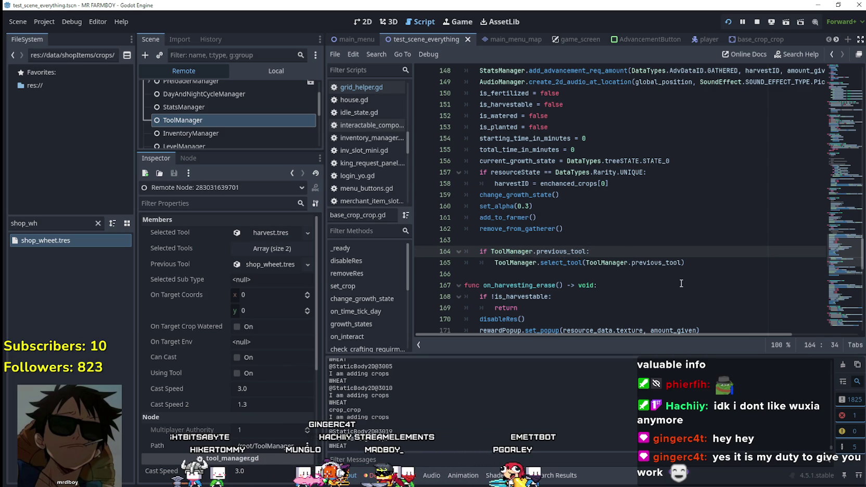
{"action": "key", "text": "Return"}
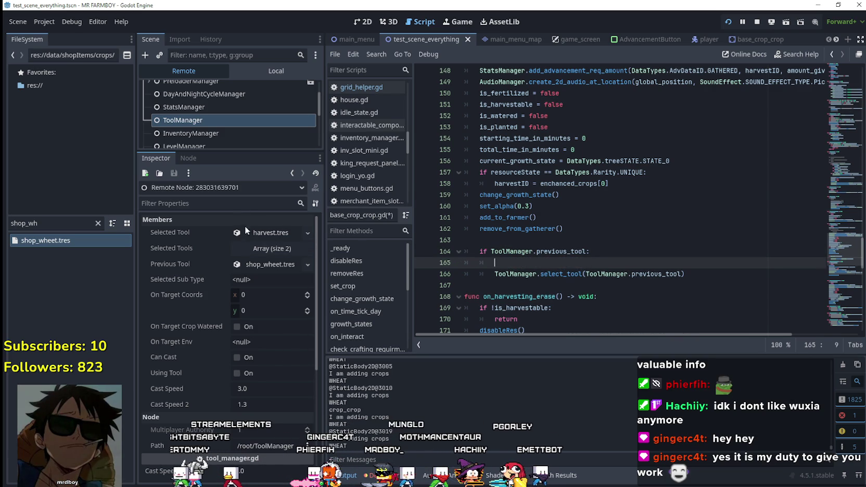
{"action": "left_click", "coordinate": [260, 231]}
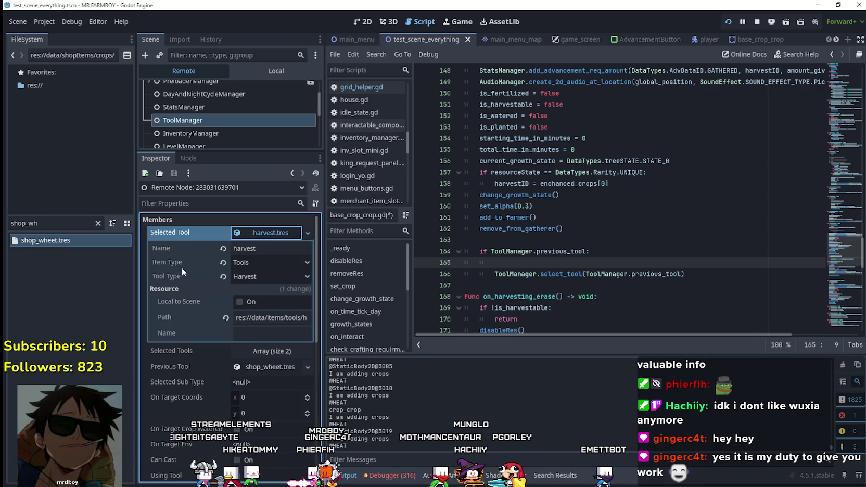
Replace previous_tool on line 164 with selected_tool.item_type == DataTypes.Types.Tools
{"action": "left_click", "coordinate": [552, 252]}
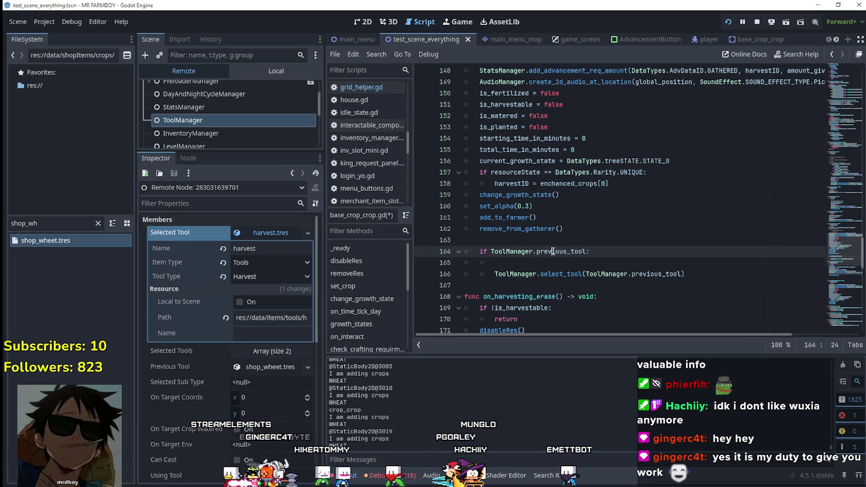
{"action": "double_click", "coordinate": [552, 252]}
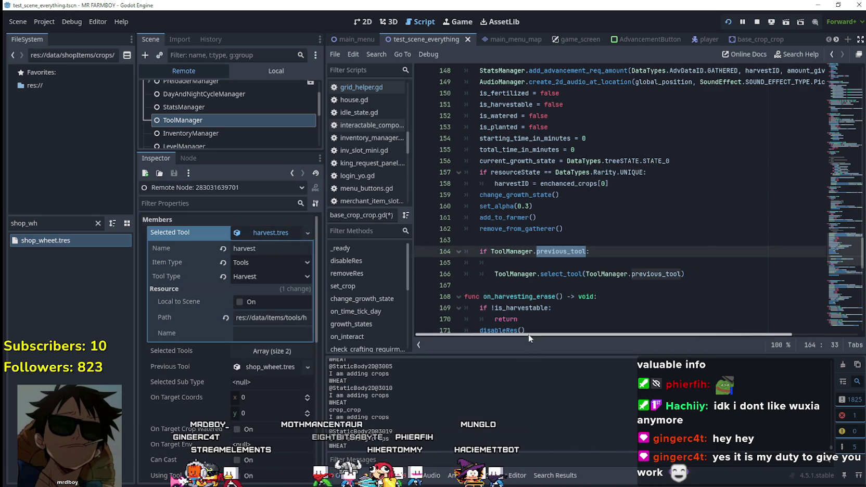
{"action": "type", "text": "sele"}
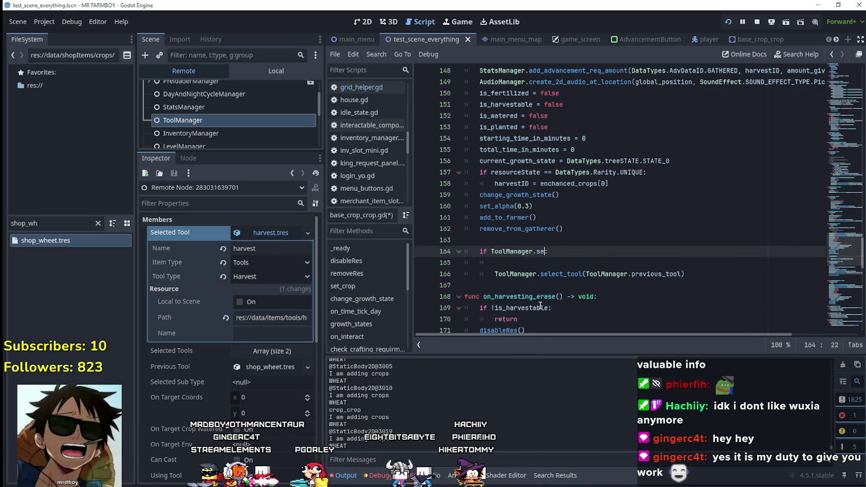
{"action": "type", "text": "cted_"}
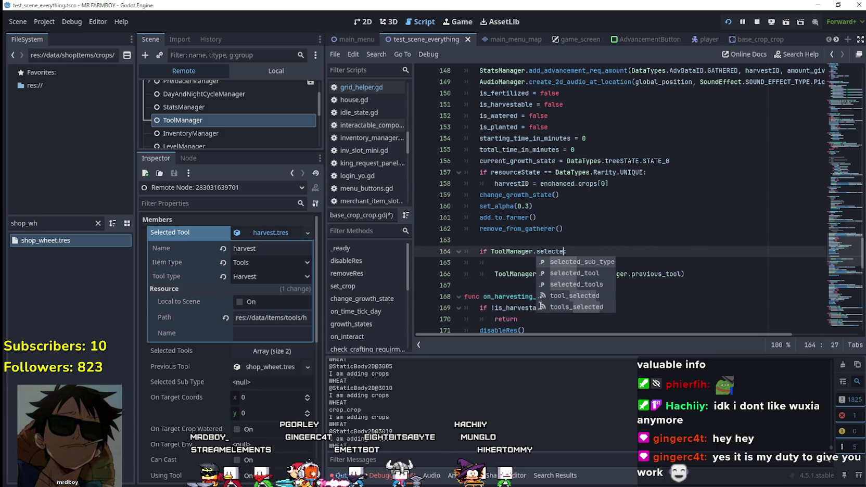
{"action": "key", "text": "Down"}
{"action": "key", "text": "Return"}
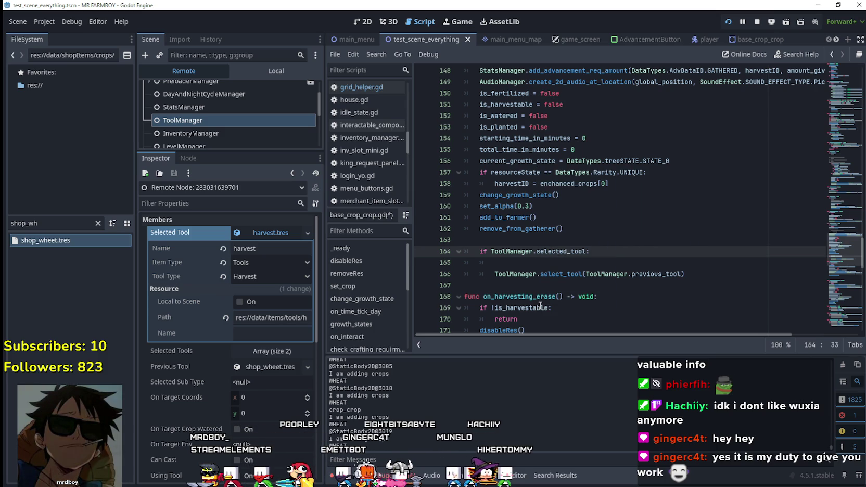
{"action": "type", "text": "."}
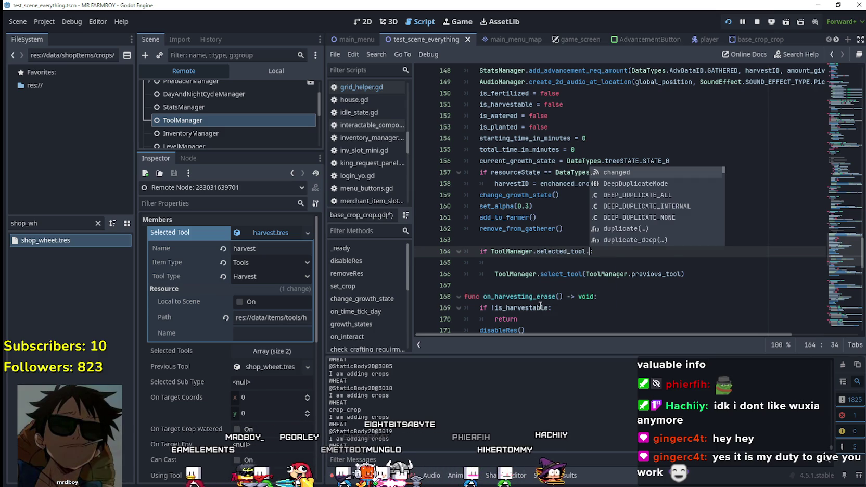
{"action": "type", "text": "item"}
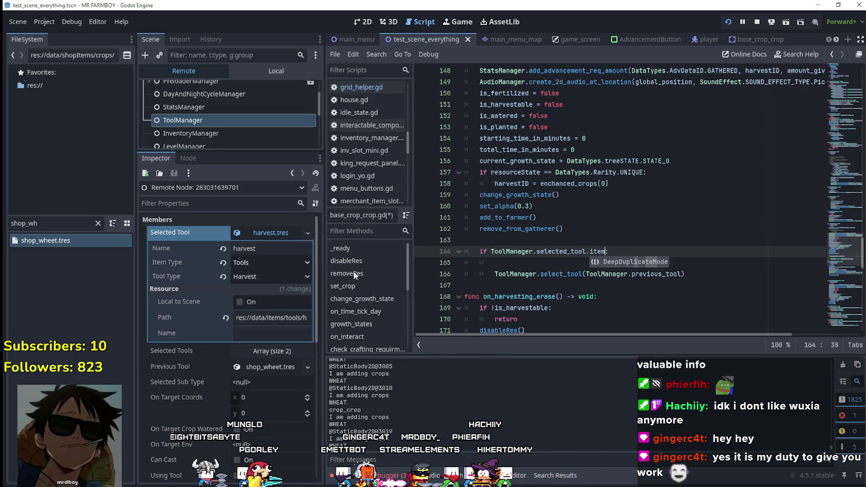
{"action": "type", "text": "_"}
{"action": "type", "text": ":"}
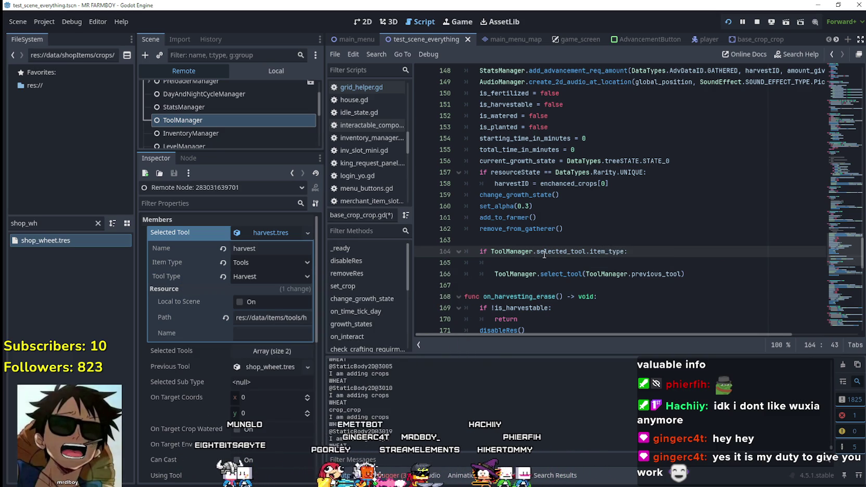
{"action": "type", "text": "== "}
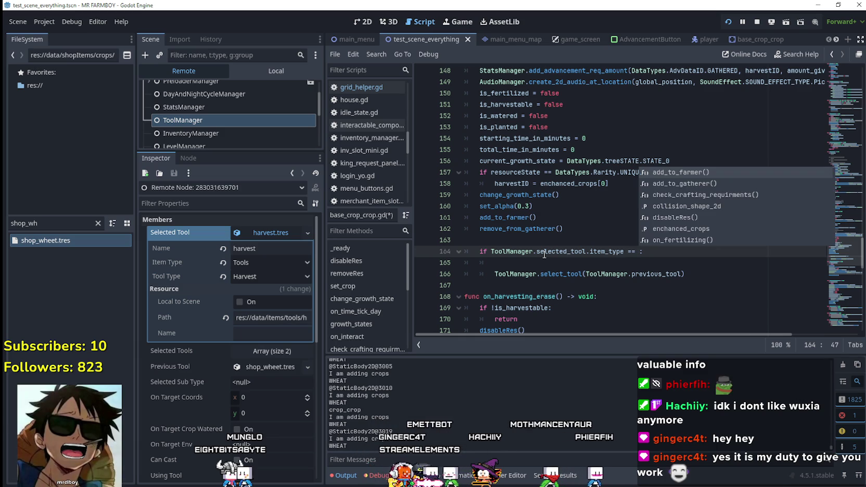
{"action": "type", "text": "DataTypes."}
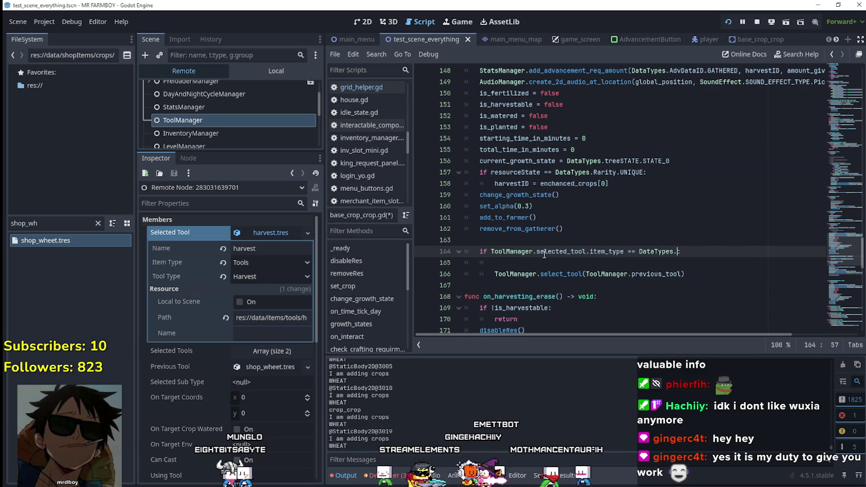
{"action": "type", "text": "item"}
{"action": "key", "text": "BackSpace"}
{"action": "key", "text": "BackSpace"}
{"action": "key", "text": "BackSpace"}
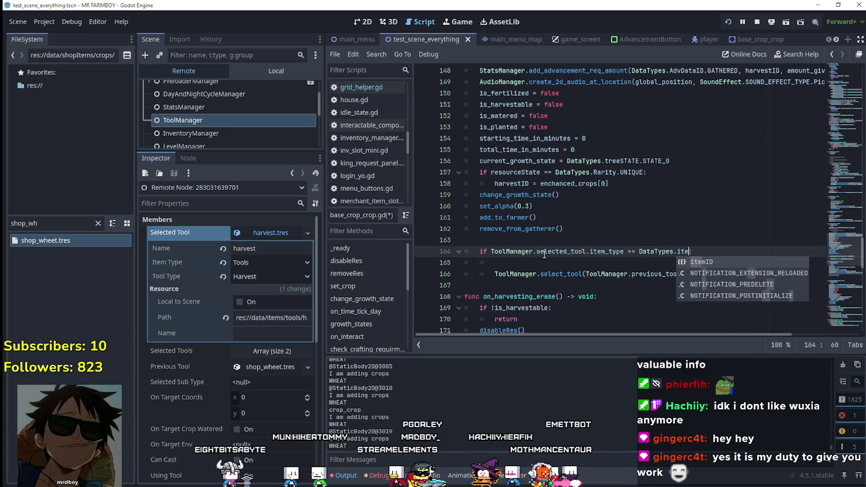
{"action": "type", "text": "I"}
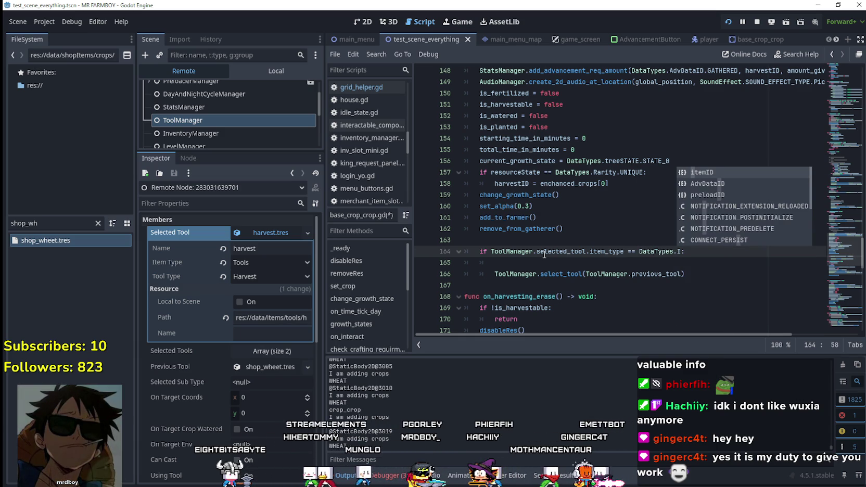
{"action": "key", "text": "BackSpace"}
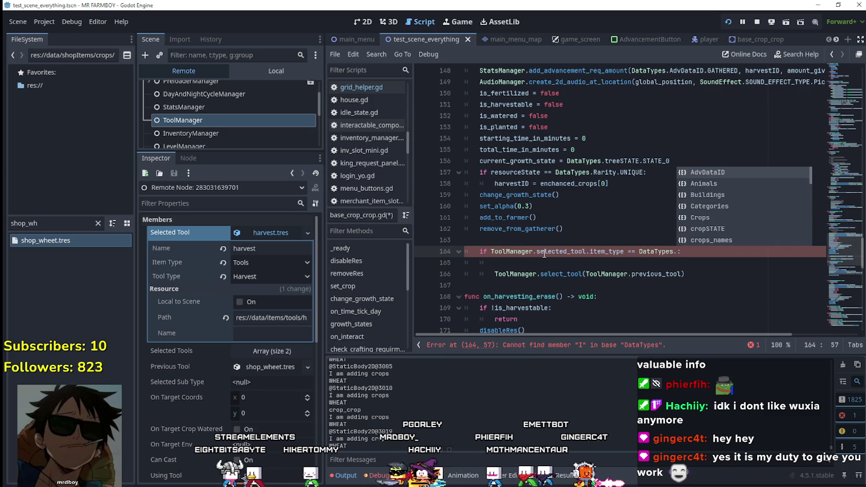
{"action": "type", "text": "Types."}
{"action": "type", "text": "Tools"}
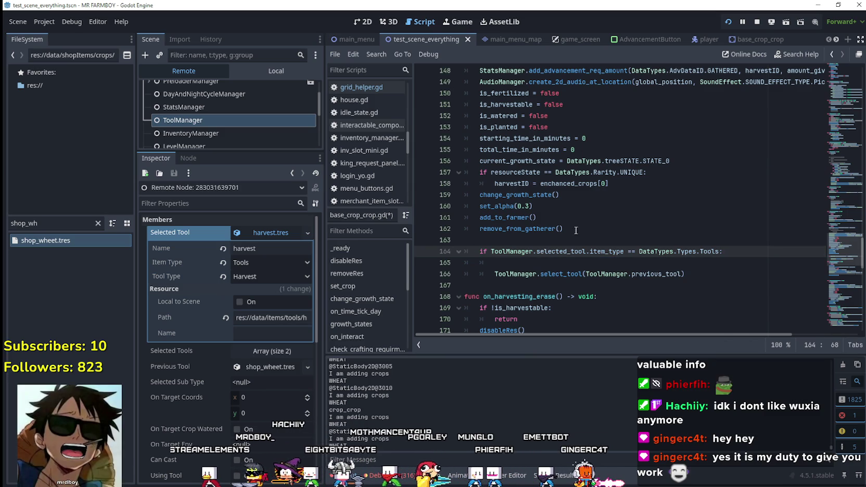
Delete the empty line 165 under the condition and go to the end of the next line
{"action": "left_click_drag", "start_coordinate": [500, 262], "coordinate": [471, 265]}
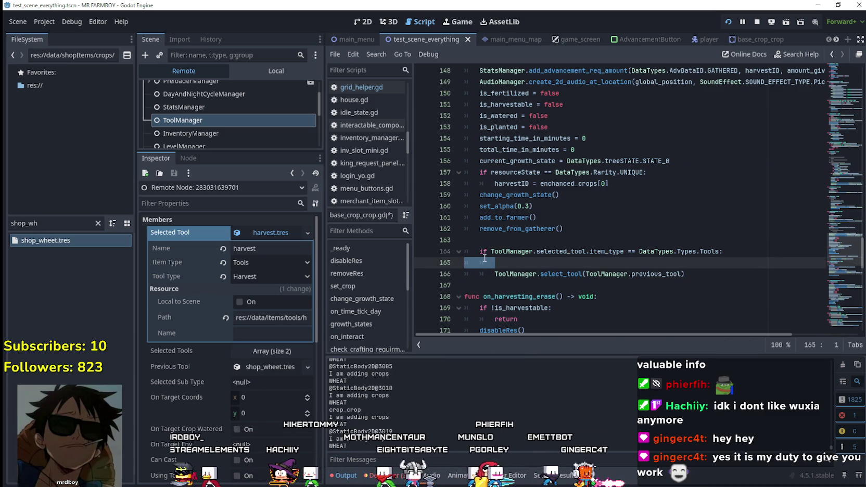
{"action": "key", "text": "BackSpace"}
{"action": "key", "text": "BackSpace"}
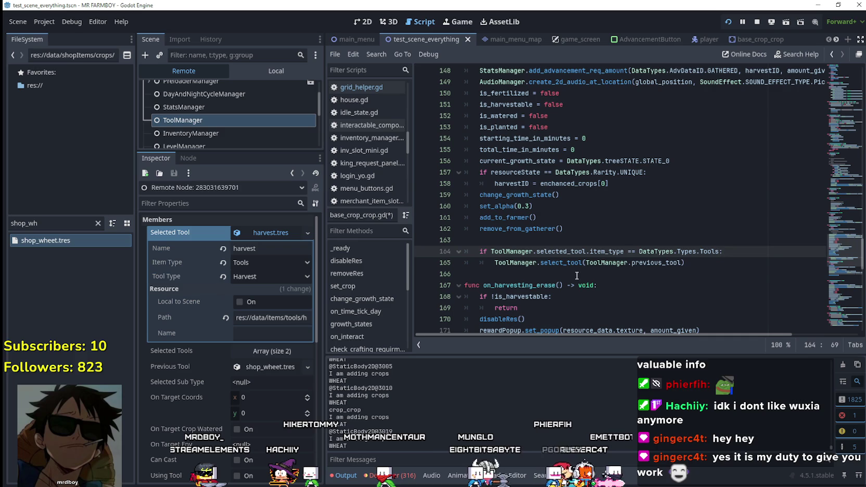
{"action": "left_click", "coordinate": [567, 263]}
{"action": "key", "text": "End"}
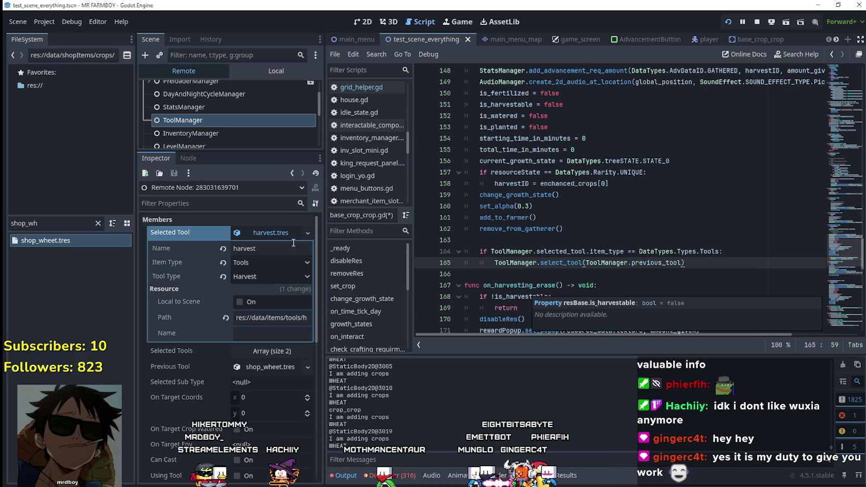
Toggle the harvest.tres Selected Tool details open and closed in the Inspector
{"action": "left_click", "coordinate": [270, 232]}
{"action": "left_click", "coordinate": [270, 232]}
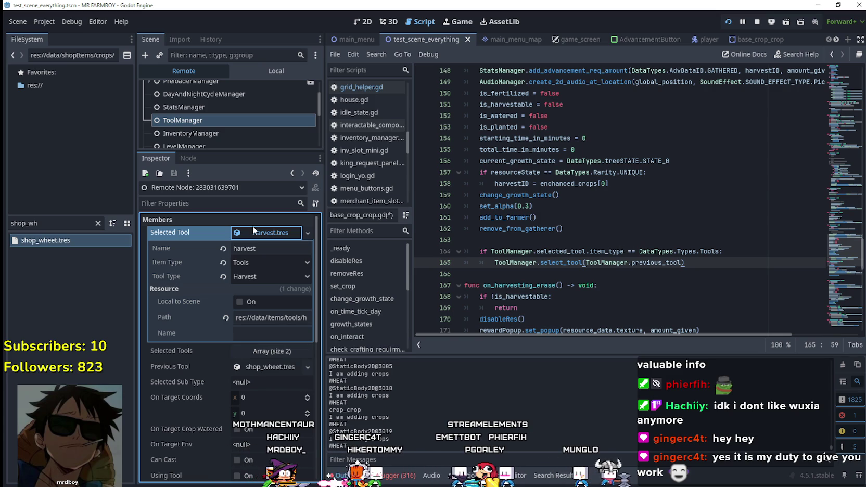
{"action": "left_click", "coordinate": [253, 231]}
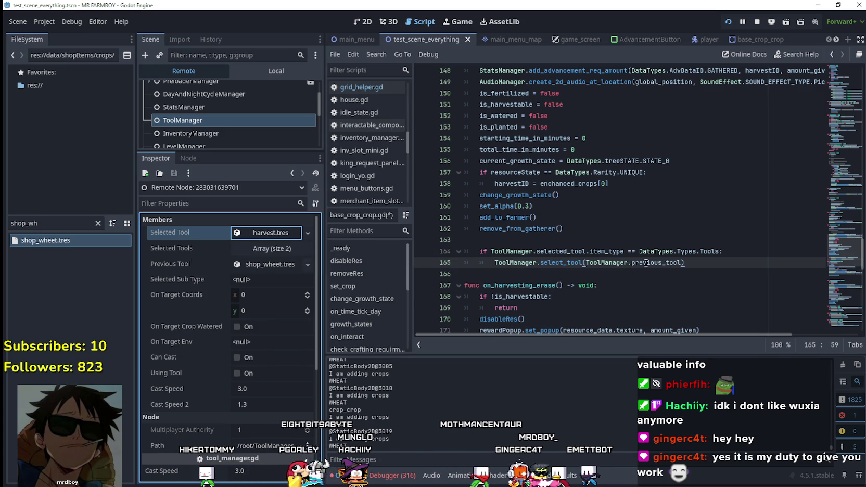
Change == to != on line 164 and save base_crop_crop.gd
{"action": "double_click", "coordinate": [636, 251]}
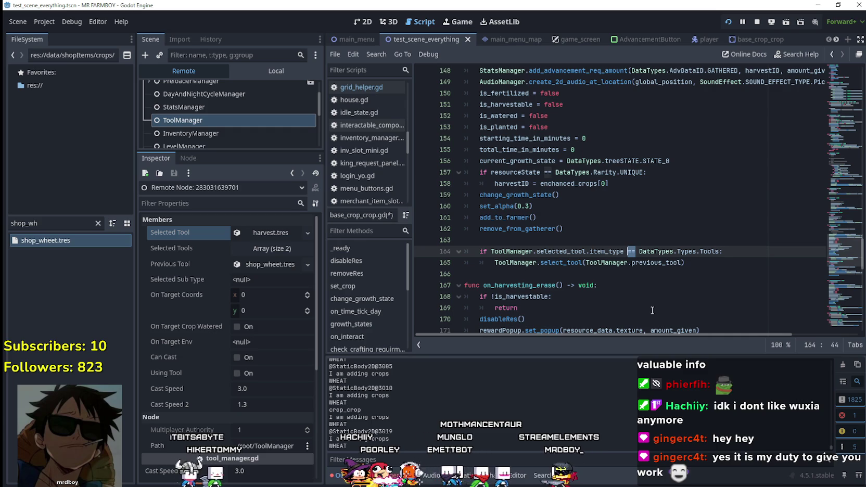
{"action": "left_click", "coordinate": [658, 273]}
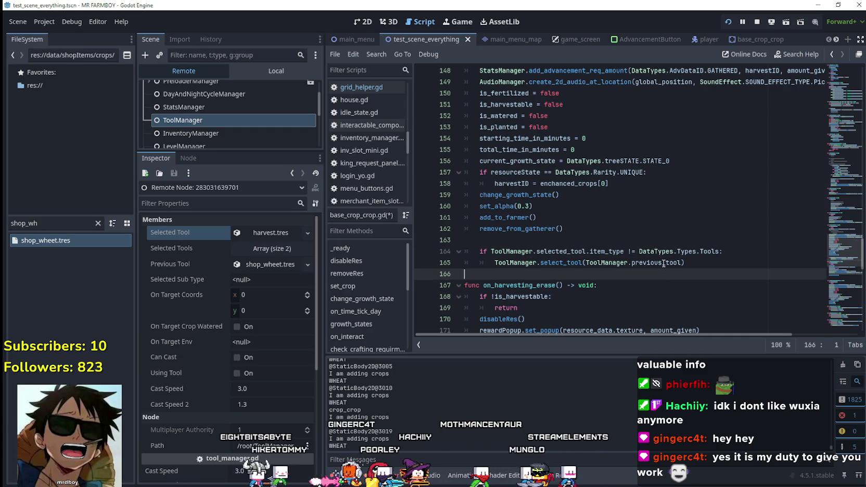
{"action": "key", "text": "ctrl+s"}
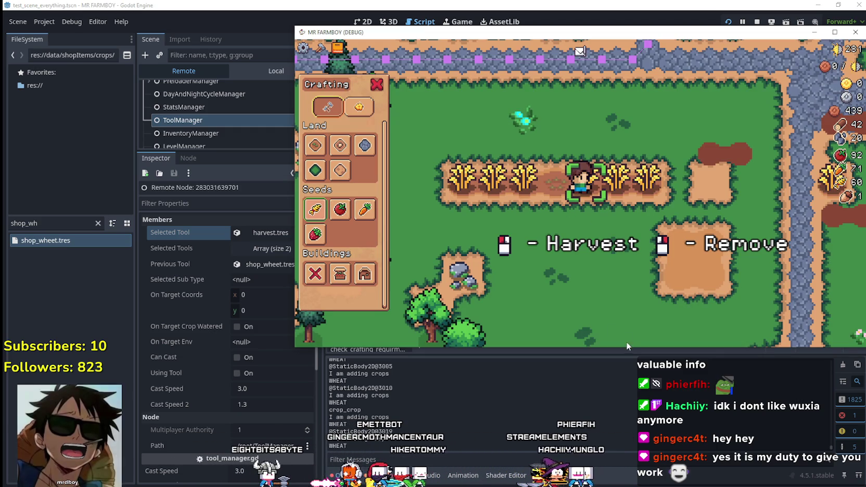
Harvest, replant and water the wheat tiles while walking the farmer along the row
{"action": "left_click", "coordinate": [613, 299]}
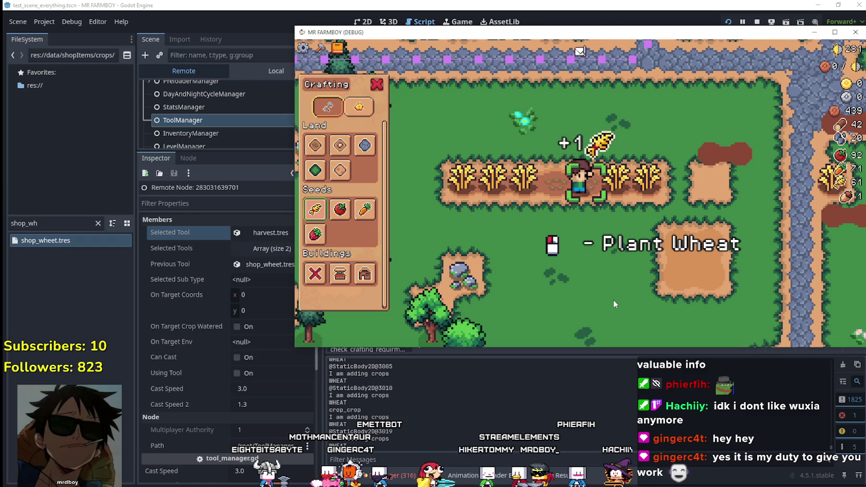
{"action": "left_click", "coordinate": [613, 299]}
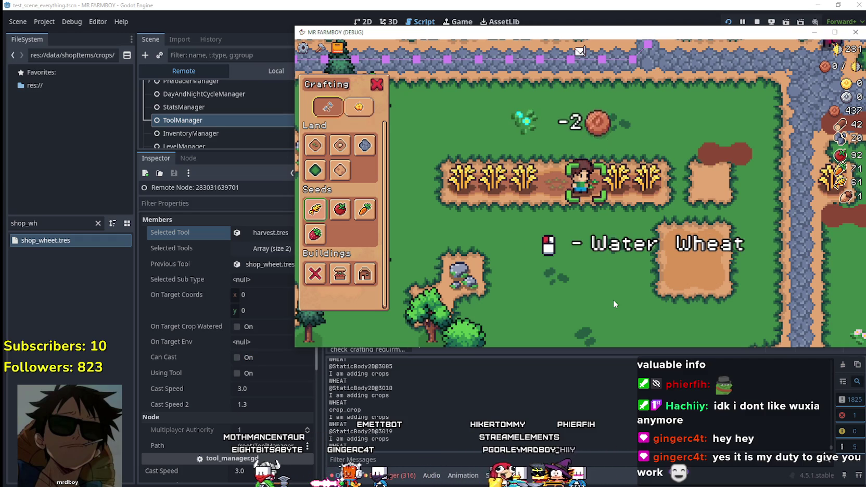
{"action": "left_click", "coordinate": [613, 299]}
{"action": "key", "text": "a"}
{"action": "left_click", "coordinate": [613, 299]}
{"action": "key", "text": "a"}
{"action": "left_click", "coordinate": [613, 300]}
{"action": "left_click", "coordinate": [613, 299]}
{"action": "left_click", "coordinate": [613, 299]}
{"action": "key", "text": "a"}
{"action": "left_click", "coordinate": [612, 300]}
{"action": "left_click", "coordinate": [613, 299]}
{"action": "left_click", "coordinate": [613, 300]}
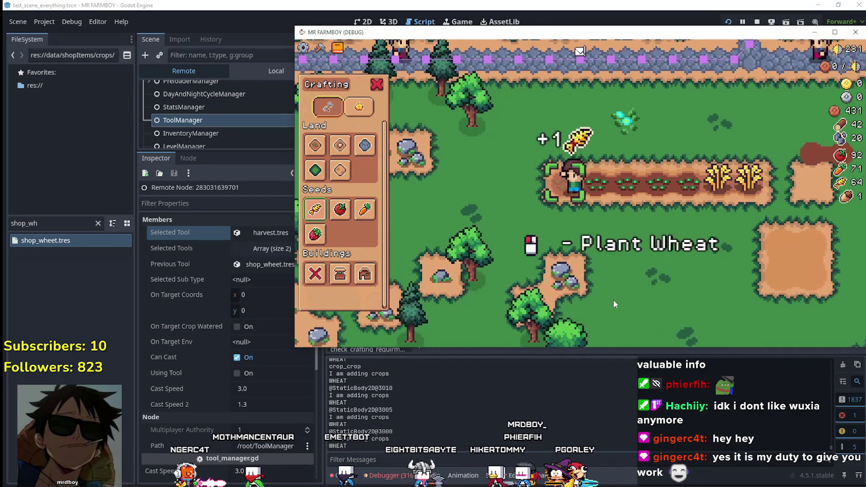
{"action": "left_click", "coordinate": [613, 299]}
{"action": "left_click", "coordinate": [613, 299]}
{"action": "key", "text": "d"}
{"action": "key", "text": "d"}
{"action": "left_click", "coordinate": [613, 300]}
{"action": "left_click", "coordinate": [613, 299]}
{"action": "key", "text": "d"}
{"action": "left_click", "coordinate": [613, 299]}
{"action": "left_click", "coordinate": [613, 299]}
{"action": "left_click", "coordinate": [613, 299]}
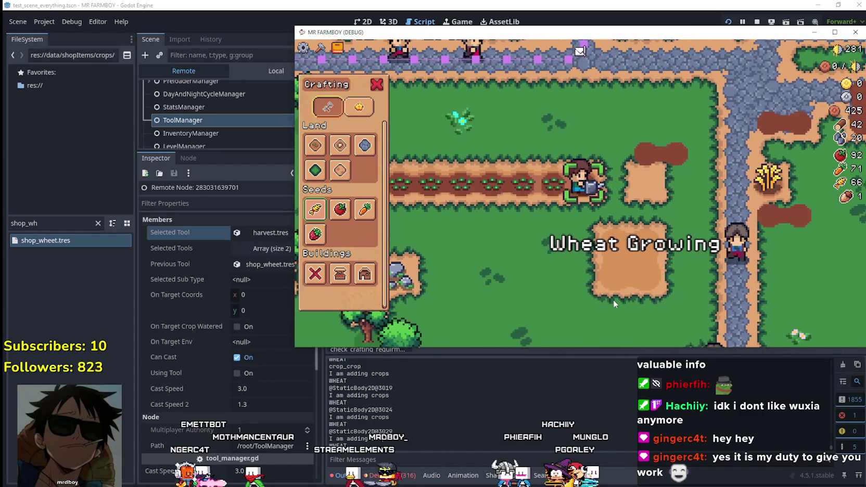
{"action": "left_click", "coordinate": [340, 209]}
Switch to tomato seeds, then plant and water tomatoes tile by tile along the tilled row
{"action": "key", "text": "a"}
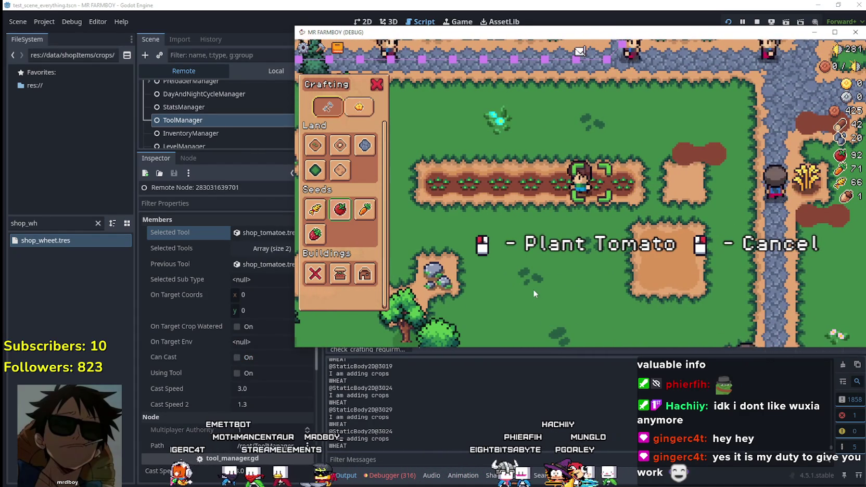
{"action": "left_click", "coordinate": [533, 290]}
{"action": "left_click", "coordinate": [533, 291]}
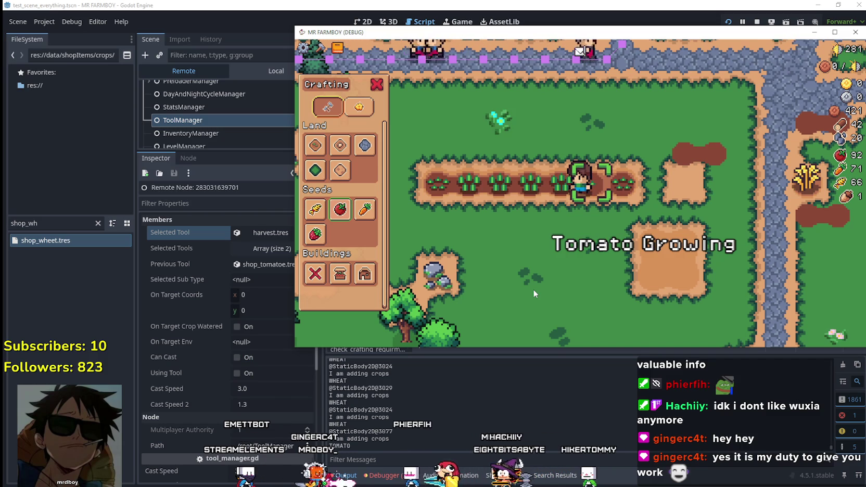
{"action": "key", "text": "a"}
{"action": "left_click", "coordinate": [532, 289]}
{"action": "left_click", "coordinate": [533, 289]}
{"action": "key", "text": "a"}
{"action": "left_click", "coordinate": [533, 289]}
{"action": "left_click", "coordinate": [533, 288]}
{"action": "key", "text": "a"}
{"action": "left_click", "coordinate": [533, 292]}
{"action": "left_click", "coordinate": [533, 292]}
{"action": "key", "text": "a"}
{"action": "left_click", "coordinate": [534, 292]}
{"action": "left_click", "coordinate": [533, 292]}
{"action": "left_click", "coordinate": [533, 292]}
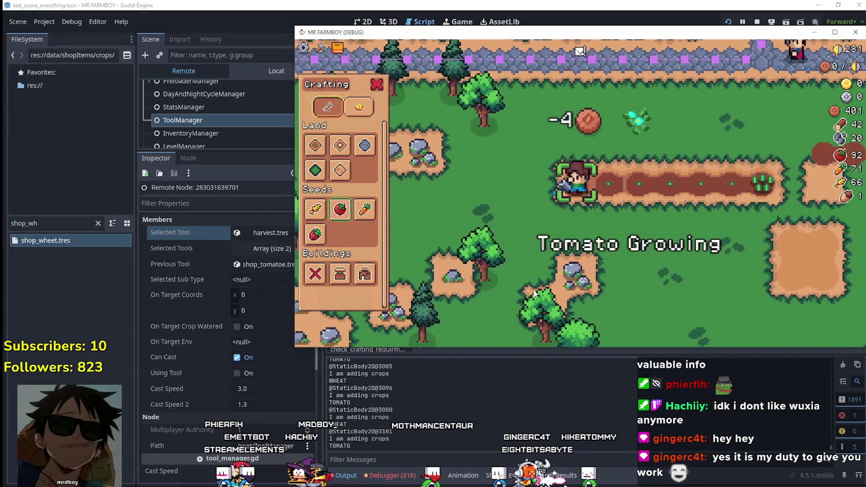
{"action": "key", "text": "d"}
{"action": "left_click", "coordinate": [533, 293]}
{"action": "left_click", "coordinate": [532, 289]}
{"action": "key", "text": "a"}
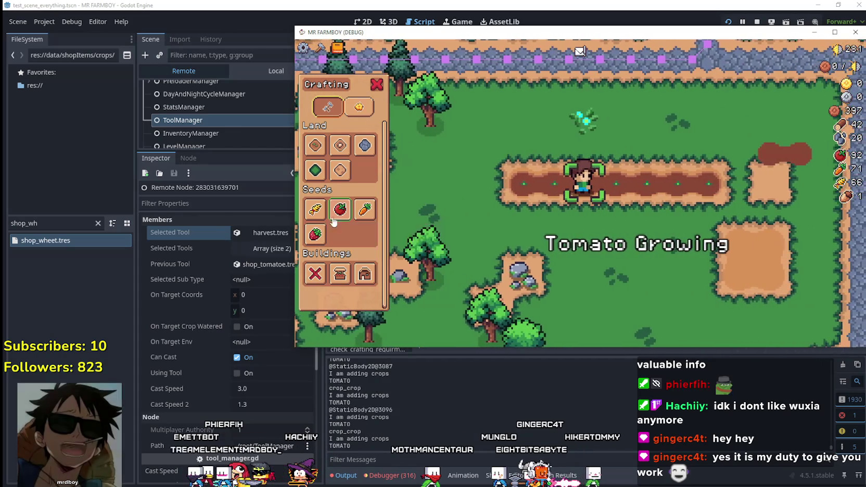
Pick the Wheat seed slot, walk onto a ripe tomato and harvest it
{"action": "key", "text": "d"}
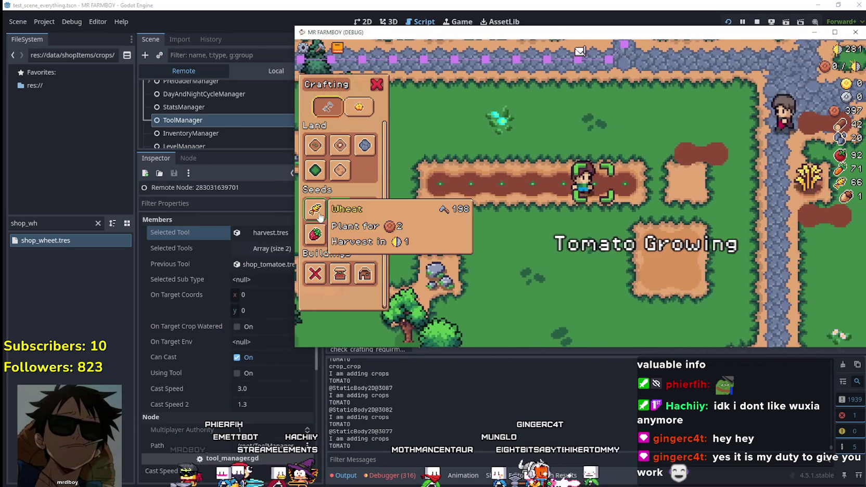
{"action": "left_click", "coordinate": [315, 209]}
{"action": "key", "text": "a"}
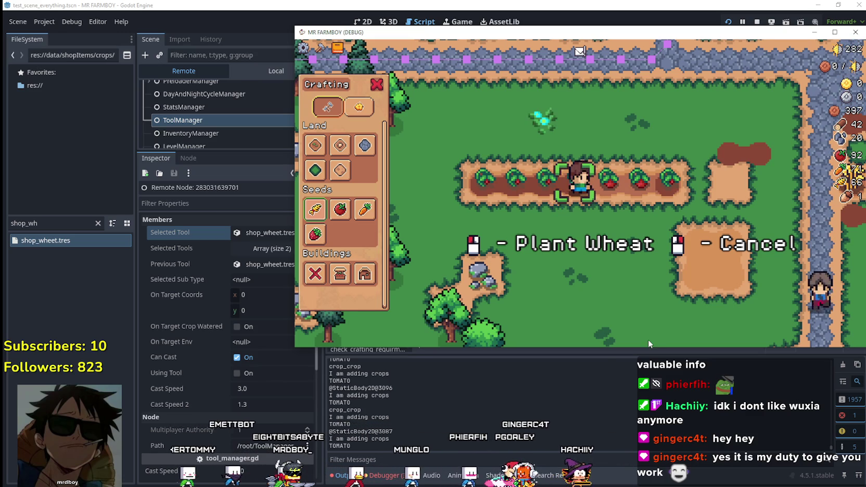
{"action": "key", "text": "d"}
{"action": "key", "text": "a"}
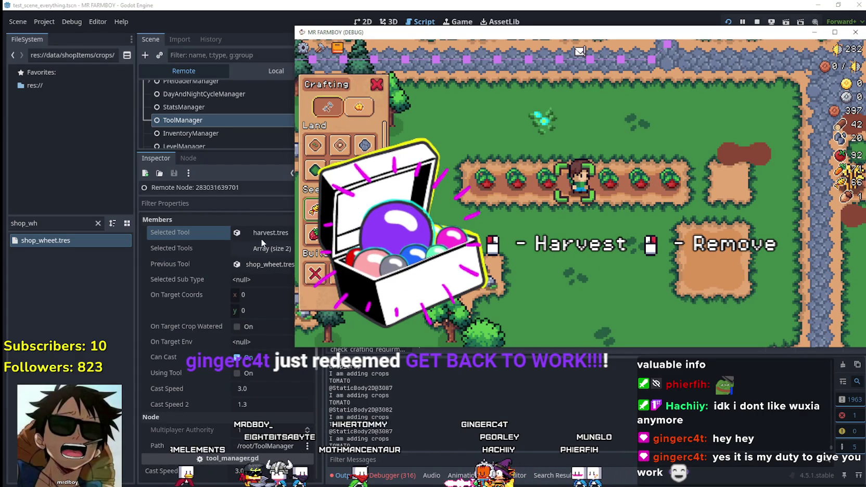
{"action": "left_click", "coordinate": [636, 309]}
{"action": "scroll", "scroll_direction": "up", "scroll_amount": 3}
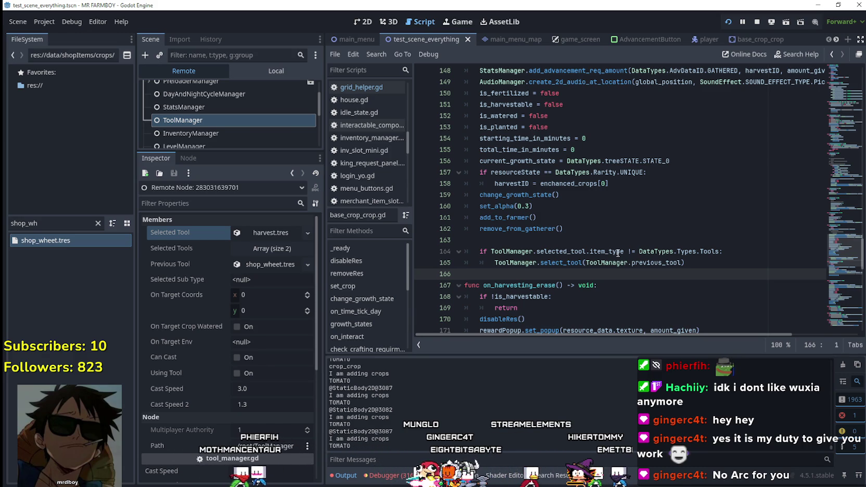
Select selected_tool.item_type on line 164, then expand Selected Tool, Previous Tool shop_wheet.tres and wheat_data Crop Data in the remote Inspector
{"action": "left_click", "coordinate": [613, 252]}
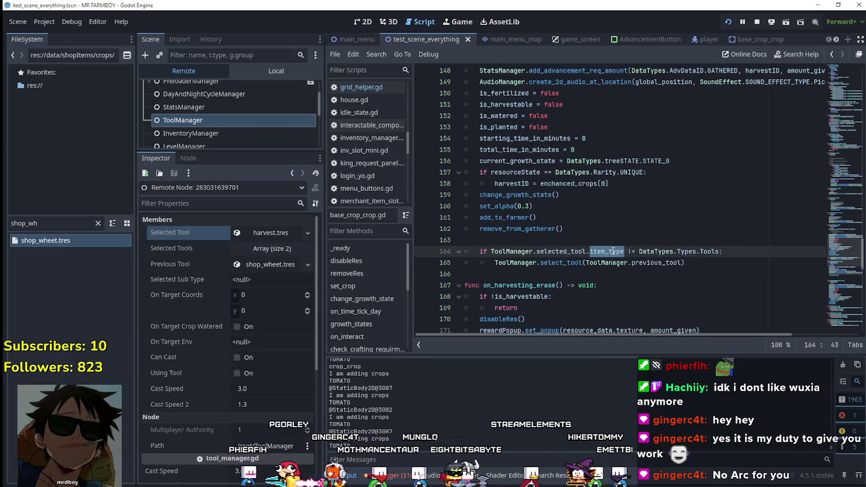
{"action": "left_click_drag", "start_coordinate": [613, 252], "coordinate": [565, 247]}
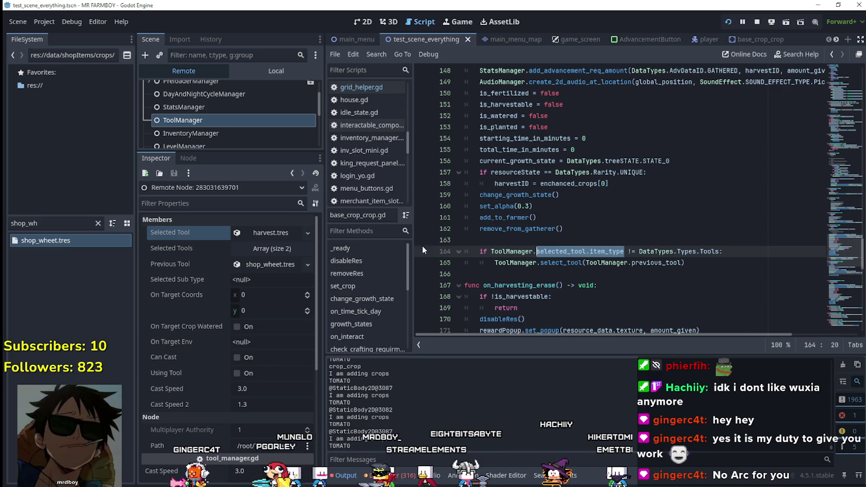
{"action": "left_click", "coordinate": [272, 232]}
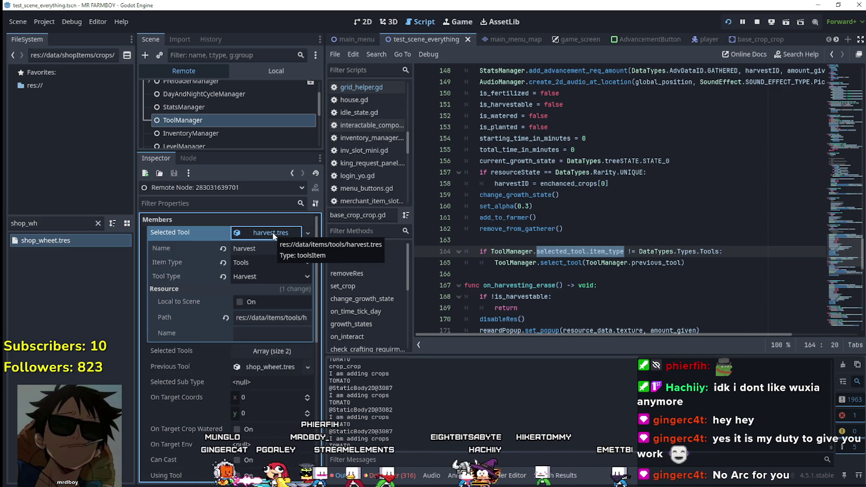
{"action": "left_click", "coordinate": [273, 235]}
{"action": "left_click", "coordinate": [269, 263]}
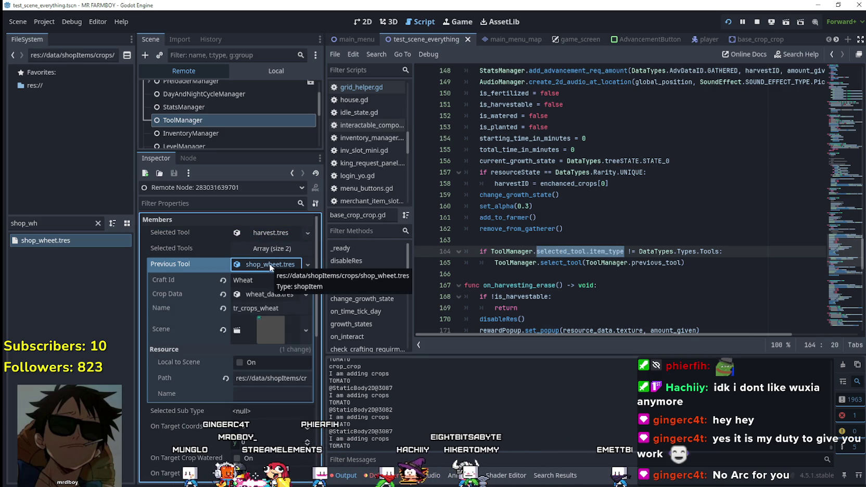
{"action": "left_click", "coordinate": [264, 295]}
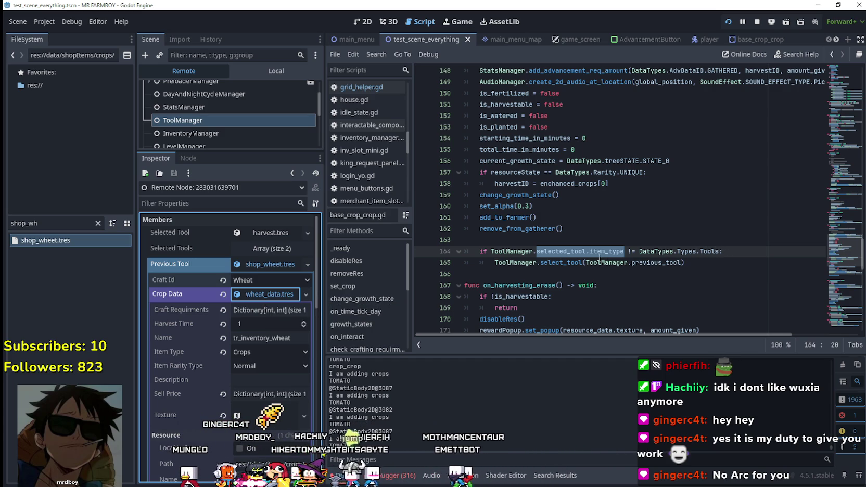
Replace DataTypes.Types.Tools on line 164 with ToolManager.previous_tool.item_type, save, and return to the game
{"action": "left_click_drag", "start_coordinate": [681, 263], "coordinate": [586, 263]}
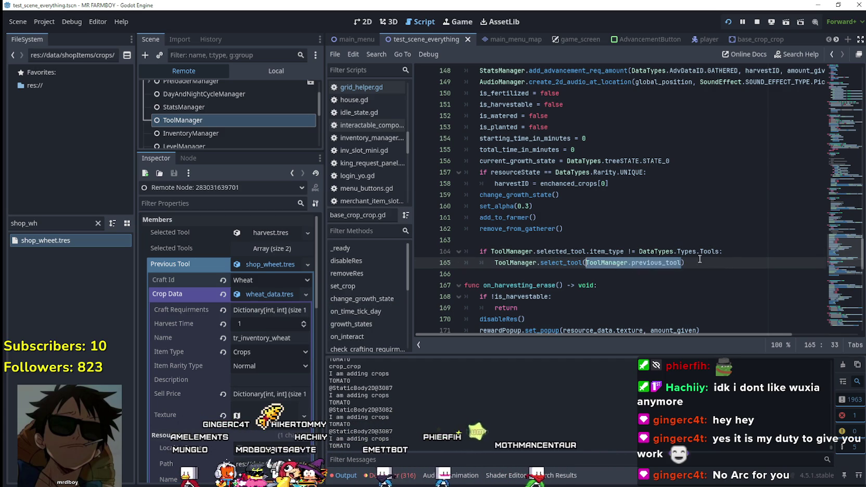
{"action": "double_click", "coordinate": [711, 251]}
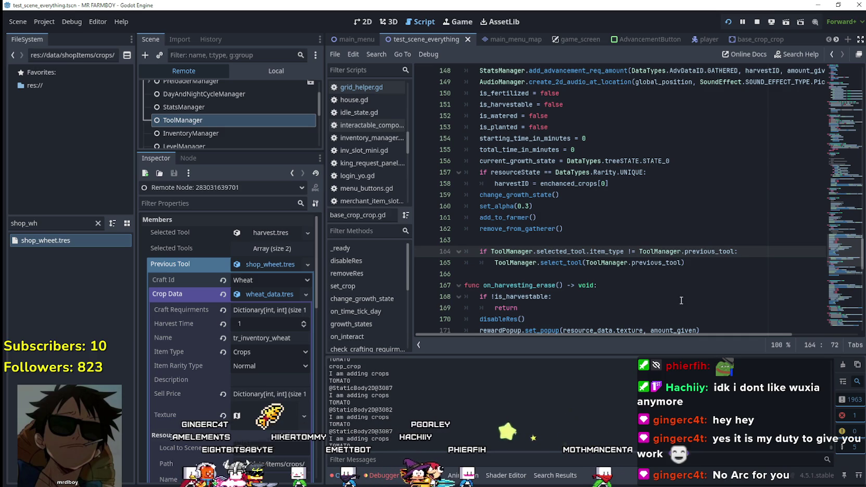
{"action": "type", "text": ".it"}
{"action": "type", "text": "em_type"}
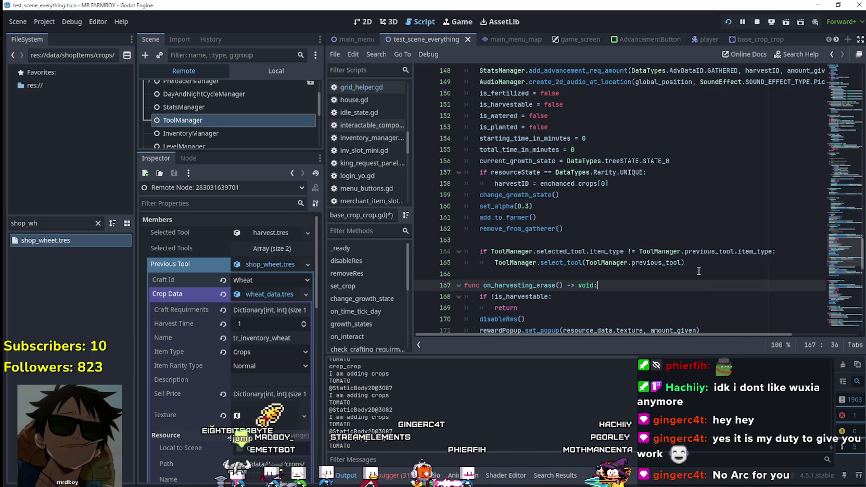
{"action": "left_click", "coordinate": [702, 277]}
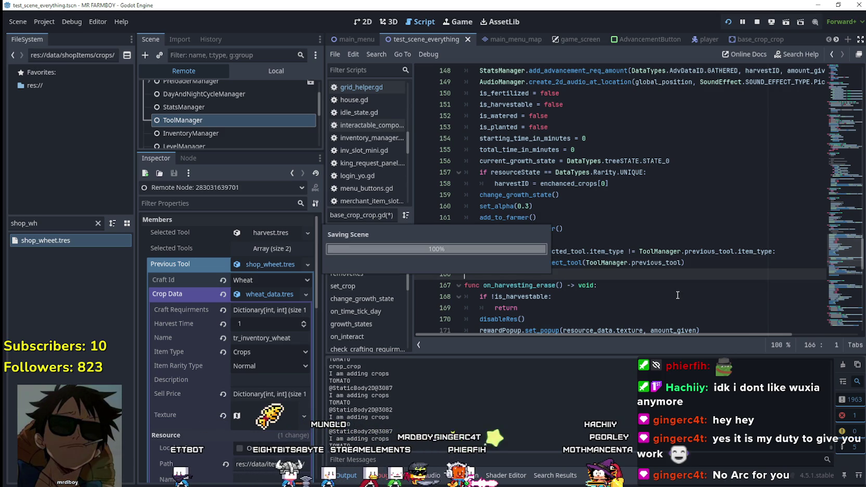
{"action": "key", "text": "ctrl+s"}
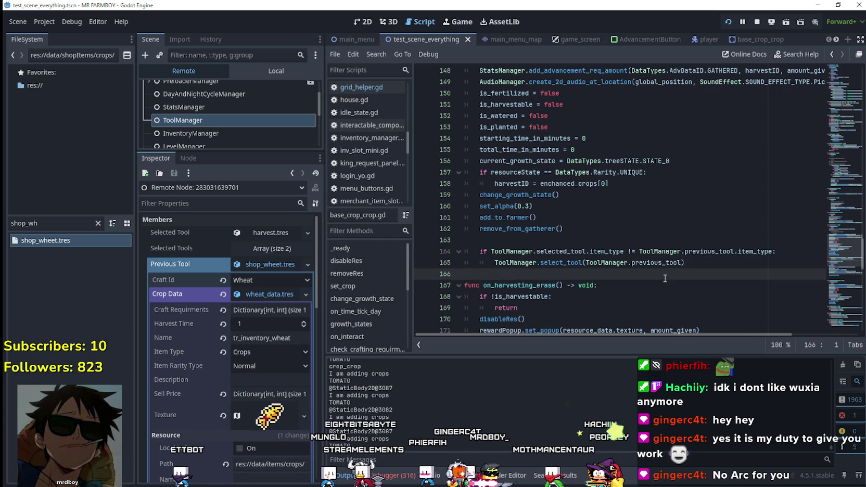
{"action": "key", "text": "alt+Tab"}
{"action": "left_click", "coordinate": [274, 265]}
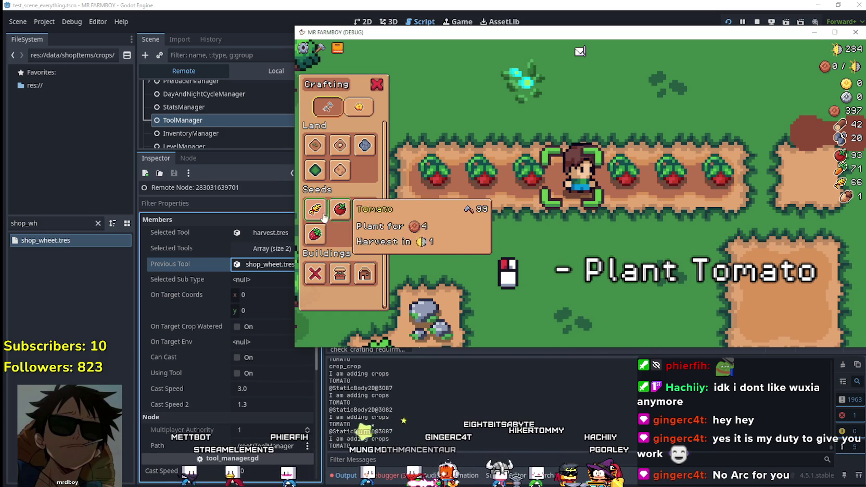
Harvest a ripe tomato and plant and water wheat on two tiles
{"action": "left_click", "coordinate": [315, 209]}
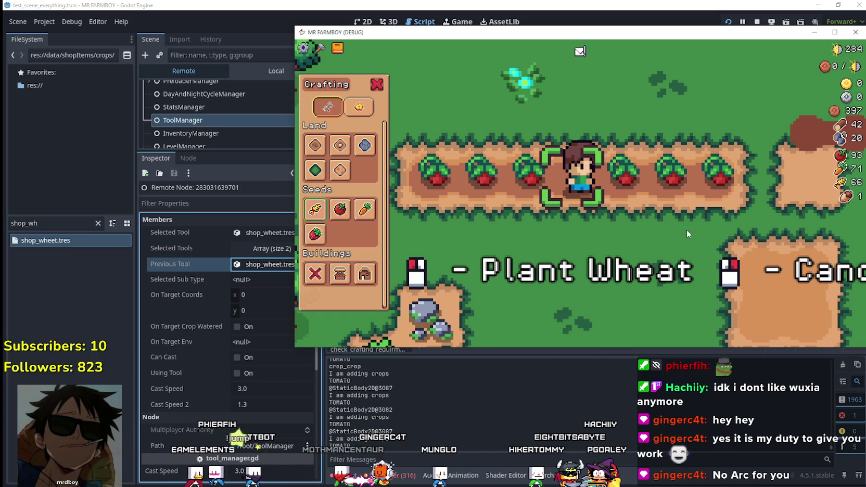
{"action": "right_click", "coordinate": [687, 228]}
{"action": "key", "text": "d"}
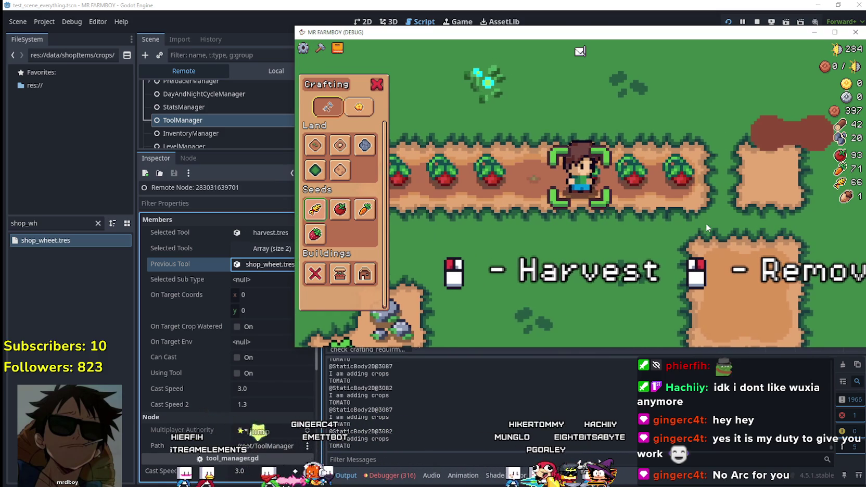
{"action": "left_click", "coordinate": [688, 232]}
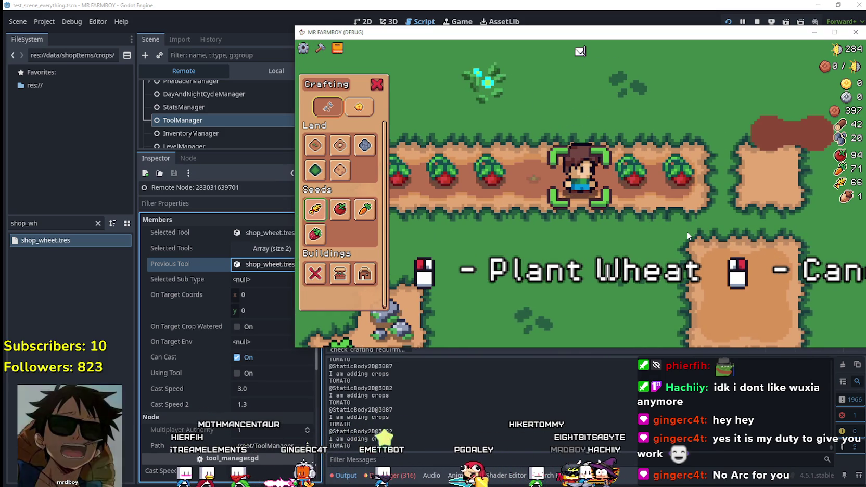
{"action": "left_click", "coordinate": [687, 232]}
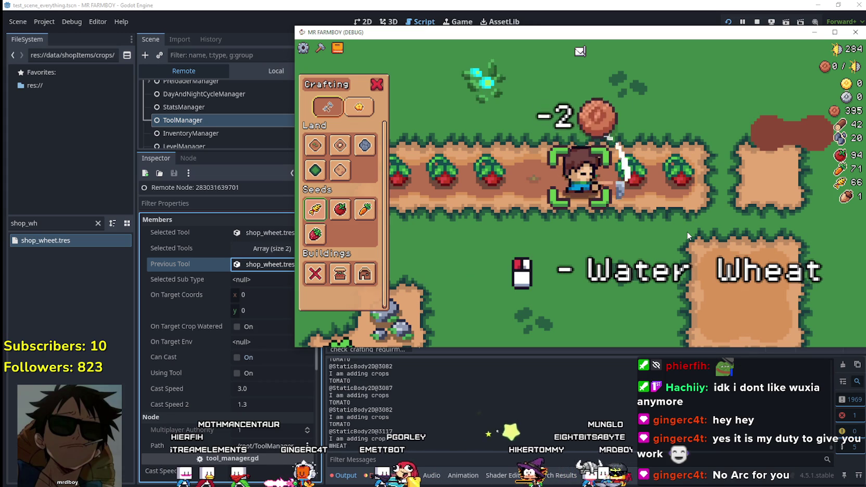
{"action": "left_click", "coordinate": [687, 231]}
{"action": "key", "text": "a"}
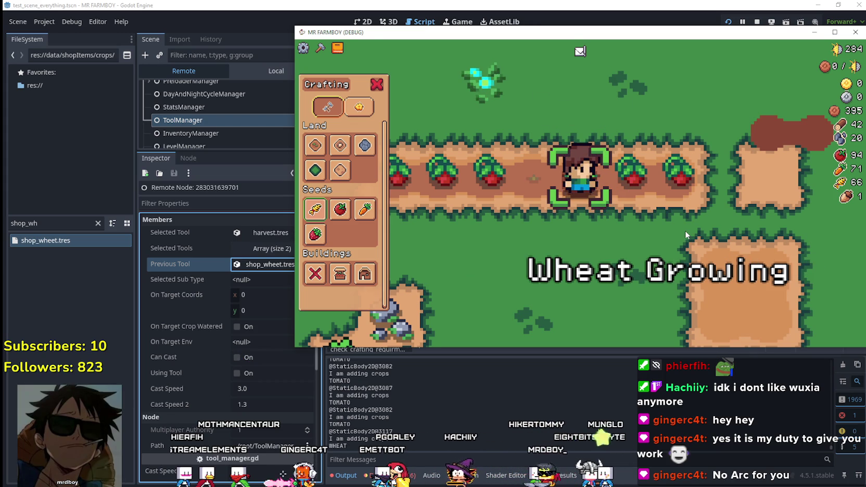
{"action": "left_click", "coordinate": [690, 230]}
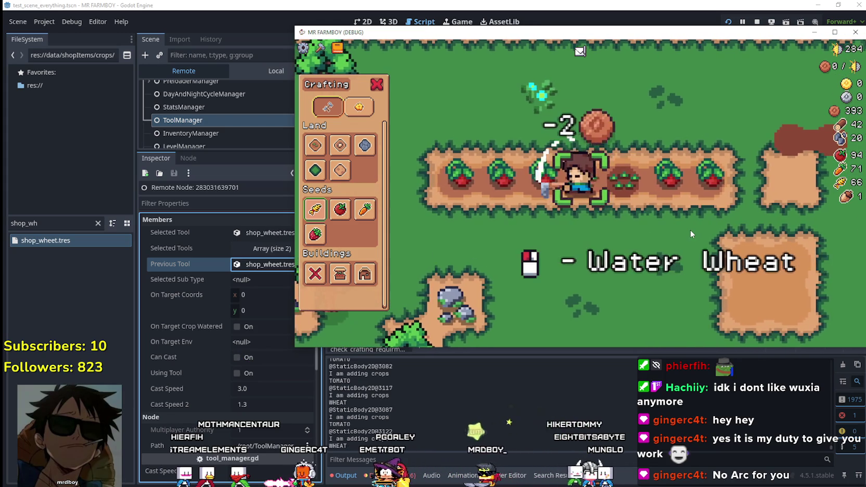
{"action": "left_click", "coordinate": [690, 229]}
{"action": "key", "text": "a"}
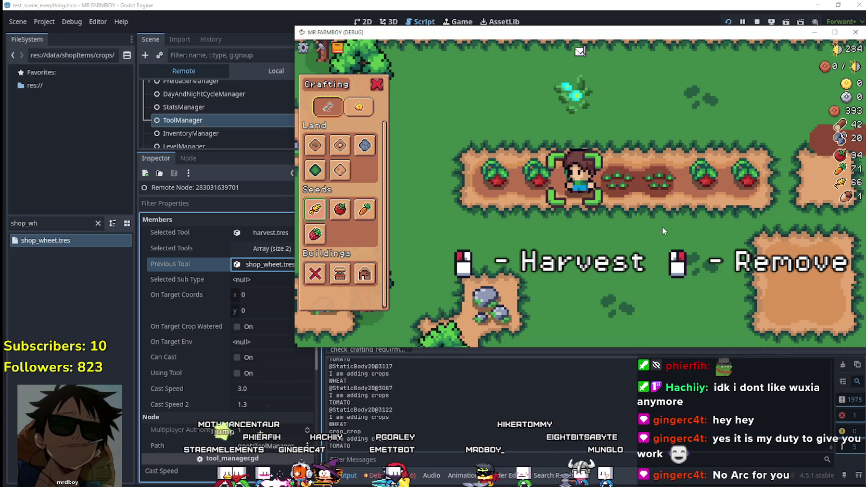
Harvest the remaining tomatoes along the row, replanting each tile with watered wheat
{"action": "left_click", "coordinate": [663, 228]}
{"action": "left_click", "coordinate": [662, 228]}
{"action": "left_click", "coordinate": [662, 227]}
{"action": "left_click", "coordinate": [662, 228]}
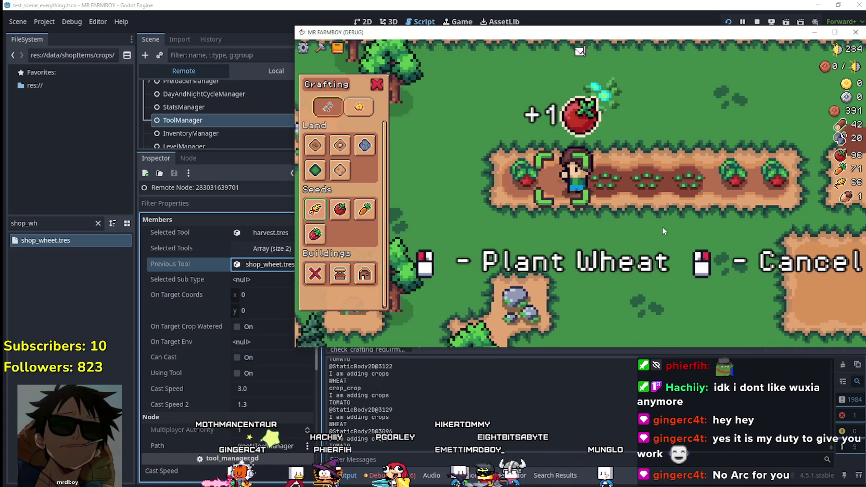
{"action": "left_click", "coordinate": [662, 228]}
{"action": "left_click", "coordinate": [662, 228]}
{"action": "key", "text": "a"}
{"action": "left_click", "coordinate": [663, 228]}
{"action": "left_click", "coordinate": [662, 229]}
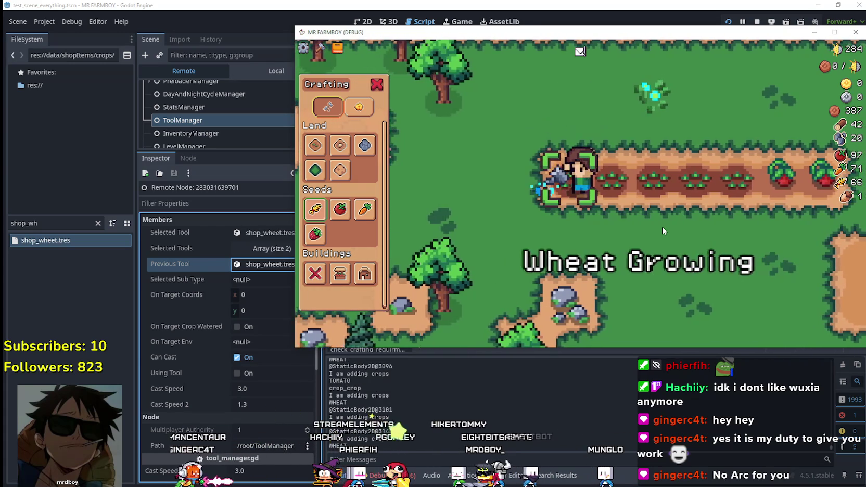
{"action": "key", "text": "d"}
{"action": "left_click", "coordinate": [663, 229]}
{"action": "left_click", "coordinate": [662, 229]}
{"action": "left_click", "coordinate": [662, 229]}
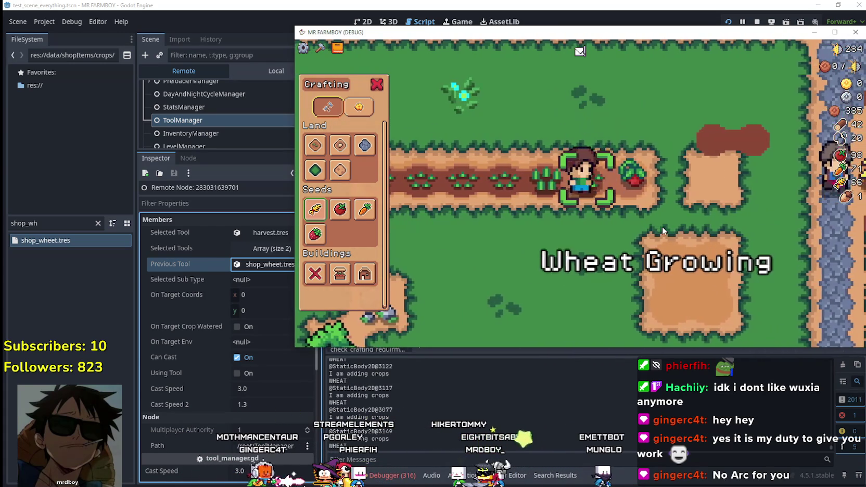
{"action": "left_click", "coordinate": [662, 227]}
{"action": "left_click", "coordinate": [662, 227]}
{"action": "key", "text": "a"}
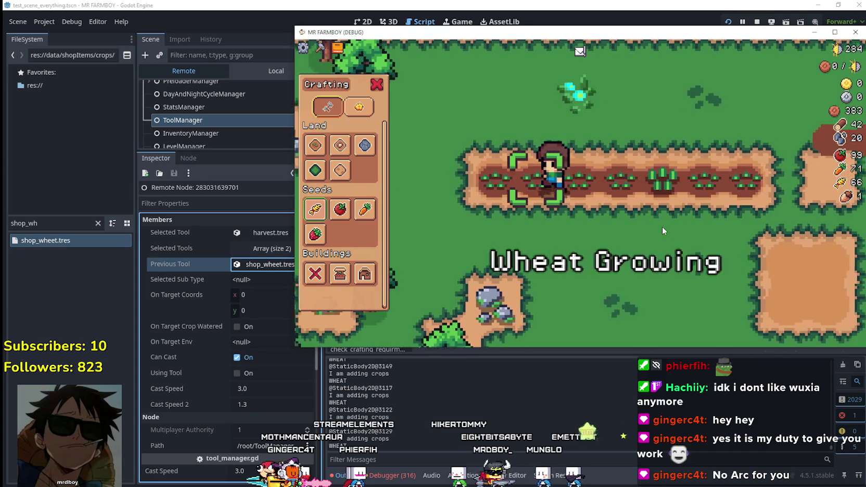
Plant and water a row of tomatoes on the empty plots
{"action": "left_click", "coordinate": [343, 214]}
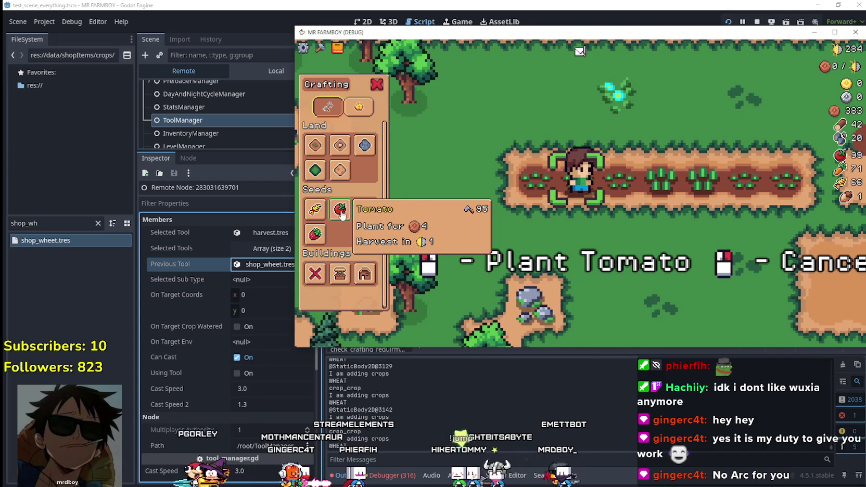
{"action": "left_click", "coordinate": [665, 237]}
{"action": "left_click", "coordinate": [664, 236]}
{"action": "key", "text": "a"}
{"action": "left_click", "coordinate": [665, 237]}
{"action": "left_click", "coordinate": [664, 237]}
{"action": "left_click", "coordinate": [665, 237]}
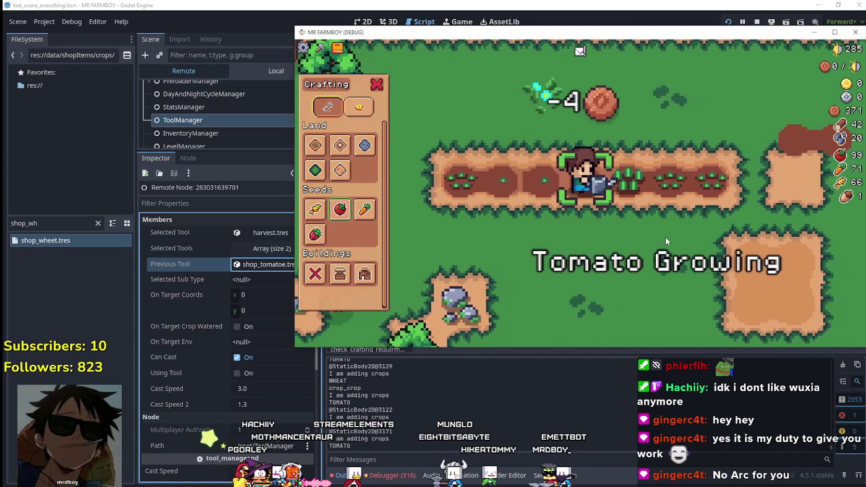
{"action": "key", "text": "d"}
{"action": "left_click", "coordinate": [665, 237]}
{"action": "key", "text": "d"}
{"action": "left_click", "coordinate": [665, 236]}
{"action": "left_click", "coordinate": [665, 237]}
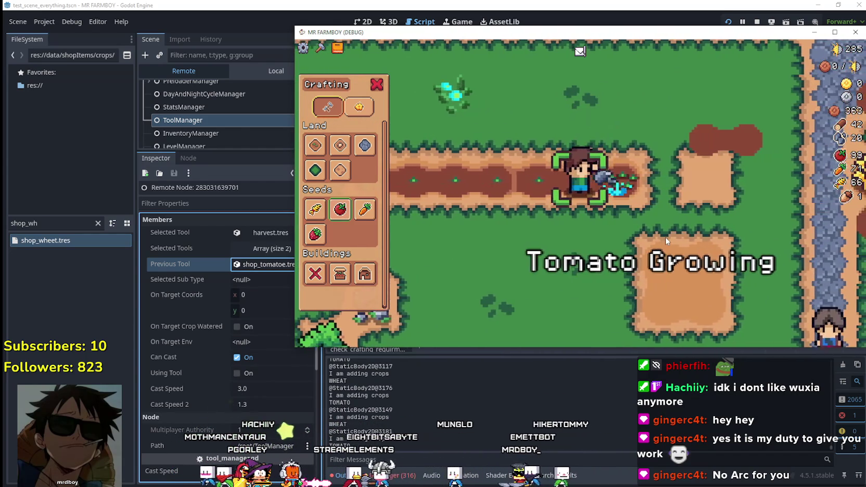
{"action": "key", "text": "a"}
{"action": "left_click", "coordinate": [665, 237]}
{"action": "left_click", "coordinate": [665, 236]}
{"action": "key", "text": "a"}
{"action": "key", "text": "a"}
{"action": "left_click", "coordinate": [665, 236]}
{"action": "key", "text": "d"}
Plant and water carrots along the row with Carrot seeds
{"action": "left_click", "coordinate": [365, 210]}
{"action": "left_click", "coordinate": [684, 219]}
{"action": "left_click", "coordinate": [682, 218]}
{"action": "key", "text": "d"}
{"action": "left_click", "coordinate": [683, 218]}
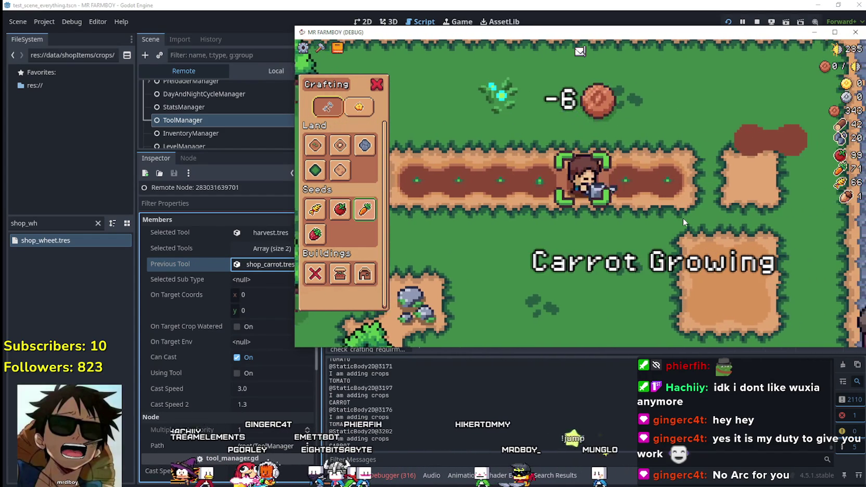
{"action": "left_click", "coordinate": [682, 218]}
{"action": "left_click", "coordinate": [683, 218]}
{"action": "left_click", "coordinate": [682, 218]}
{"action": "left_click", "coordinate": [681, 218]}
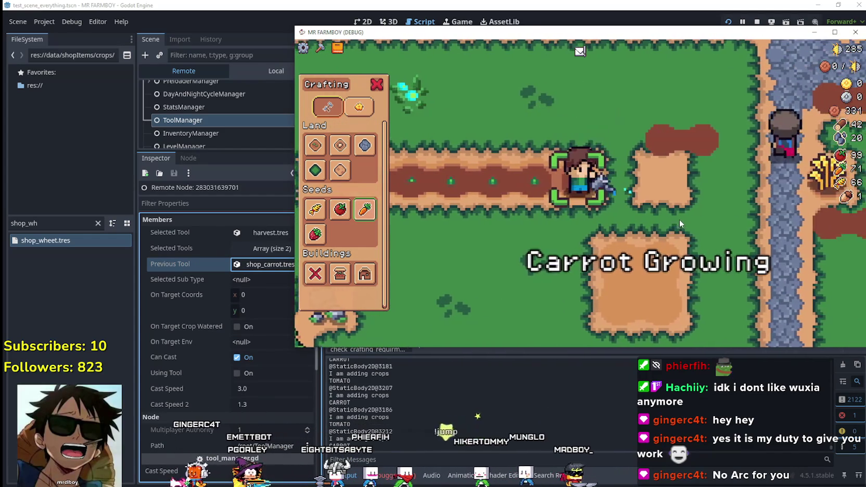
{"action": "key", "text": "a"}
{"action": "left_click", "coordinate": [665, 215]}
{"action": "left_click", "coordinate": [665, 215]}
{"action": "key", "text": "a"}
{"action": "left_click", "coordinate": [664, 215]}
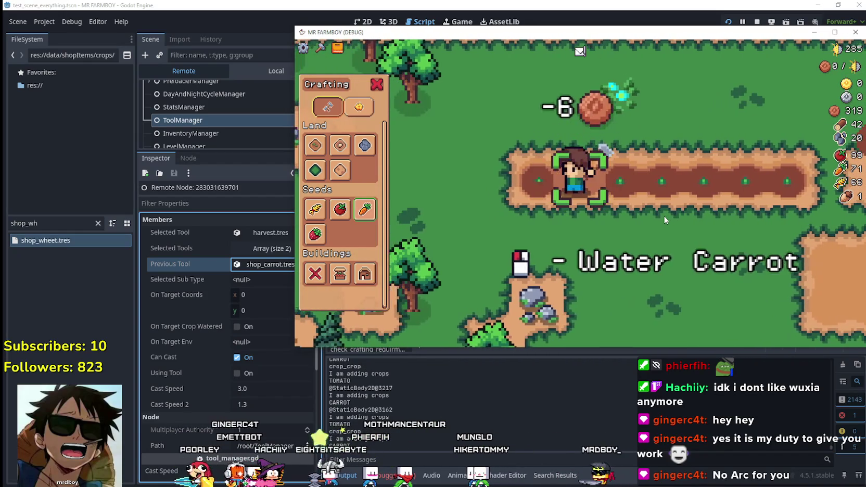
{"action": "left_click", "coordinate": [663, 215]}
{"action": "left_click", "coordinate": [663, 215]}
{"action": "left_click", "coordinate": [662, 215]}
Plant and water three wheat plants along the row with Wheat seeds
{"action": "left_click", "coordinate": [314, 209]}
{"action": "key", "text": "d"}
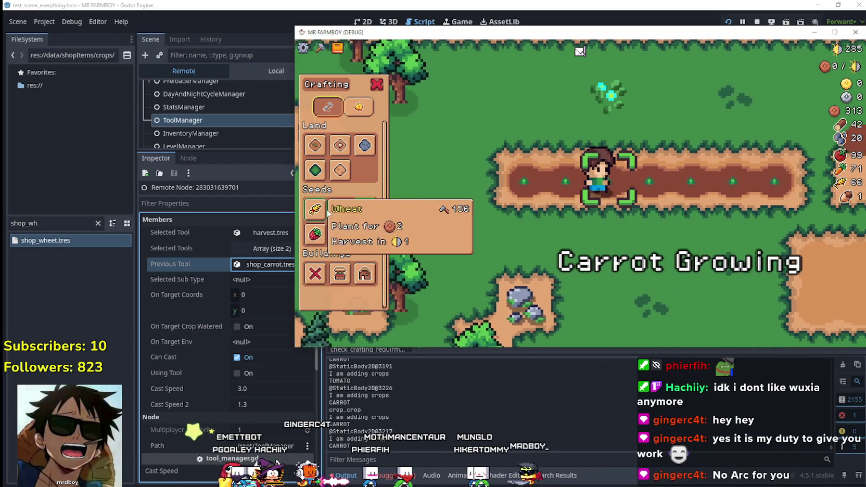
{"action": "left_click", "coordinate": [598, 225]}
{"action": "left_click", "coordinate": [612, 227]}
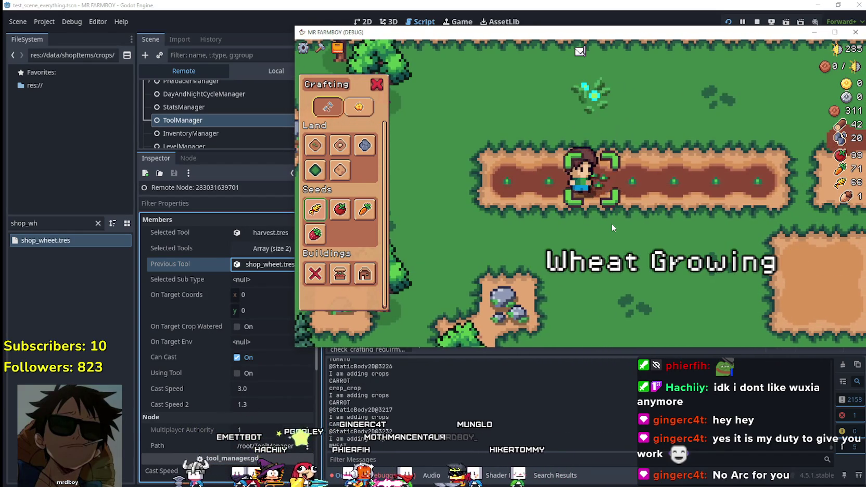
{"action": "key", "text": "a"}
{"action": "left_click", "coordinate": [612, 227]}
{"action": "left_click", "coordinate": [613, 227]}
{"action": "key", "text": "a"}
{"action": "left_click", "coordinate": [612, 227]}
{"action": "left_click", "coordinate": [612, 228]}
Walk the farmer across the stone road to the empty dirt plot
{"action": "key", "text": "s"}
{"action": "key", "text": "d"}
{"action": "key", "text": "a"}
{"action": "key", "text": "d"}
{"action": "key", "text": "w"}
{"action": "key", "text": "a"}
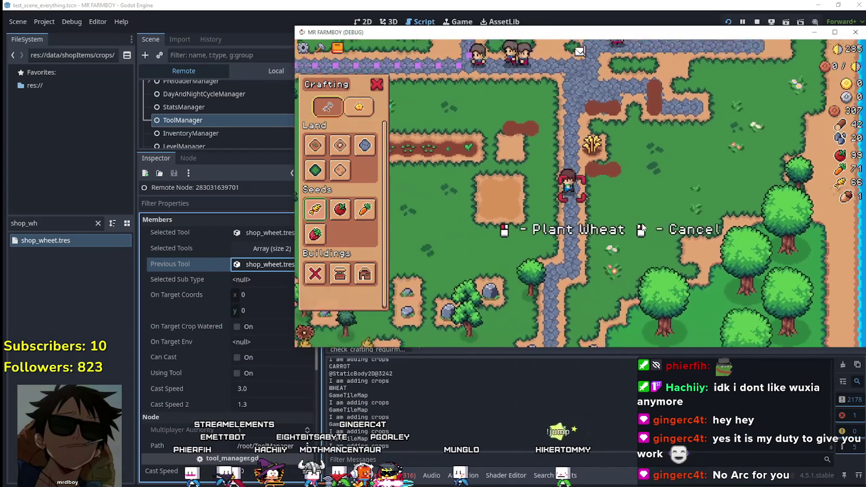
{"action": "scroll", "scroll_direction": "up", "scroll_amount": 3}
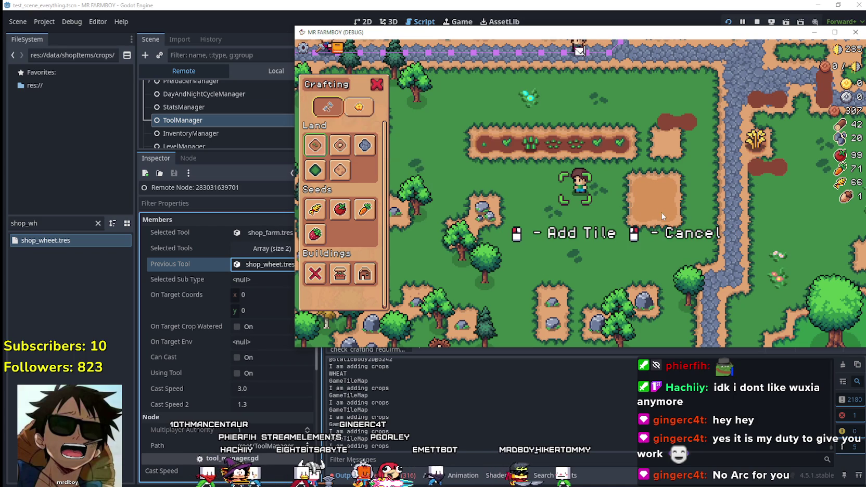
Add a new dirt tile at the farmer's spot, then walk around the farm
{"action": "scroll", "scroll_direction": "up", "scroll_amount": 3}
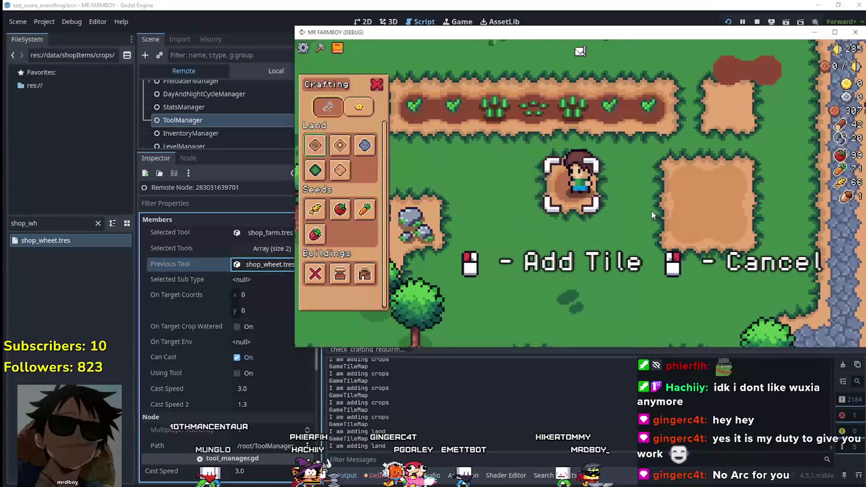
{"action": "key", "text": "a"}
{"action": "left_click", "coordinate": [650, 210]}
{"action": "key", "text": "d"}
{"action": "key", "text": "d"}
{"action": "key", "text": "s"}
{"action": "key", "text": "a"}
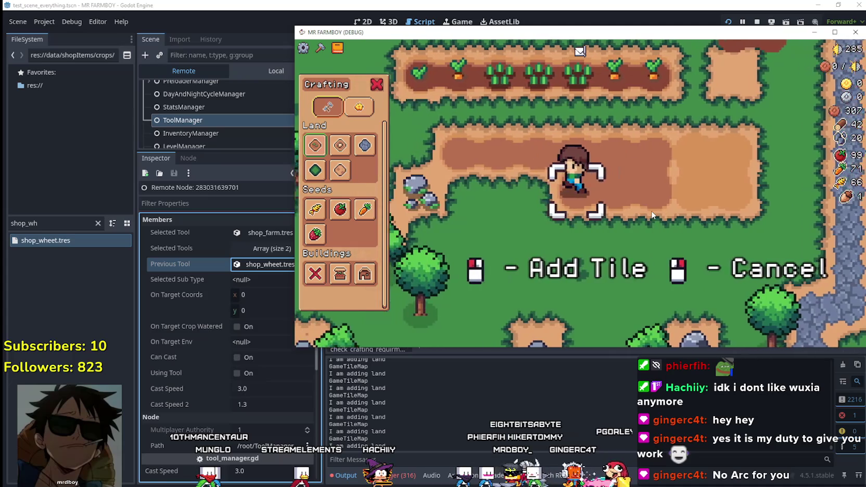
{"action": "key", "text": "w"}
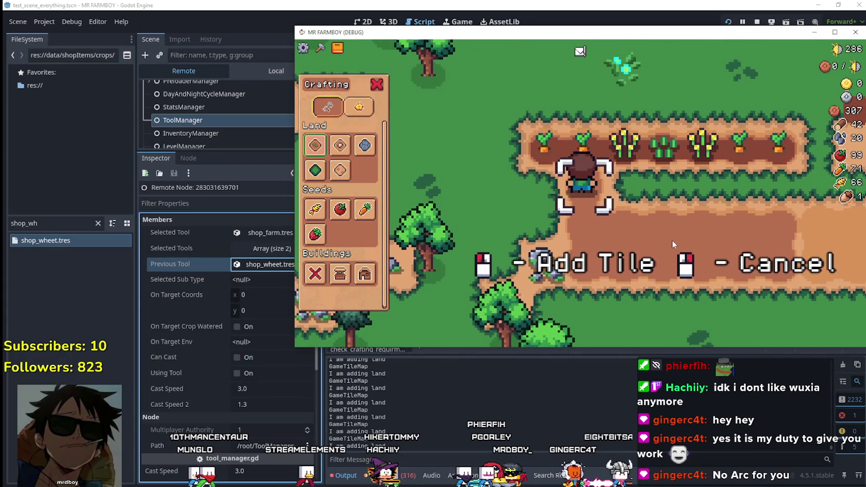
{"action": "key", "text": "a"}
{"action": "key", "text": "s"}
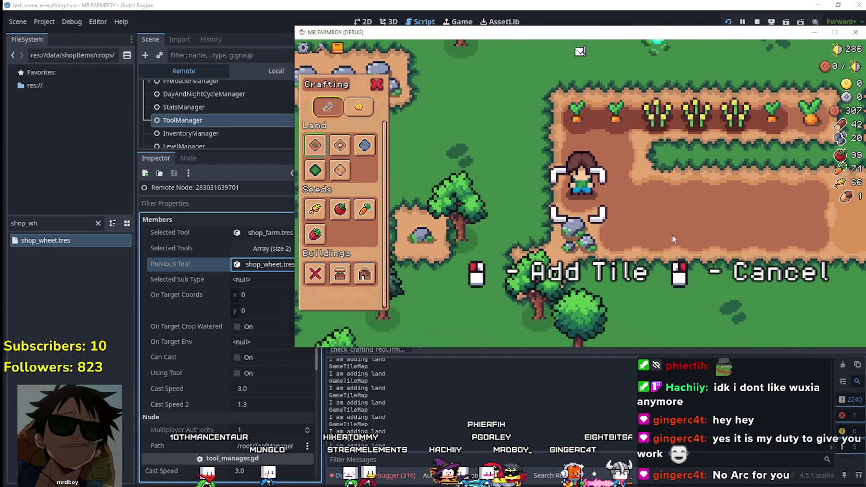
{"action": "key", "text": "w"}
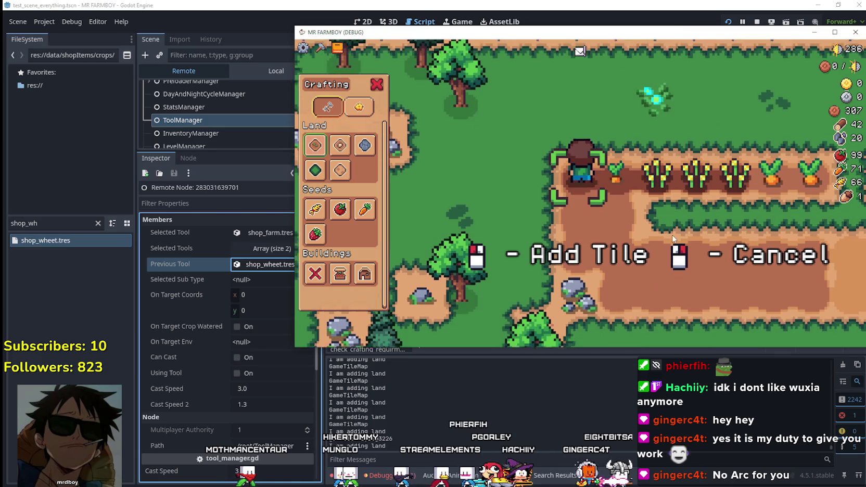
Walk east along the crop row harvesting carrots and wheat, then head back west
{"action": "key", "text": "d"}
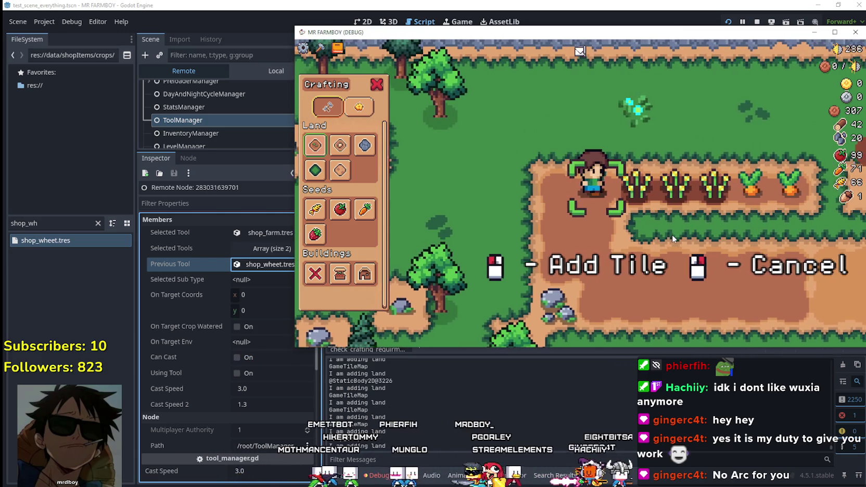
{"action": "key", "text": "d"}
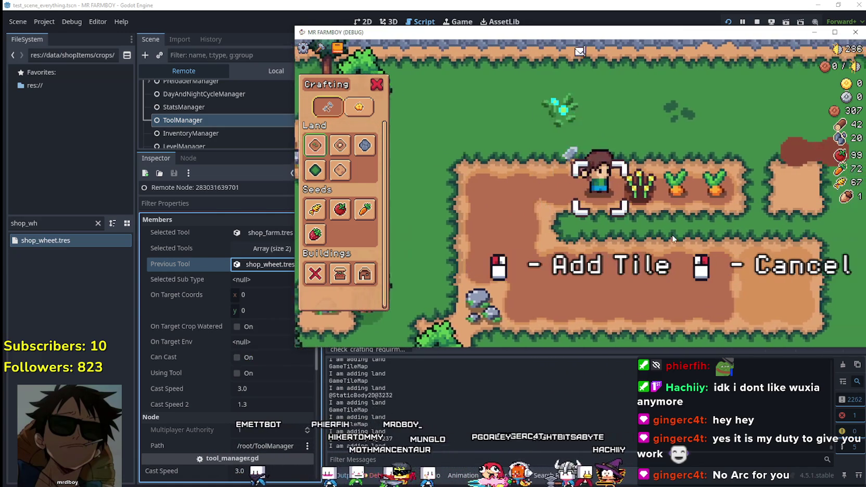
{"action": "key", "text": "d"}
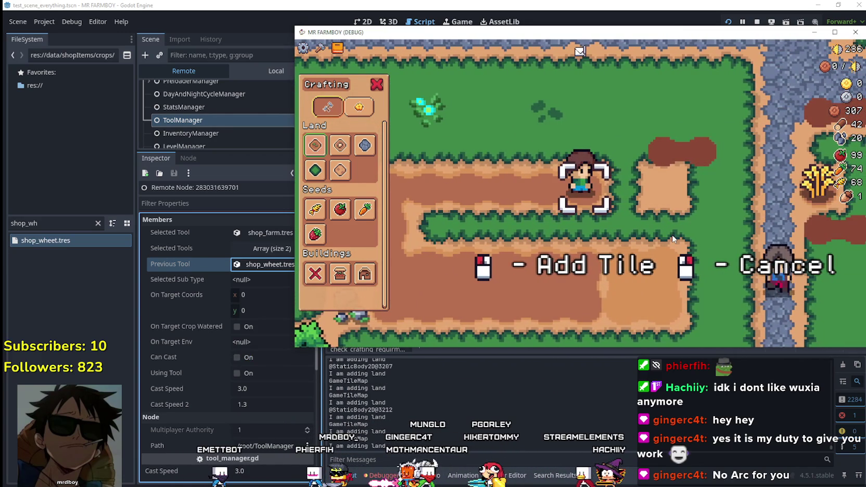
{"action": "key", "text": "s"}
{"action": "key", "text": "a"}
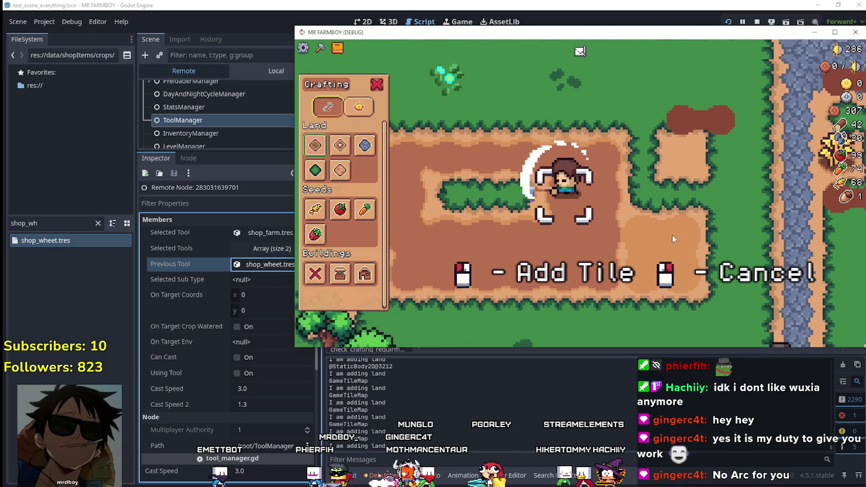
{"action": "key", "text": "a"}
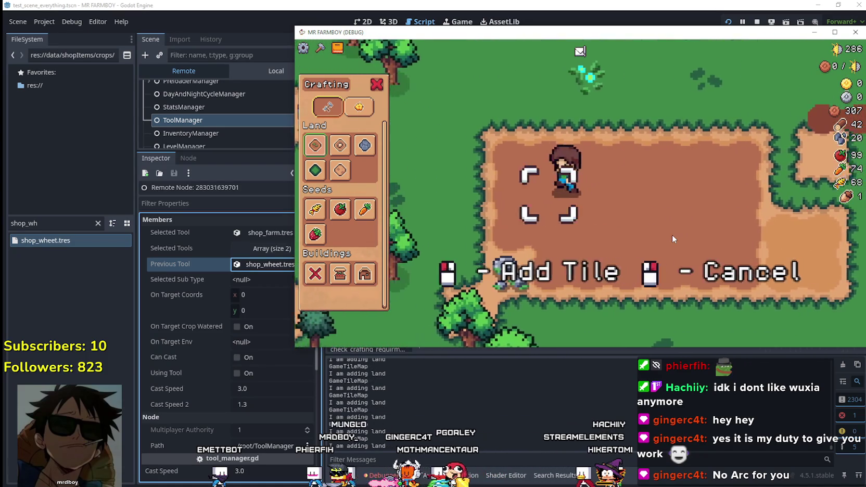
{"action": "key", "text": "d"}
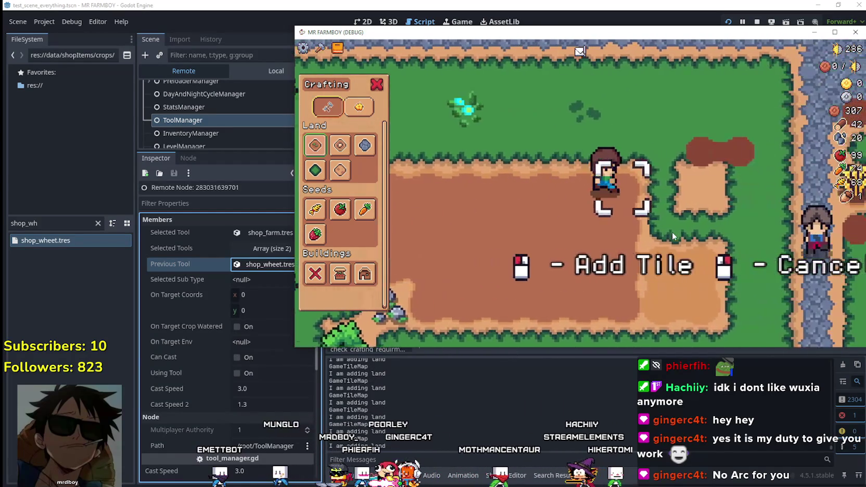
{"action": "key", "text": "d"}
{"action": "key", "text": "s"}
{"action": "key", "text": "a"}
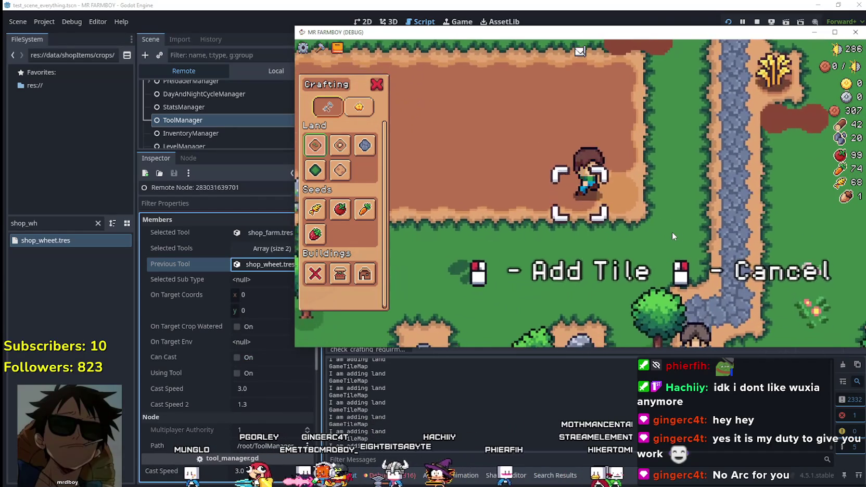
{"action": "key", "text": "a"}
{"action": "key", "text": "w"}
Try the animal farm land tool, then place a stone road tile
{"action": "mouse_move", "coordinate": [323, 207]}
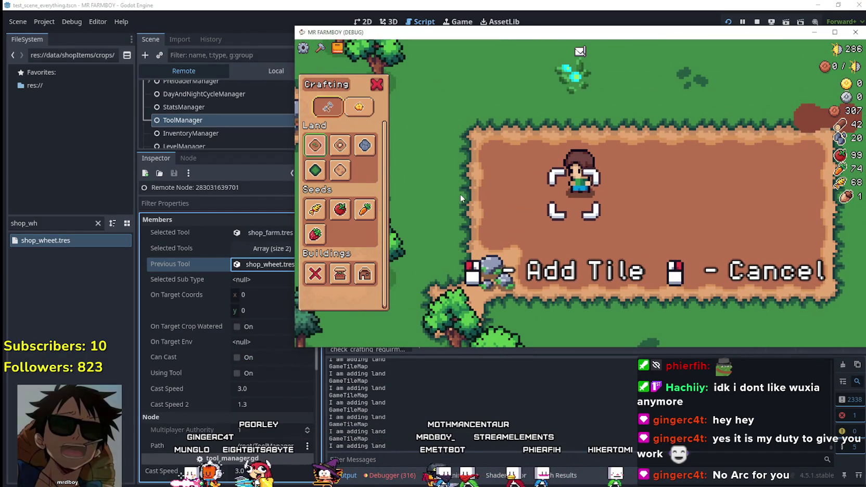
{"action": "key", "text": "w"}
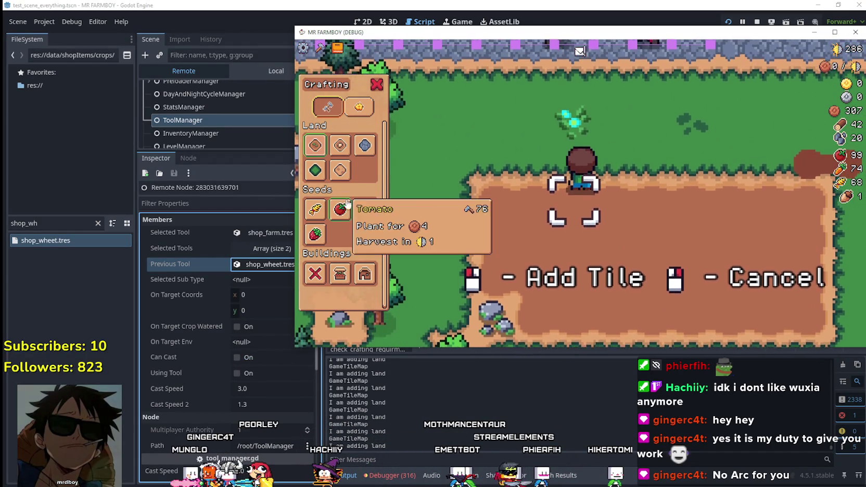
{"action": "left_click", "coordinate": [340, 145]}
{"action": "key", "text": "s"}
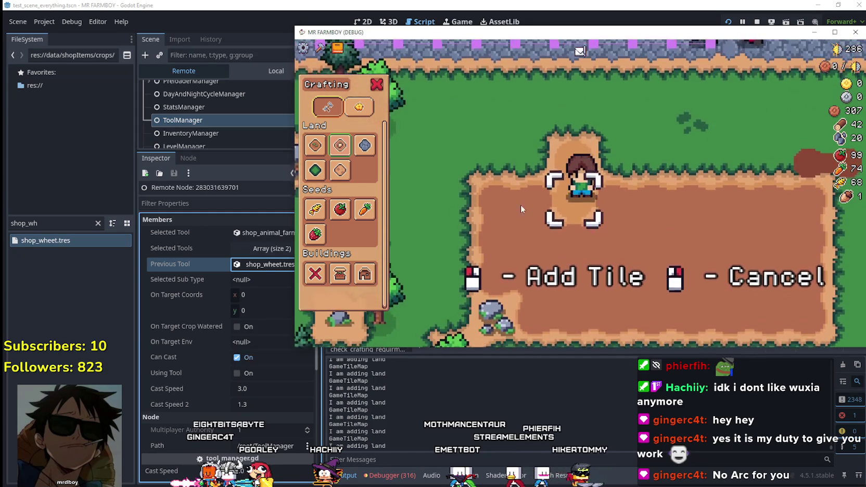
{"action": "left_click", "coordinate": [363, 146]}
{"action": "left_click", "coordinate": [593, 184]}
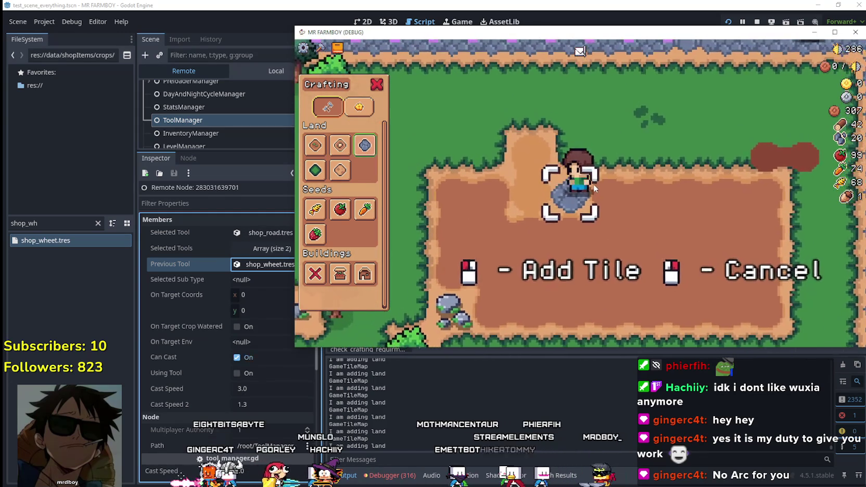
Plant three wheat on the dirt tiles
{"action": "key", "text": "s"}
{"action": "left_click", "coordinate": [322, 211]}
{"action": "key", "text": "s"}
{"action": "left_click", "coordinate": [687, 206]}
{"action": "key", "text": "d"}
{"action": "left_click", "coordinate": [663, 199]}
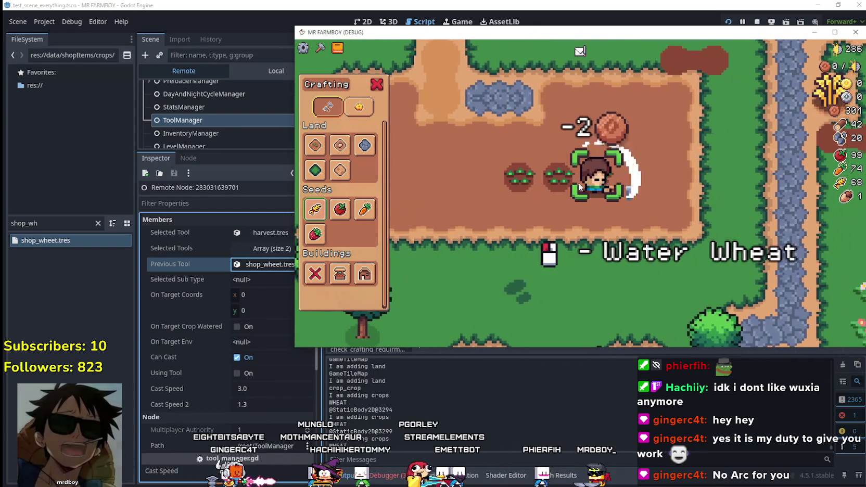
{"action": "key", "text": "a"}
{"action": "left_click", "coordinate": [561, 180]}
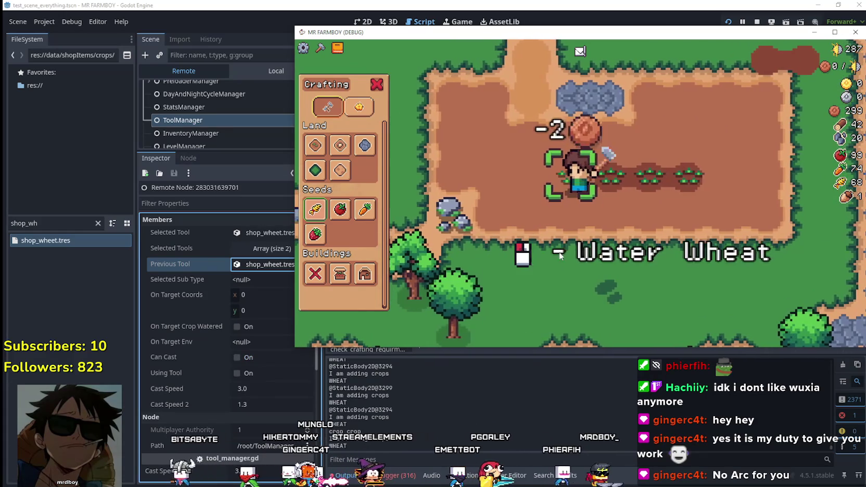
Plant three tomatoes on the dirt plot
{"action": "mouse_move", "coordinate": [364, 222]}
{"action": "left_click", "coordinate": [340, 209]}
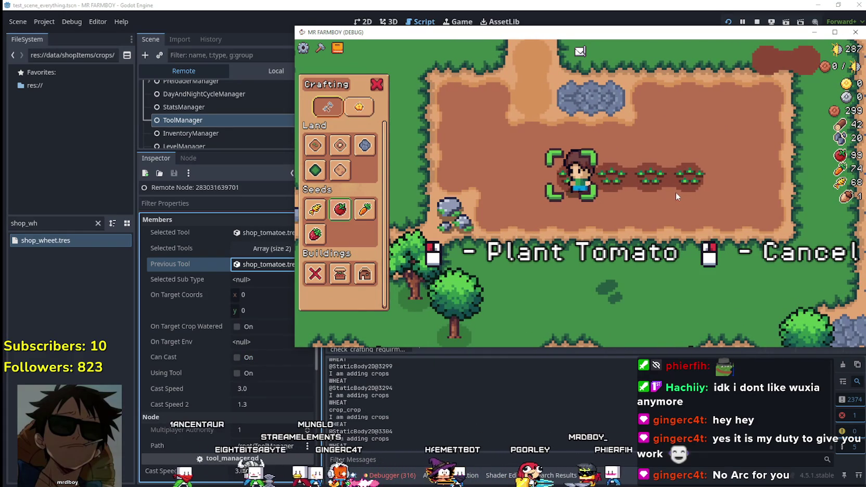
{"action": "key", "text": "d"}
{"action": "left_click", "coordinate": [641, 191]}
{"action": "left_click", "coordinate": [641, 191]}
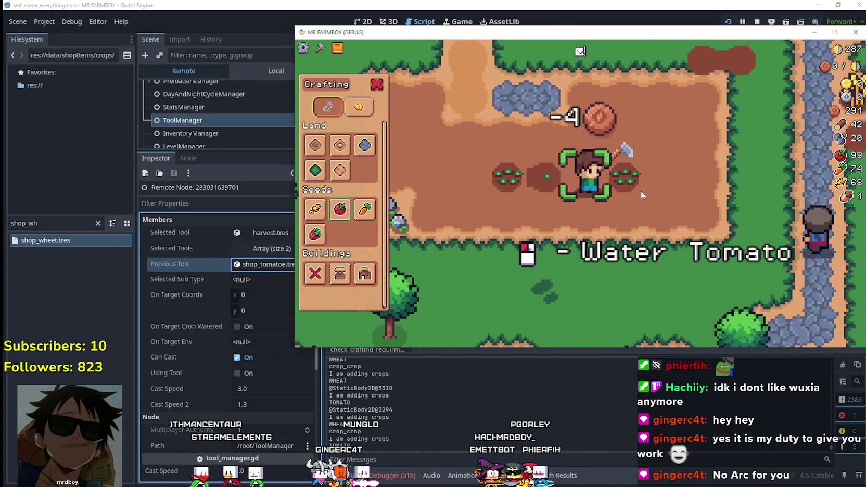
{"action": "key", "text": "d"}
{"action": "key", "text": "d"}
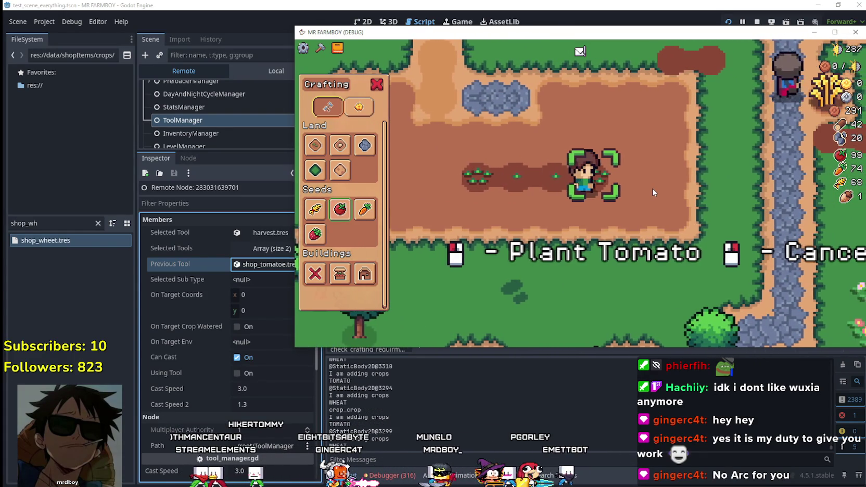
{"action": "left_click", "coordinate": [653, 192]}
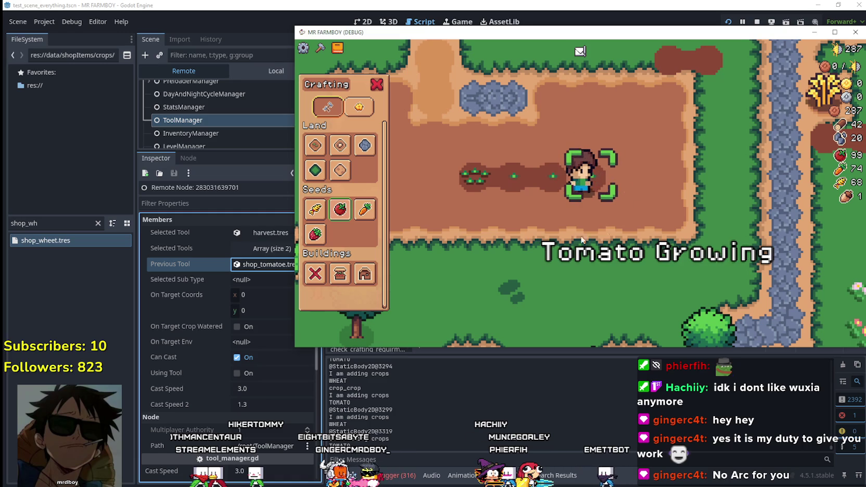
{"action": "key", "text": "d"}
{"action": "key", "text": "a"}
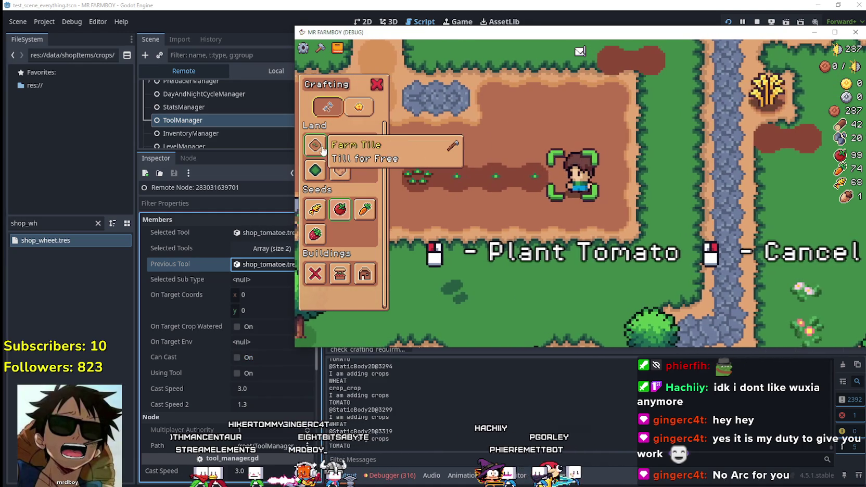
Lay a strip of four Grass Tiles leftward across the dirt plot
{"action": "left_click", "coordinate": [315, 170]}
{"action": "left_click", "coordinate": [638, 192]}
{"action": "key", "text": "a"}
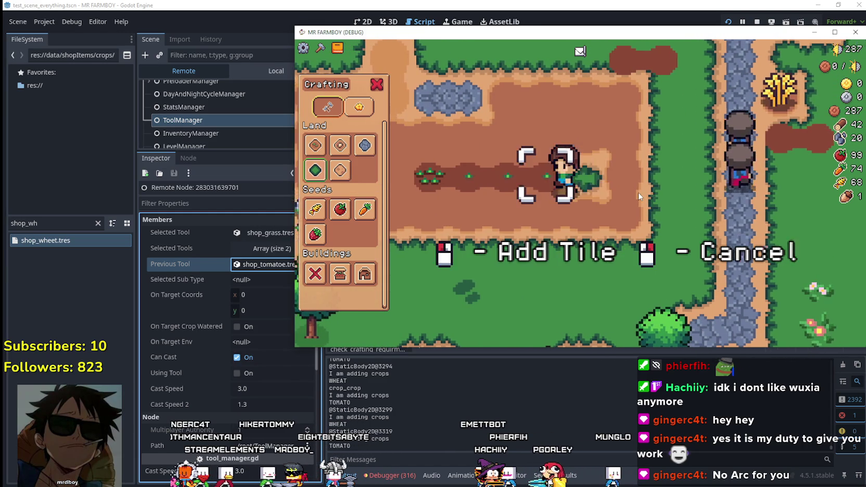
{"action": "left_click", "coordinate": [638, 191]}
{"action": "key", "text": "a"}
{"action": "left_click", "coordinate": [639, 191]}
{"action": "key", "text": "a"}
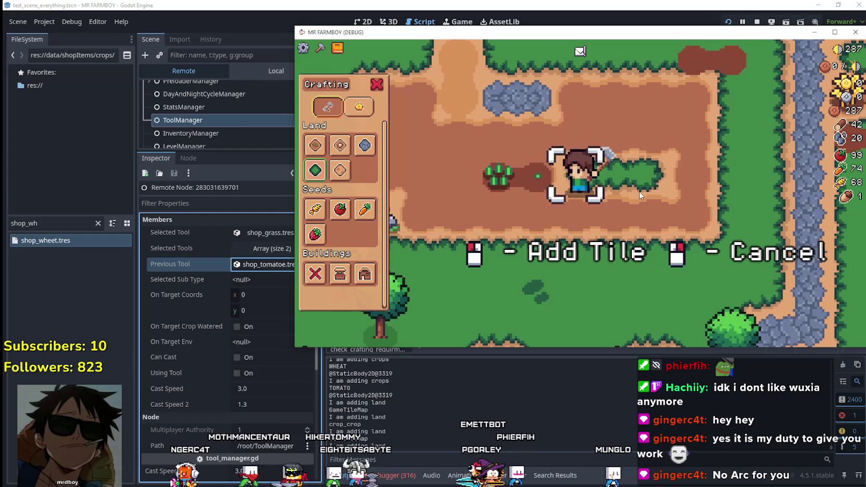
{"action": "left_click", "coordinate": [639, 191]}
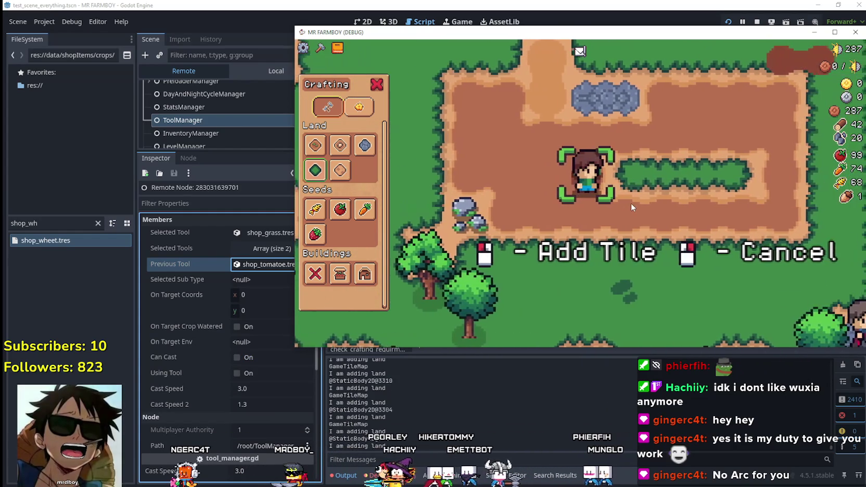
{"action": "key", "text": "d"}
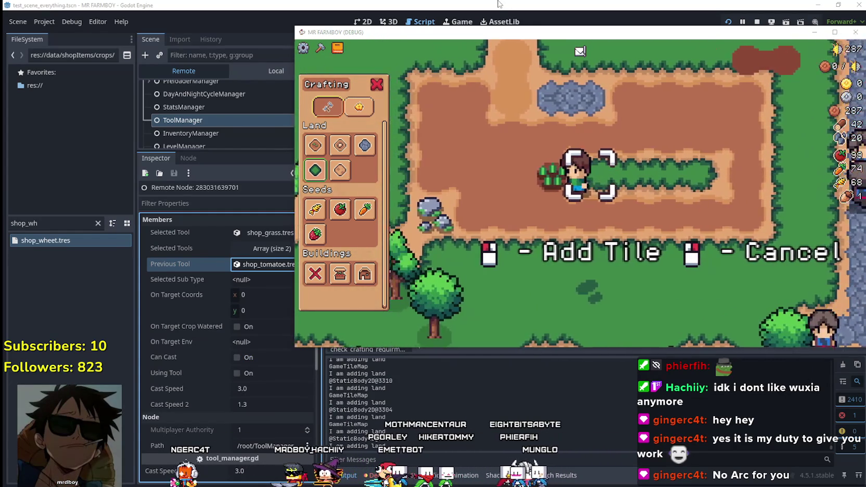
Return to the script editor and put the cursor at line 166
{"action": "key", "text": "alt+Tab"}
{"action": "left_click", "coordinate": [617, 281]}
{"action": "left_click", "coordinate": [588, 279]}
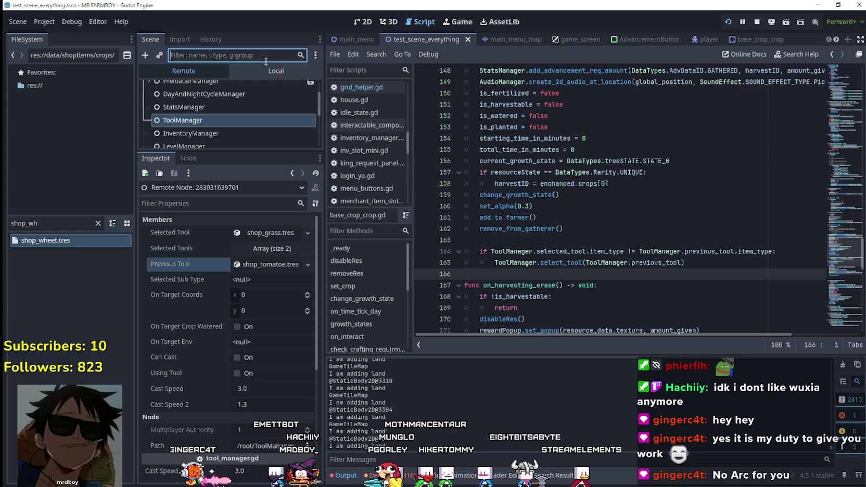
Show the local scene tree and open the CursorComponent's grid_helper.gd script
{"action": "left_click", "coordinate": [275, 71]}
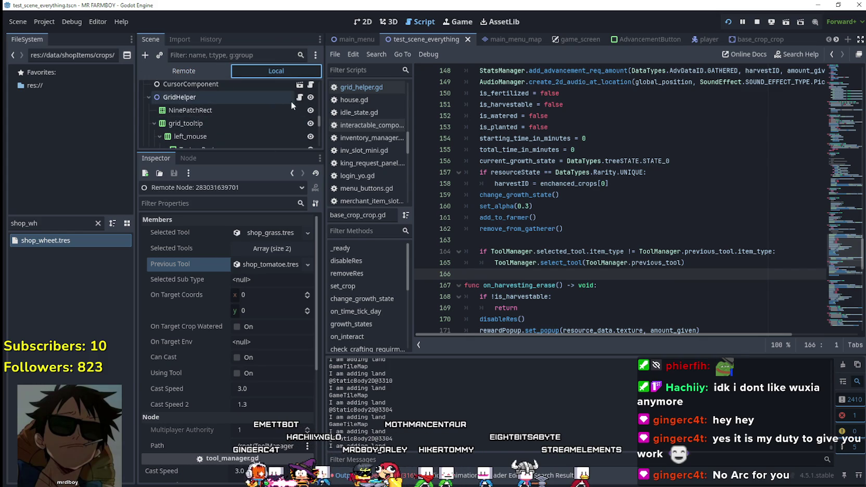
{"action": "scroll", "scroll_direction": "up", "scroll_amount": 3}
{"action": "left_click", "coordinate": [310, 93]}
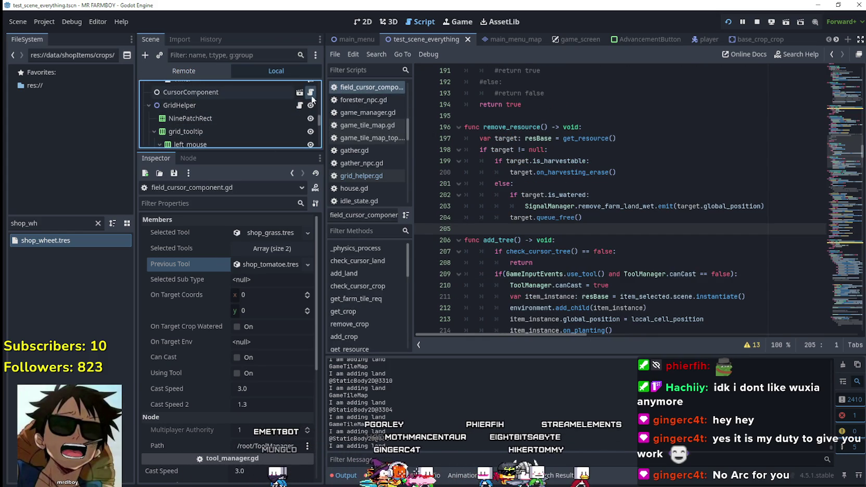
{"action": "scroll", "scroll_direction": "down", "scroll_amount": 3}
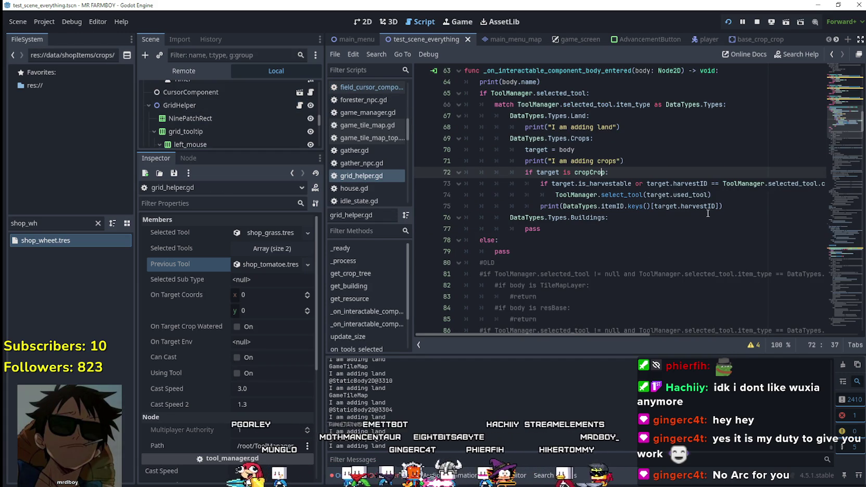
Select the Crops branch body on lines 70–75, including the cropCrop check
{"action": "mouse_move", "coordinate": [702, 206]}
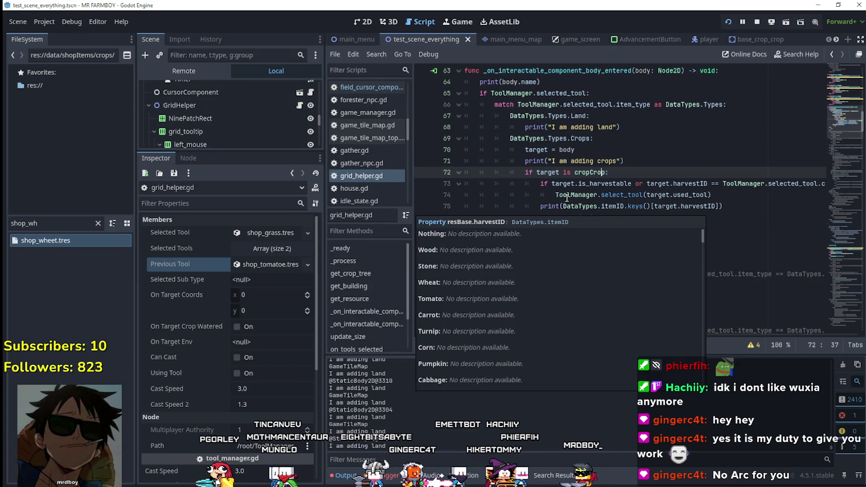
{"action": "left_click", "coordinate": [556, 195]}
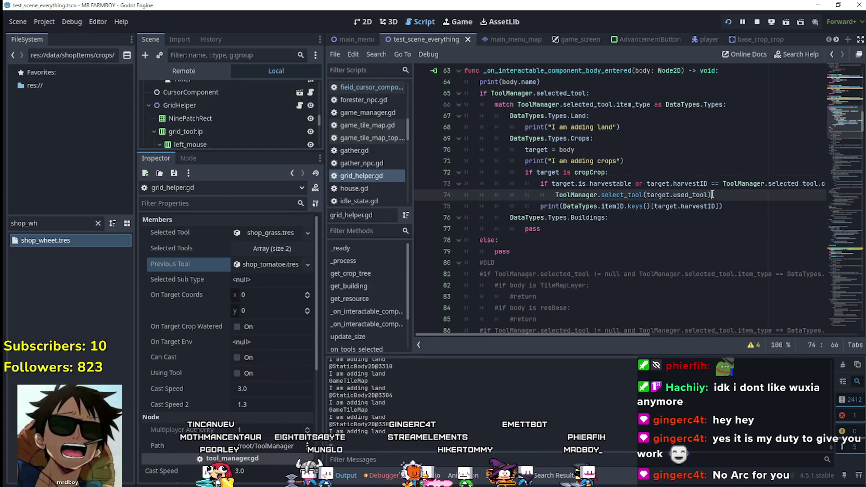
{"action": "left_click_drag", "start_coordinate": [757, 197], "coordinate": [488, 173]}
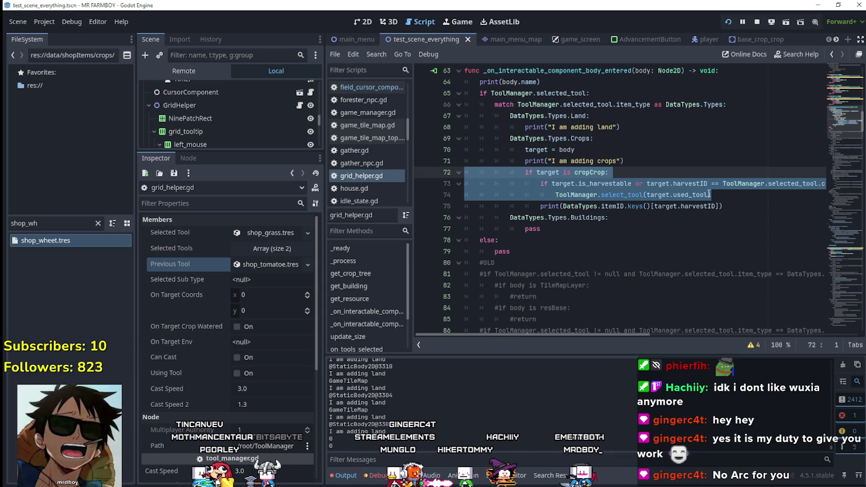
{"action": "left_click_drag", "start_coordinate": [729, 196], "coordinate": [453, 172]}
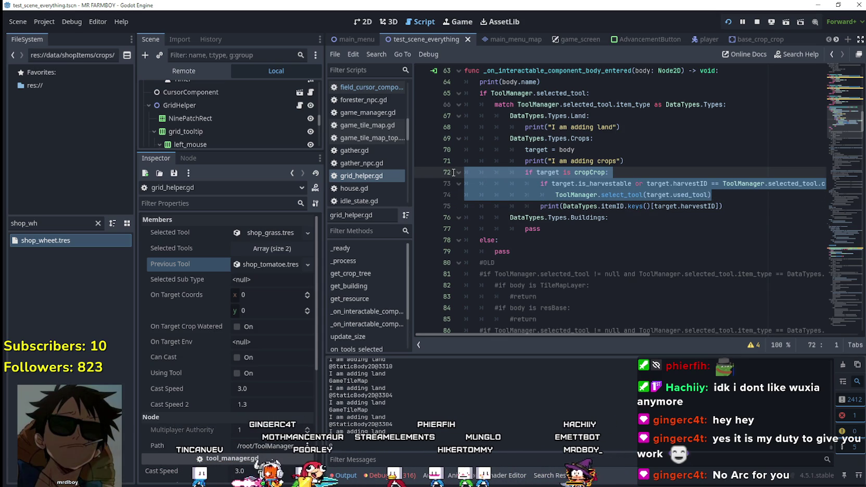
{"action": "key", "text": "shift+Up"}
{"action": "key", "text": "shift+Up"}
{"action": "key", "text": "shift+Up"}
{"action": "key", "text": "shift+Down"}
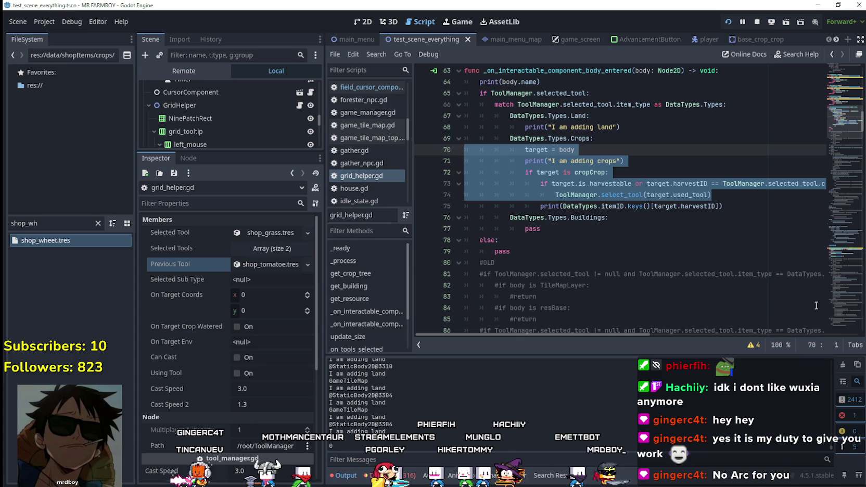
{"action": "left_click_drag", "start_coordinate": [739, 209], "coordinate": [443, 150]}
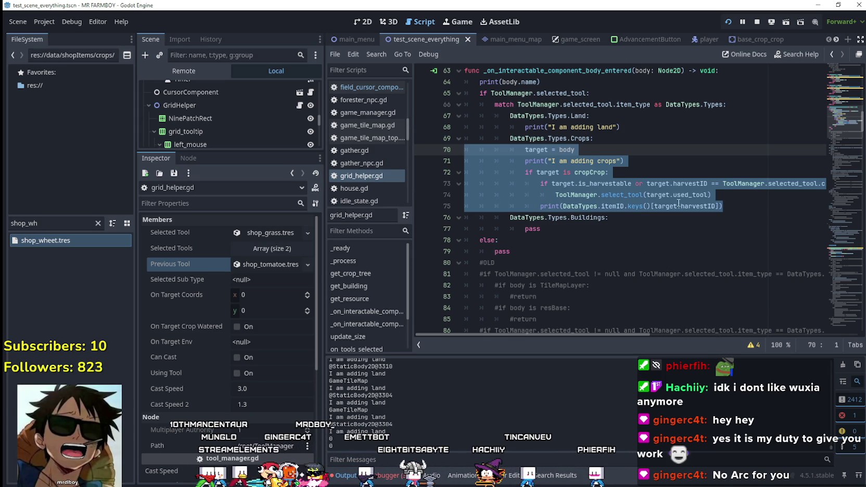
{"action": "left_click_drag", "start_coordinate": [745, 209], "coordinate": [465, 149]}
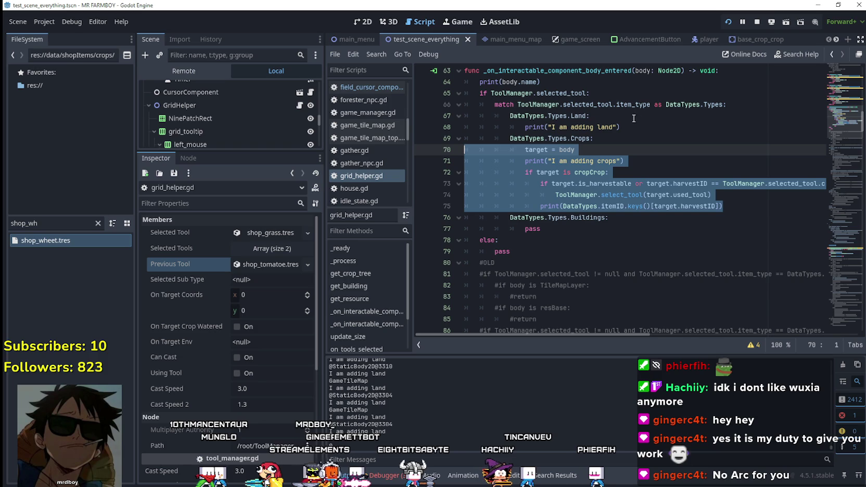
{"action": "left_click_drag", "start_coordinate": [723, 207], "coordinate": [425, 154]}
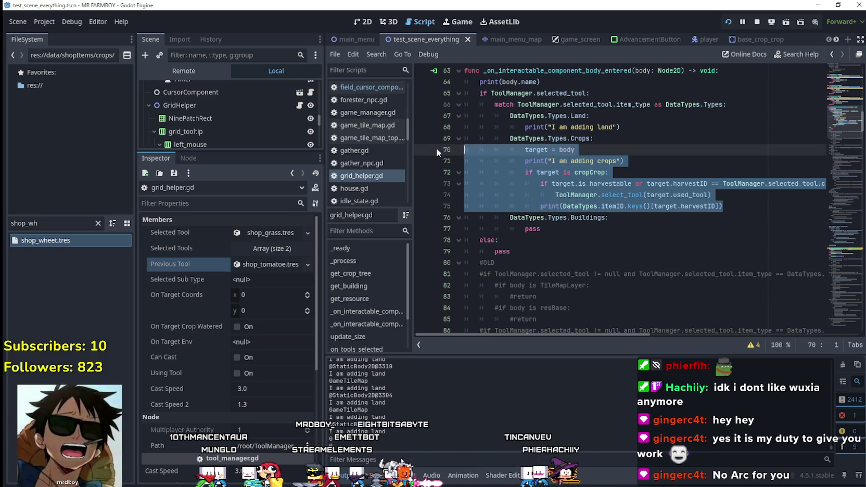
Paste that logic into the Land case, delete the stray crops print, save, and return to the game
{"action": "left_click", "coordinate": [642, 126]}
{"action": "key", "text": "Return"}
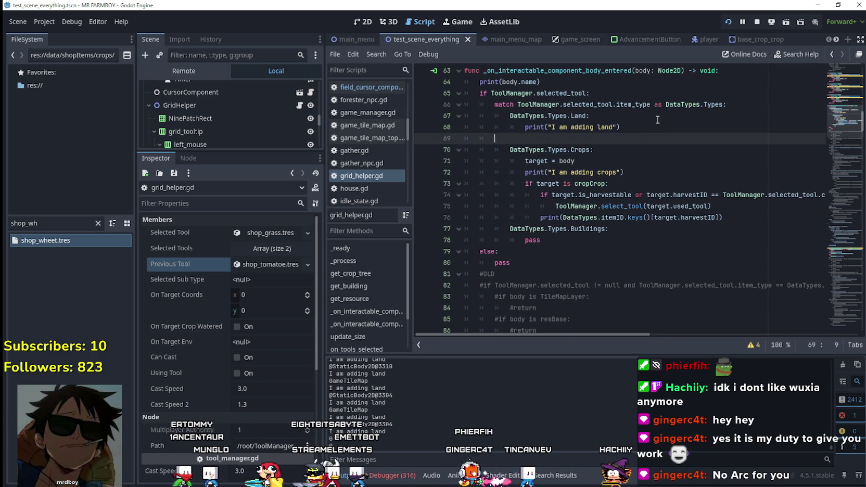
{"action": "key", "text": "ctrl+v"}
{"action": "left_click_drag", "start_coordinate": [647, 153], "coordinate": [456, 149]}
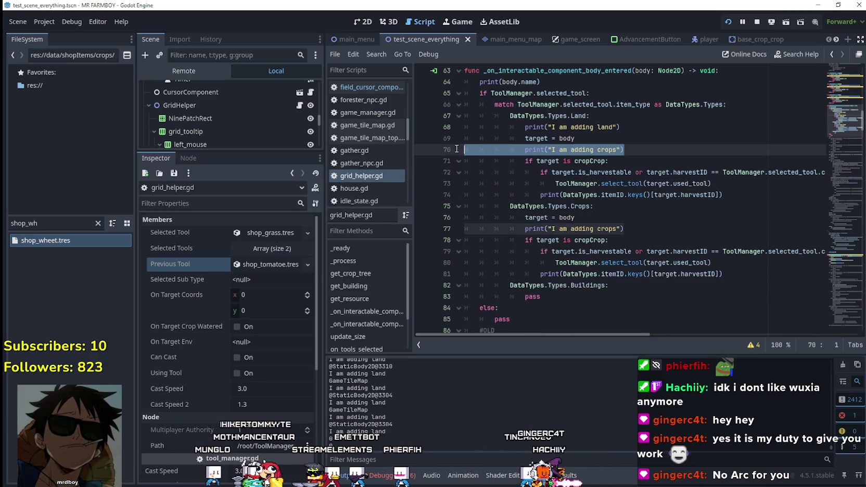
{"action": "key", "text": "BackSpace"}
{"action": "key", "text": "BackSpace"}
{"action": "left_click", "coordinate": [750, 184]}
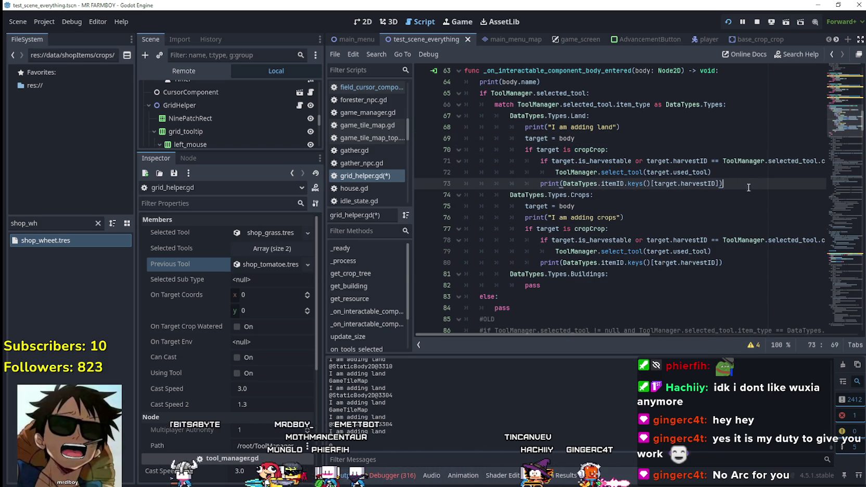
{"action": "key", "text": "ctrl+s"}
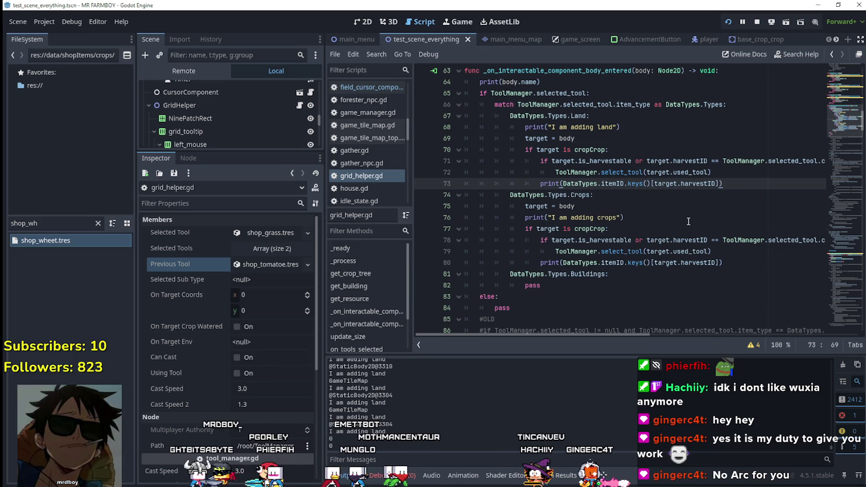
{"action": "left_click", "coordinate": [689, 219]}
{"action": "left_click", "coordinate": [743, 261]}
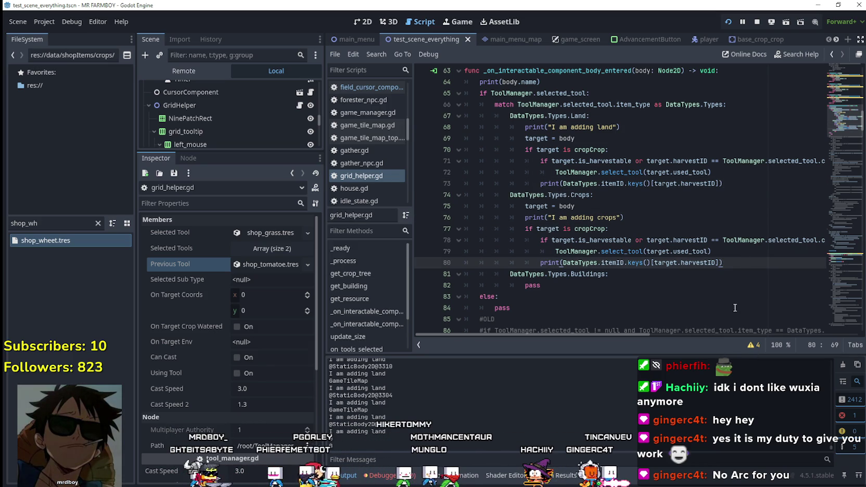
{"action": "key", "text": "alt+Tab"}
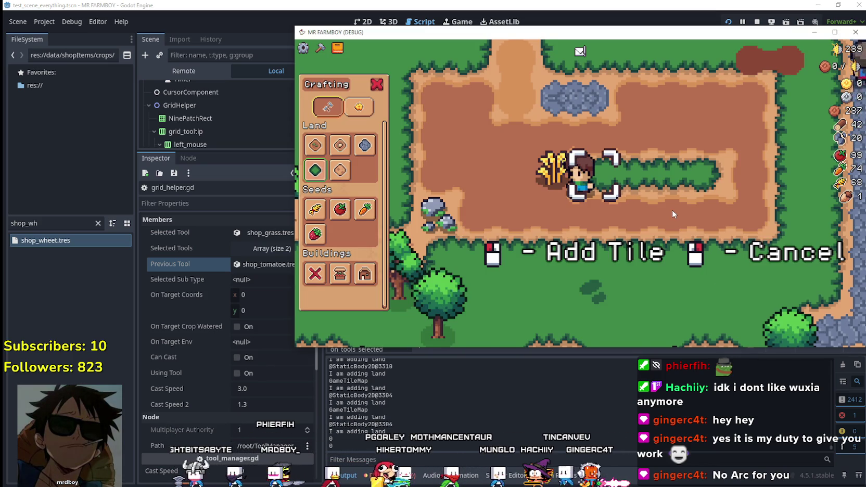
Walk onto the wheat tile, harvest it, and cancel the tomato-planting tool
{"action": "key", "text": "d"}
{"action": "key", "text": "a"}
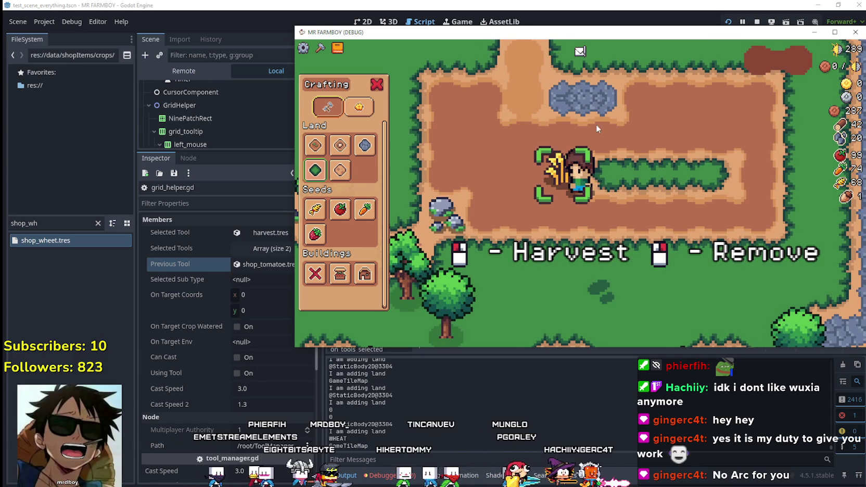
{"action": "left_click_drag", "start_coordinate": [578, 31], "coordinate": [631, 28]}
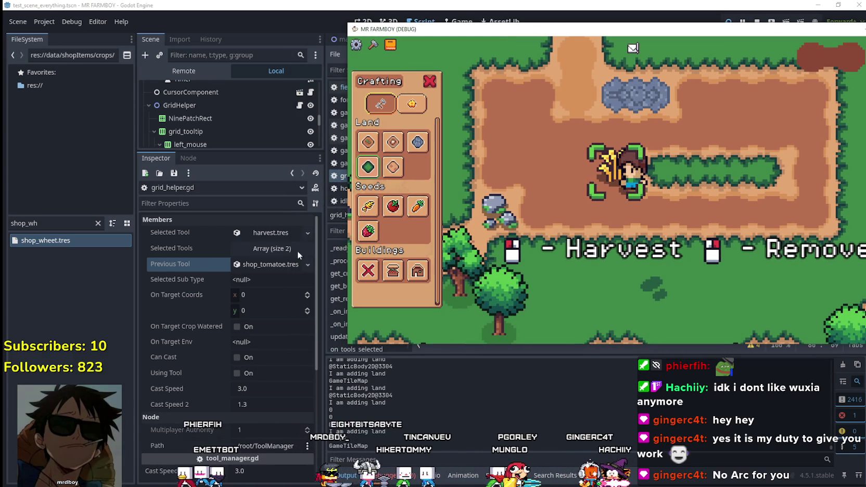
{"action": "left_click", "coordinate": [665, 250]}
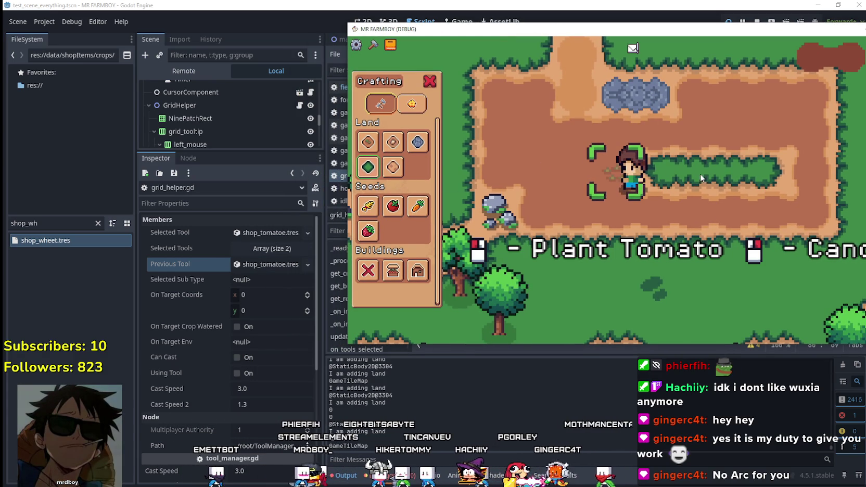
{"action": "right_click", "coordinate": [714, 182]}
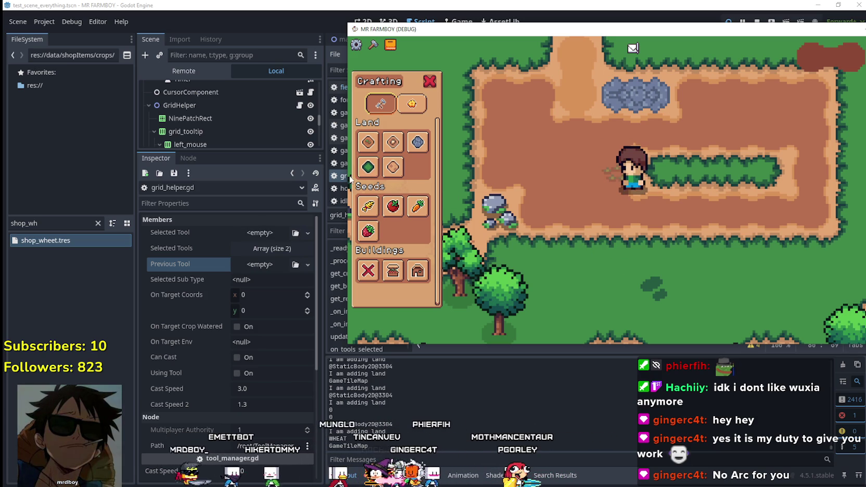
Plant and water wheat seeds, then pick the Grass Tile, triggering the craftID error on line 71
{"action": "left_click", "coordinate": [368, 206]}
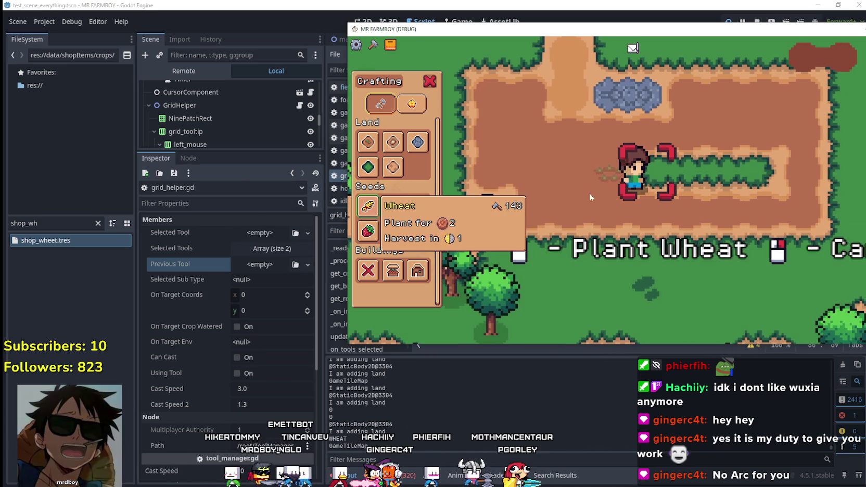
{"action": "left_click", "coordinate": [772, 193]}
{"action": "left_click", "coordinate": [768, 194]}
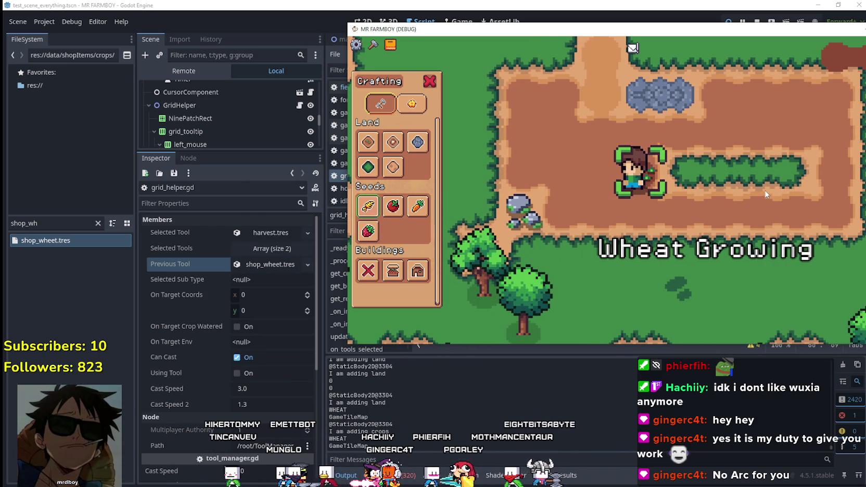
{"action": "left_click", "coordinate": [368, 167]}
{"action": "key", "text": "a"}
{"action": "left_click", "coordinate": [725, 214]}
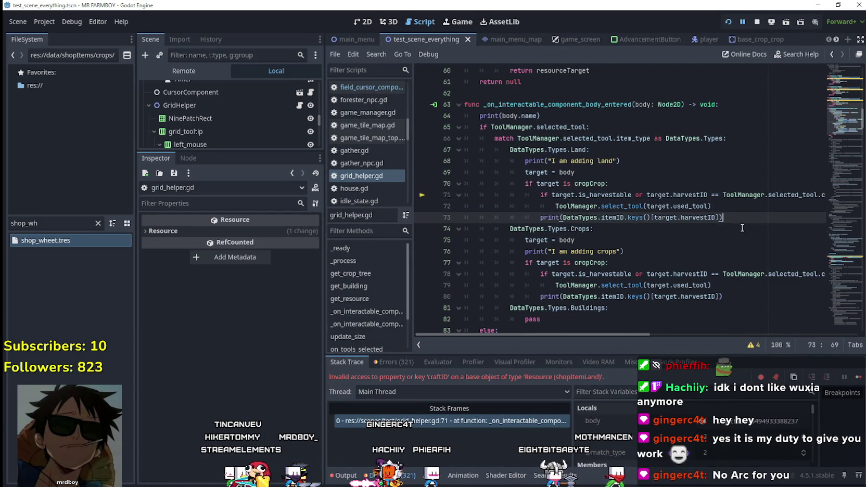
Remove the 'or target.harvestID == craftID' comparison from line 71 and save grid_helper.gd
{"action": "left_click_drag", "start_coordinate": [744, 194], "coordinate": [819, 198]}
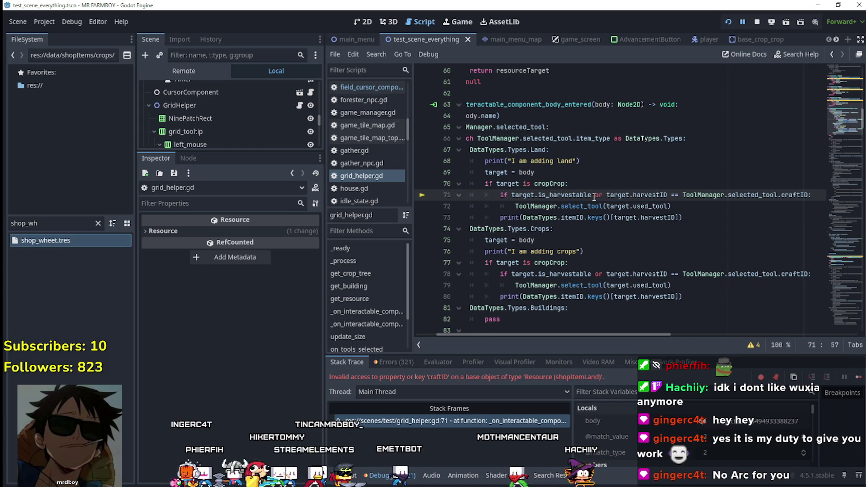
{"action": "left_click_drag", "start_coordinate": [789, 193], "coordinate": [809, 195]}
{"action": "key", "text": "BackSpace"}
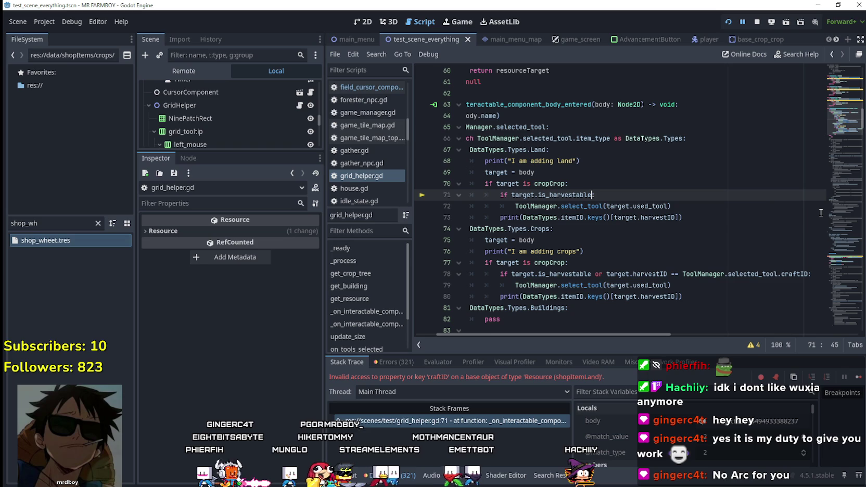
{"action": "type", "text": ":"}
{"action": "left_click", "coordinate": [798, 213]}
{"action": "left_click", "coordinate": [722, 220]}
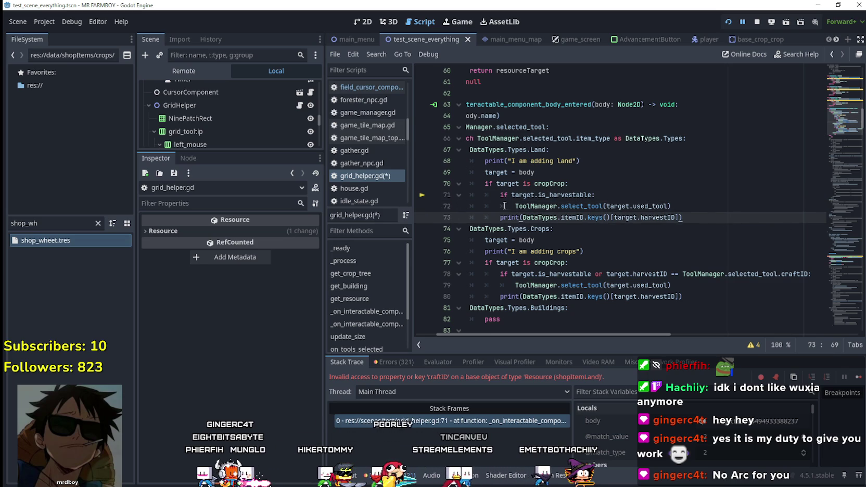
{"action": "key", "text": "ctrl+s"}
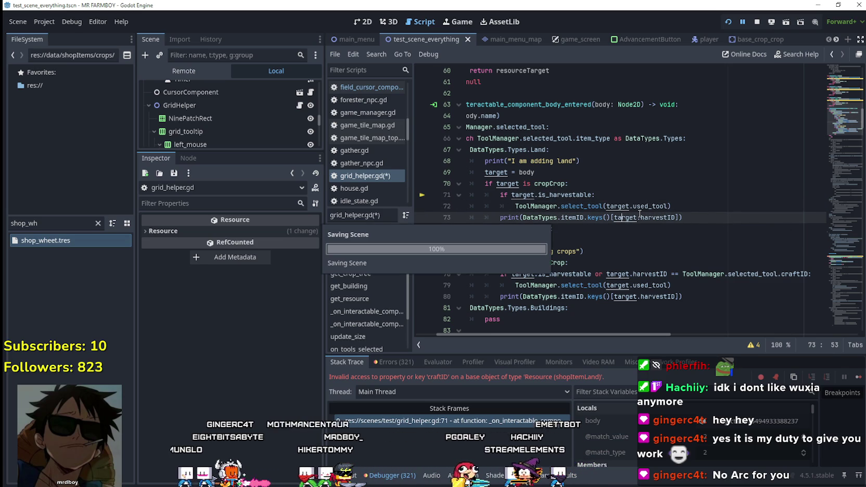
Resume the paused game and inspect the live ToolManager values in the Remote tree
{"action": "left_click", "coordinate": [859, 378]}
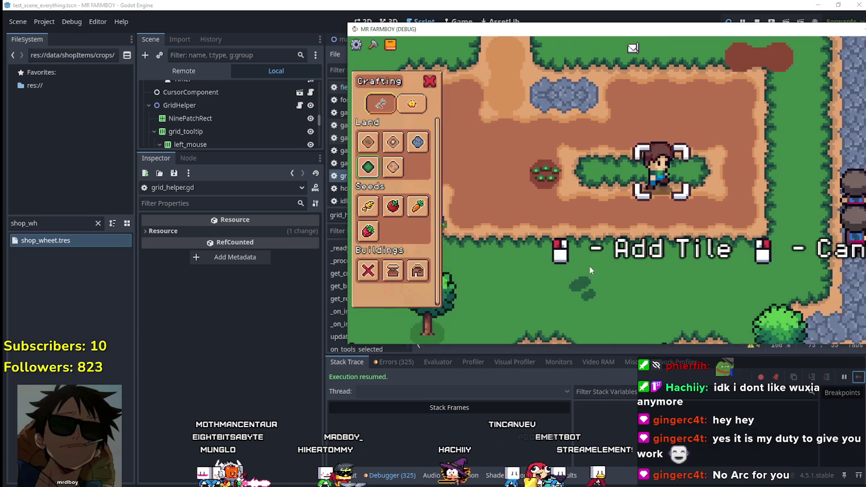
{"action": "key", "text": "a"}
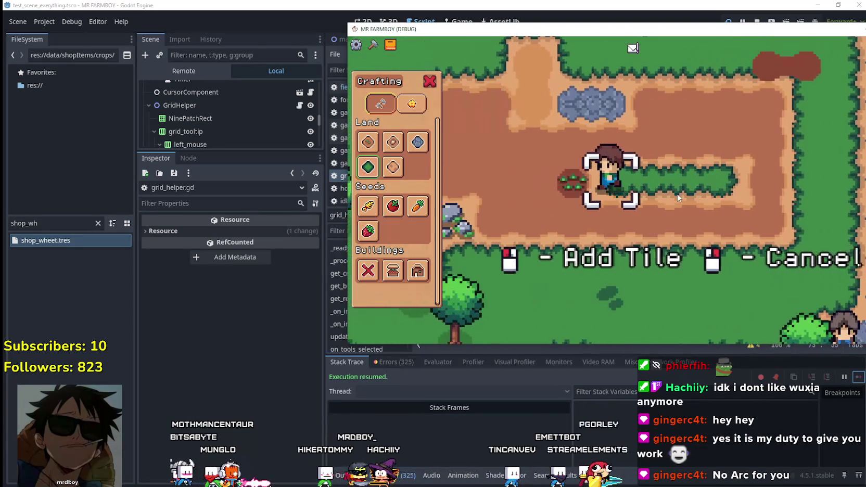
{"action": "left_click", "coordinate": [184, 71]}
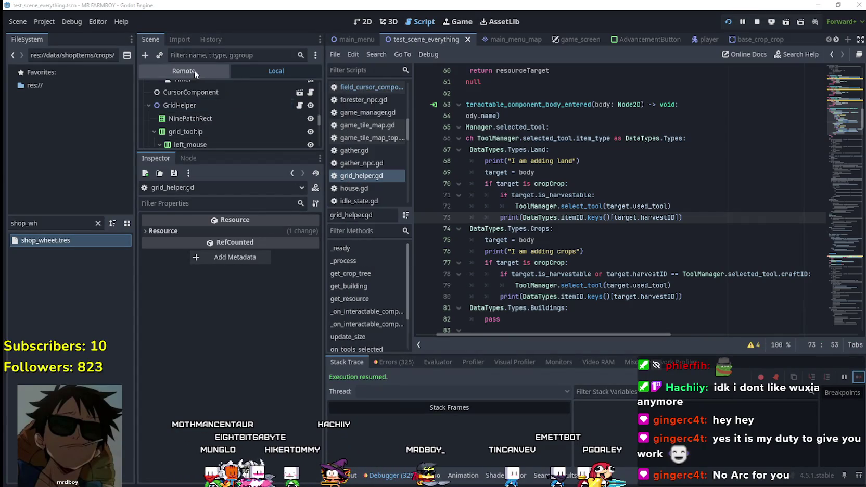
{"action": "left_click", "coordinate": [208, 120]}
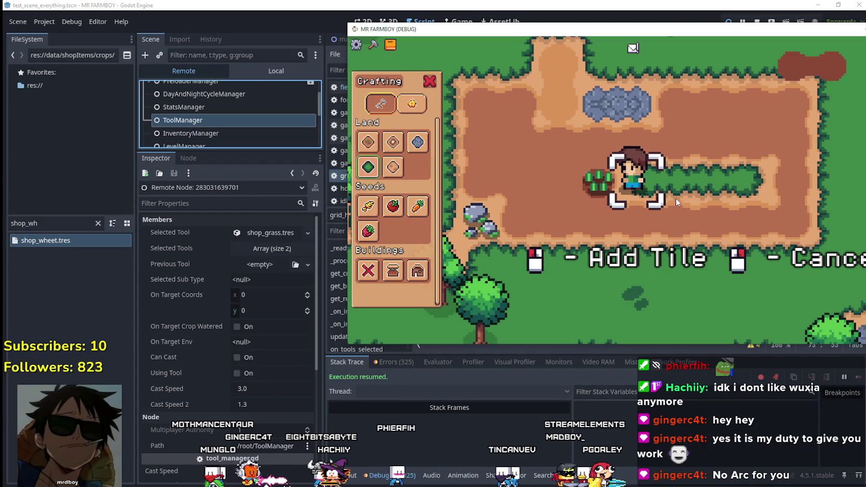
Till a new grass tile, plant and water wheat on it, then reselect the grass land tile
{"action": "key", "text": "a"}
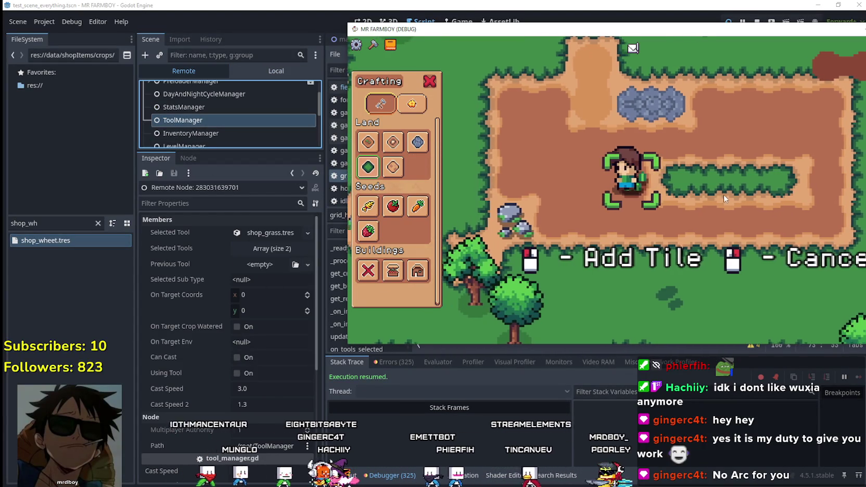
{"action": "left_click", "coordinate": [728, 195]}
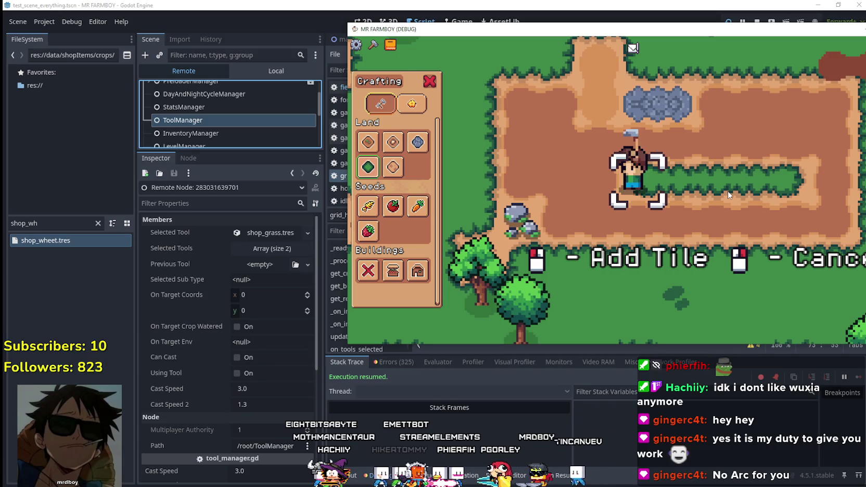
{"action": "key", "text": "a"}
{"action": "left_click", "coordinate": [368, 206]}
{"action": "left_click", "coordinate": [744, 200]}
{"action": "left_click", "coordinate": [743, 200]}
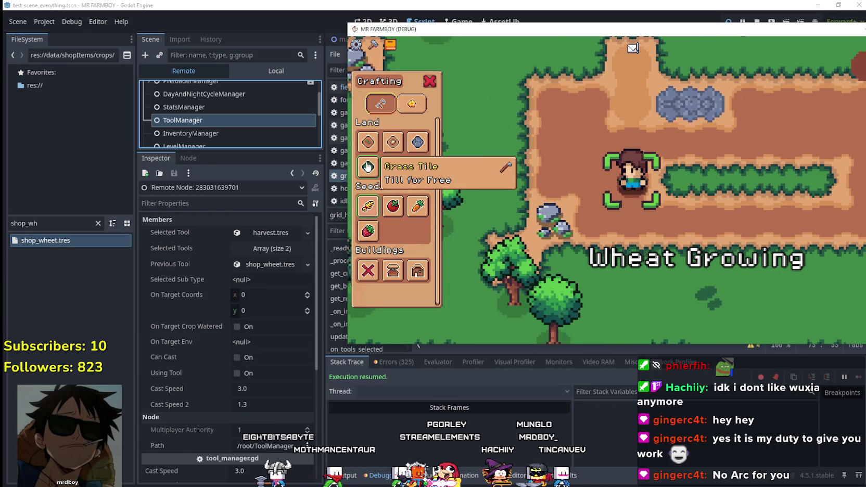
{"action": "left_click", "coordinate": [368, 167]}
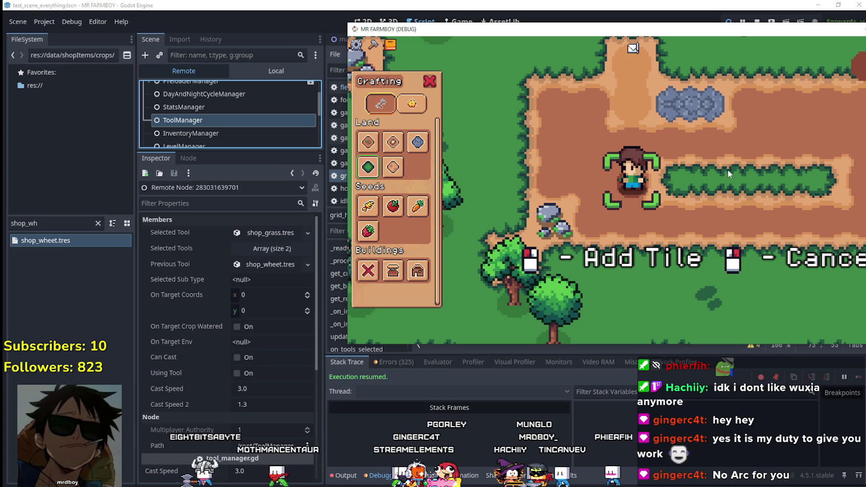
Walk to the grown wheat, harvest it, and bring the script editor back
{"action": "key", "text": "d"}
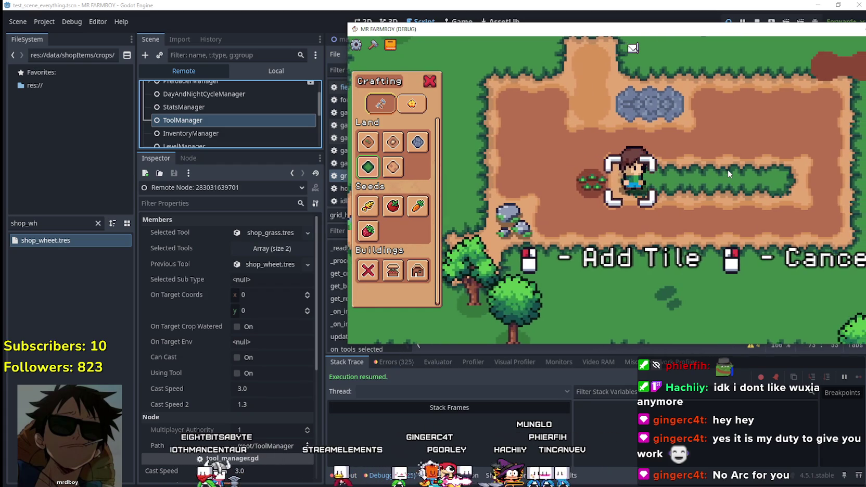
{"action": "key", "text": "a"}
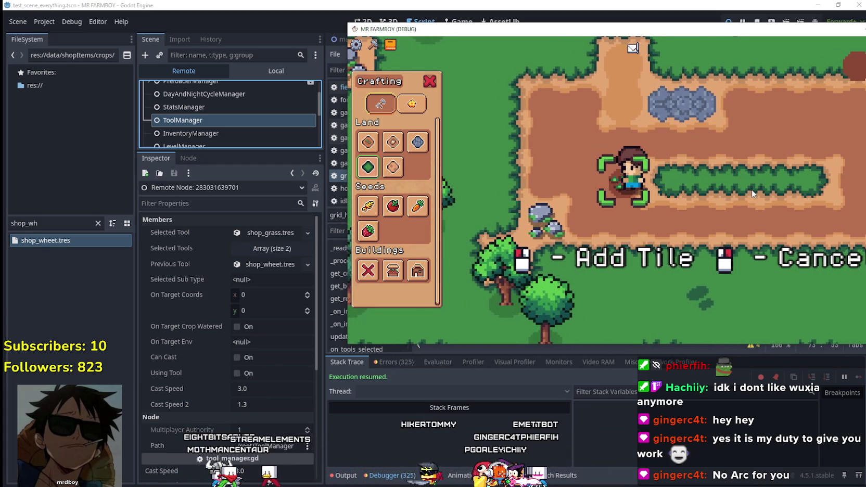
{"action": "key", "text": "d"}
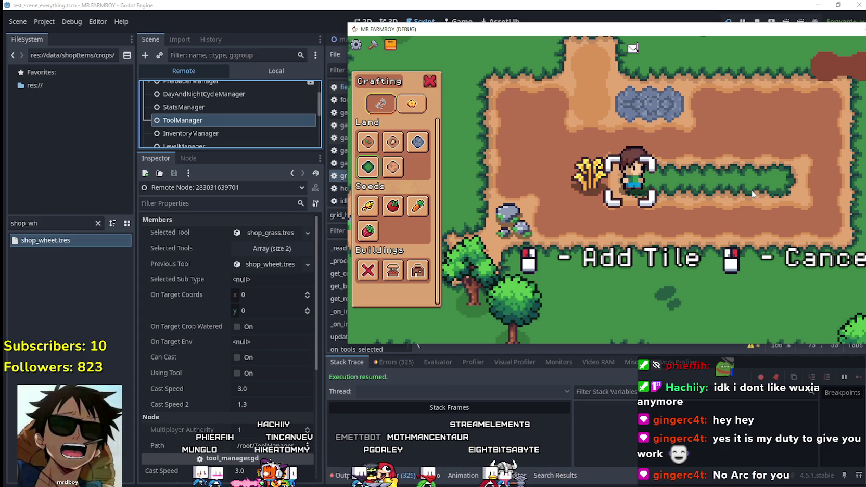
{"action": "key", "text": "a"}
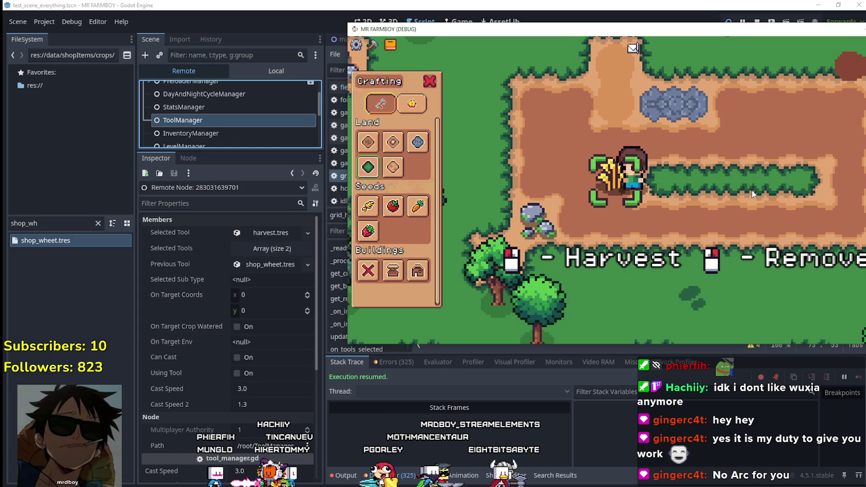
{"action": "left_click", "coordinate": [630, 236]}
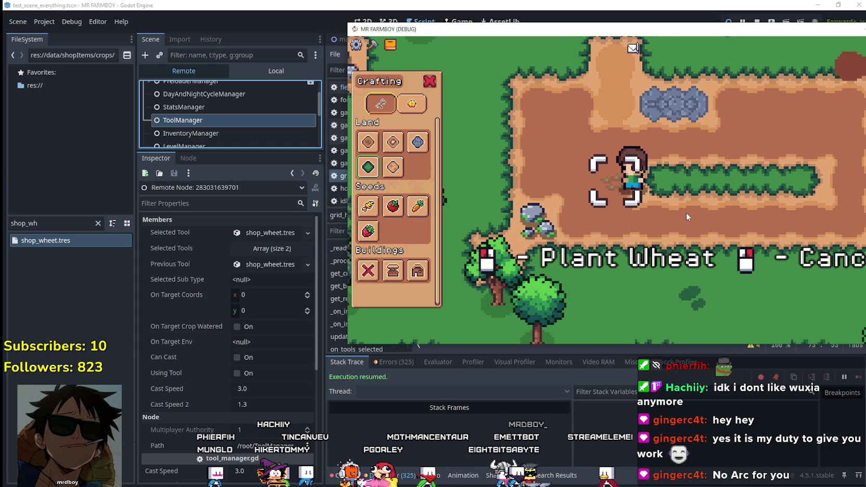
{"action": "mouse_move", "coordinate": [370, 172]}
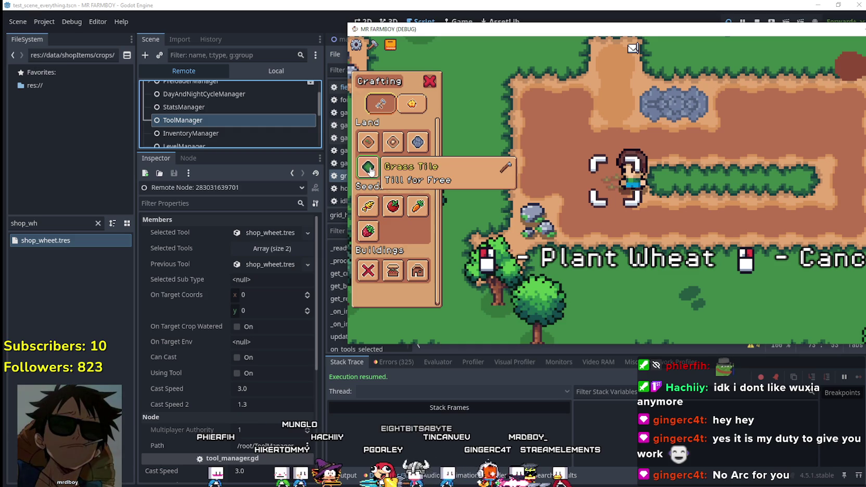
{"action": "left_click", "coordinate": [467, 21]}
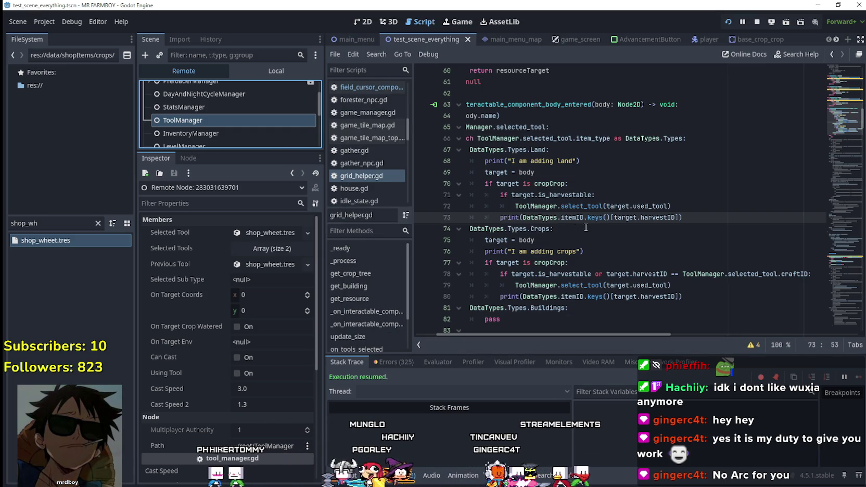
Look up the cropCrop symbol to jump to its code in base_crop_crop.gd
{"action": "left_click", "coordinate": [569, 238]}
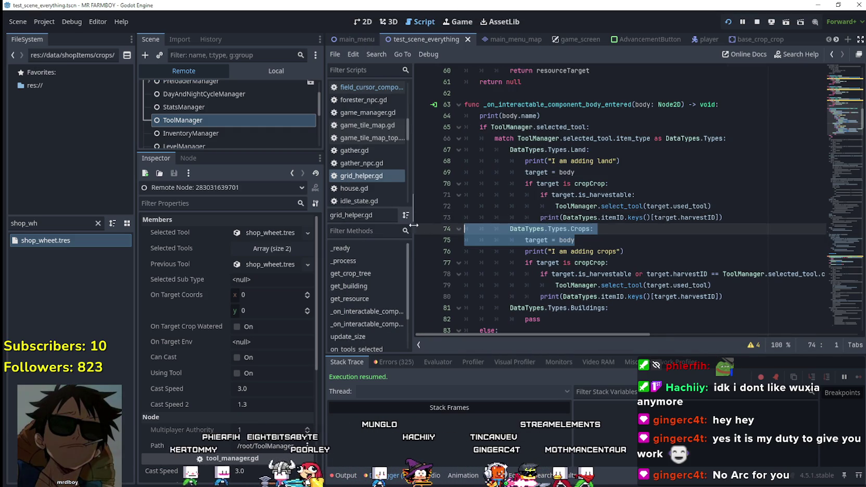
{"action": "left_click", "coordinate": [708, 207]}
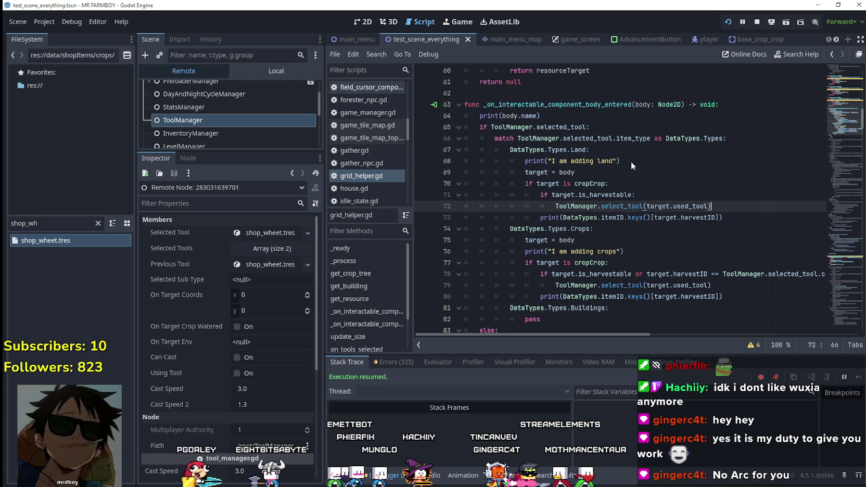
{"action": "right_click", "coordinate": [590, 183]}
{"action": "left_click", "coordinate": [627, 364]}
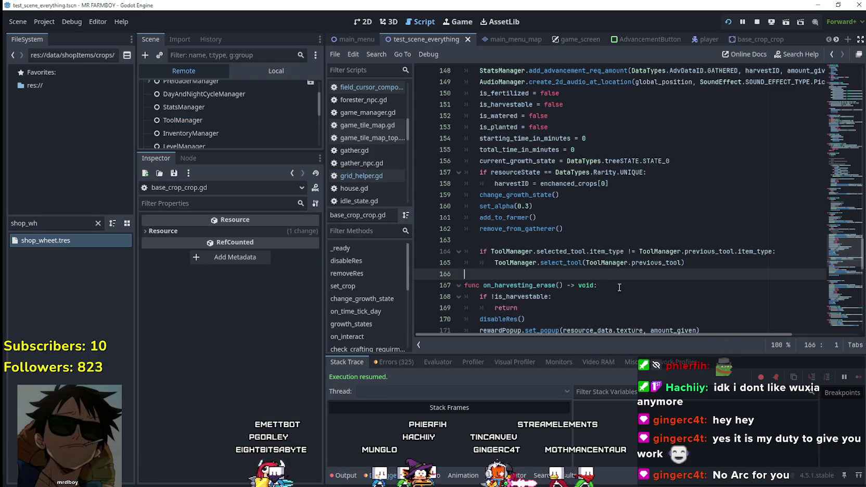
Inspect ToolManager.previous_tool on line 165, then look up select_tool to open tool_manager.gd
{"action": "left_click_drag", "start_coordinate": [718, 227], "coordinate": [472, 218]}
{"action": "left_click_drag", "start_coordinate": [681, 229], "coordinate": [586, 229]}
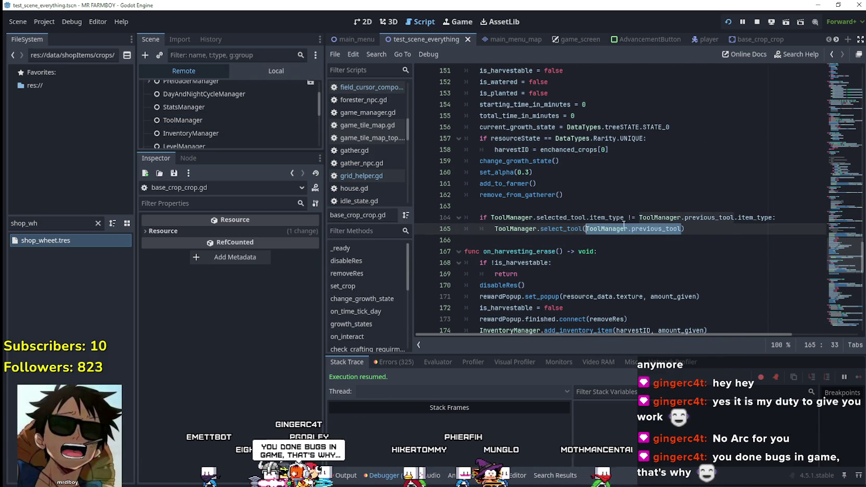
{"action": "right_click", "coordinate": [593, 231]}
{"action": "left_click", "coordinate": [654, 288]}
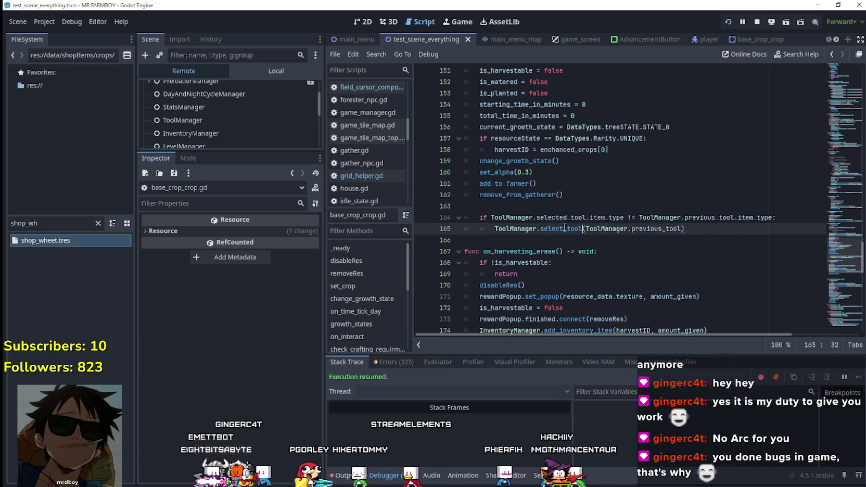
{"action": "right_click", "coordinate": [563, 228]}
{"action": "left_click", "coordinate": [596, 369]}
{"action": "scroll", "scroll_direction": "down", "scroll_amount": 3}
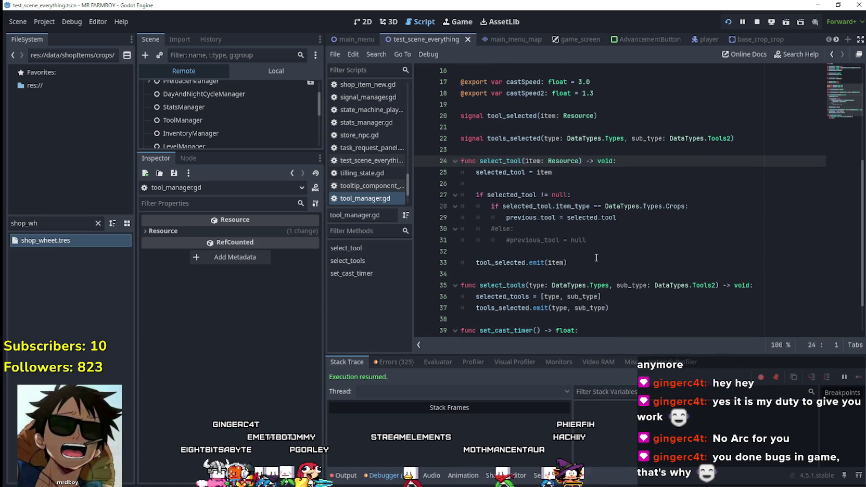
Change the item-type check on line 28 of tool_manager.gd from Crops to Land and save
{"action": "left_click", "coordinate": [652, 219]}
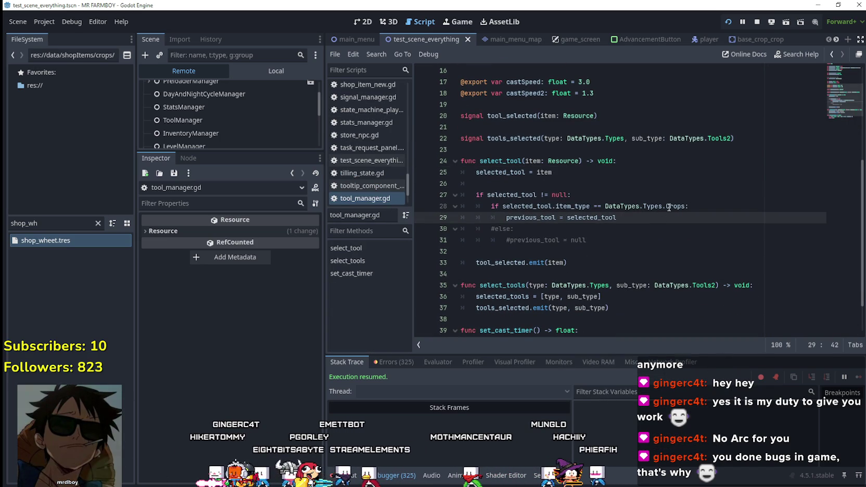
{"action": "left_click", "coordinate": [502, 206]}
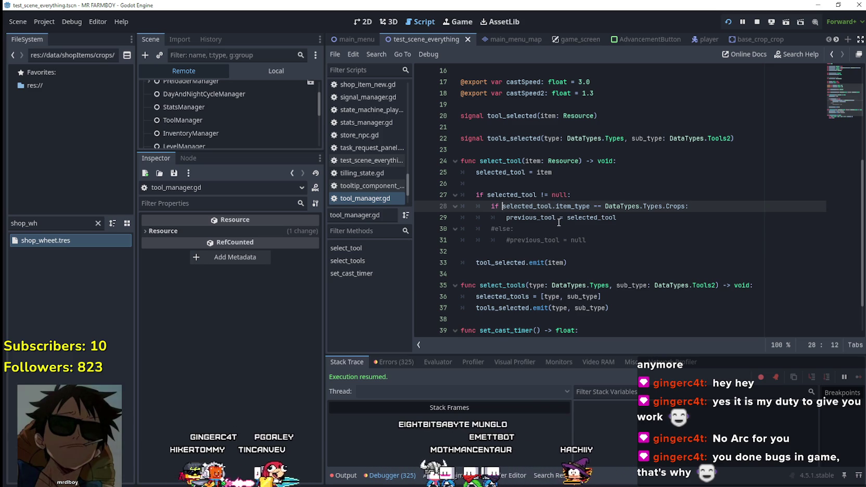
{"action": "left_click_drag", "start_coordinate": [668, 208], "coordinate": [515, 214]}
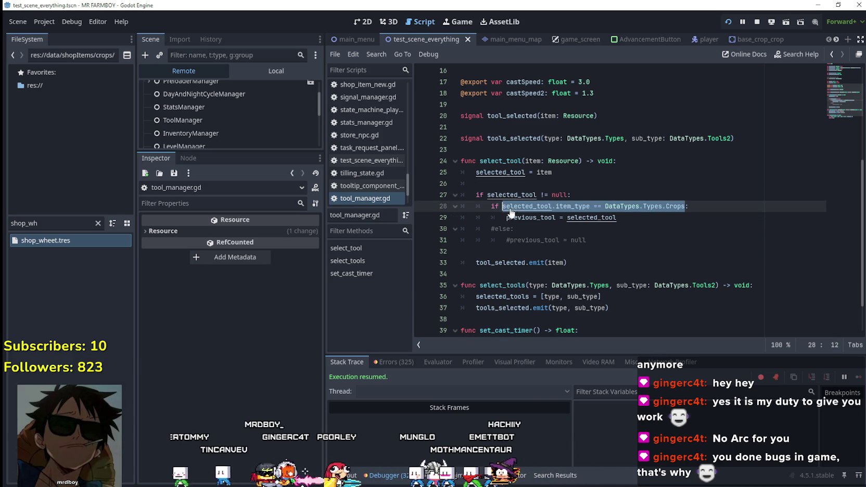
{"action": "left_click", "coordinate": [501, 205]}
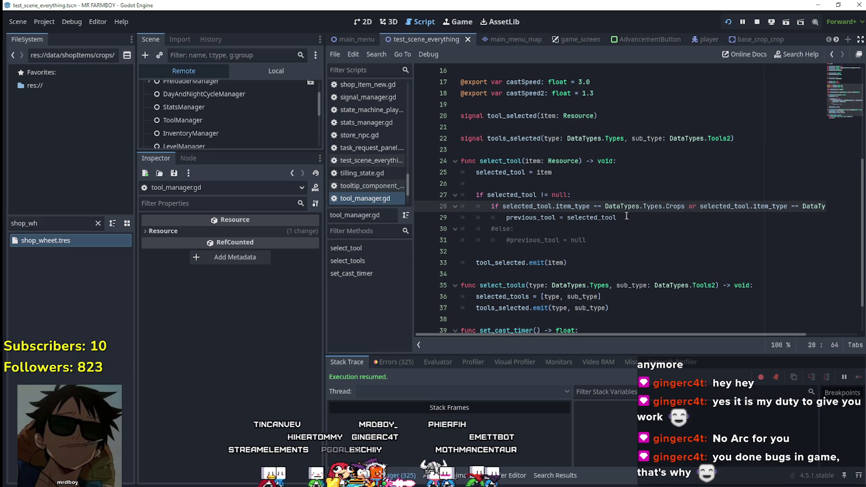
{"action": "left_click", "coordinate": [680, 196]}
{"action": "double_click", "coordinate": [674, 206]}
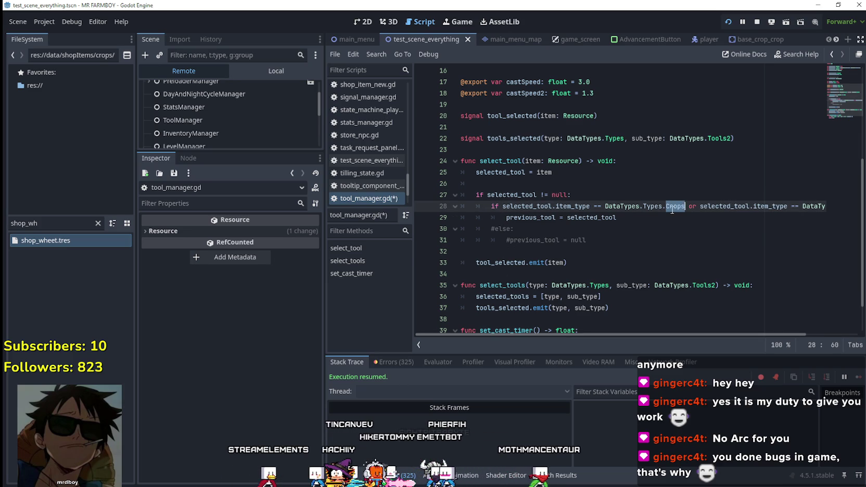
{"action": "type", "text": "a"}
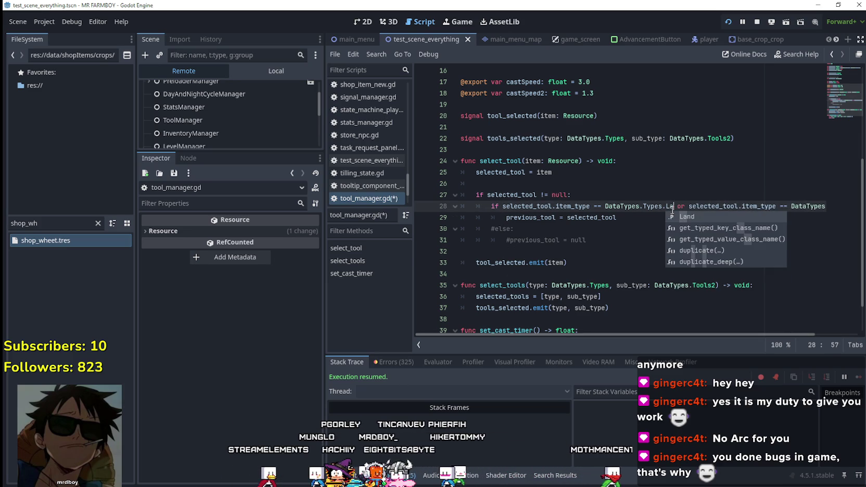
{"action": "type", "text": "nd"}
{"action": "key", "text": "ctrl+s"}
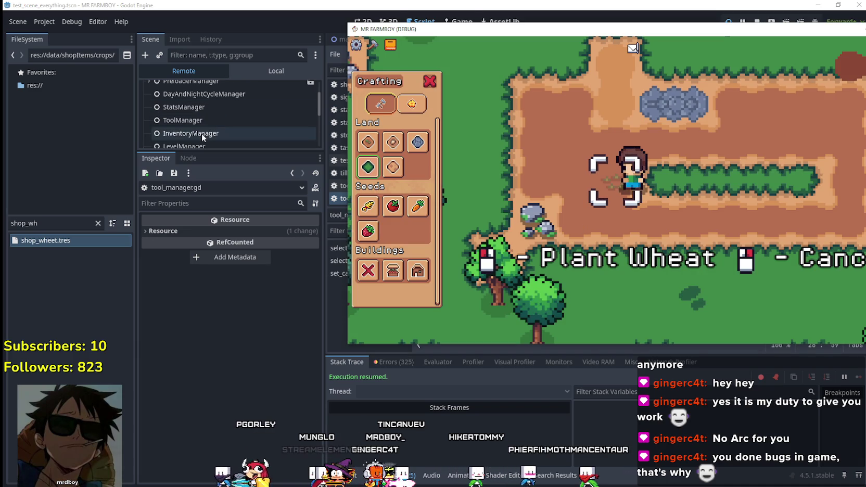
Inspect the live ToolManager, return to the game, pick a land tile, then cancel its placement
{"action": "left_click", "coordinate": [203, 120]}
{"action": "key", "text": "alt+Tab"}
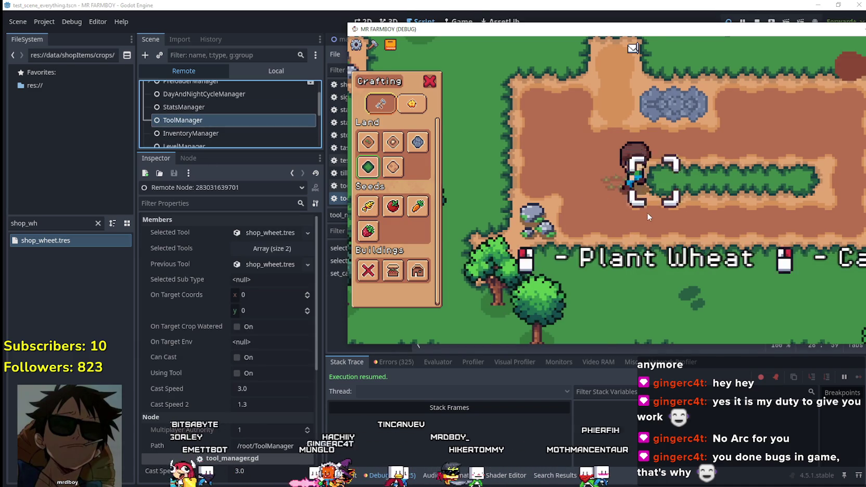
{"action": "key", "text": "d"}
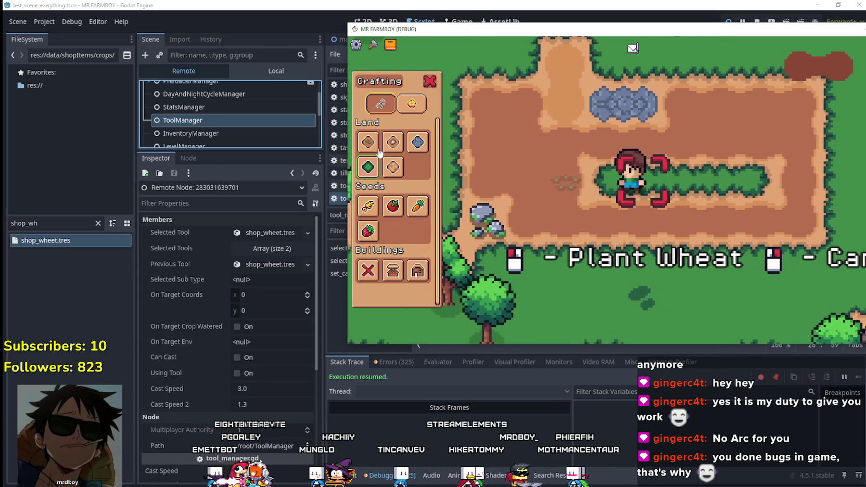
{"action": "left_click", "coordinate": [368, 166]}
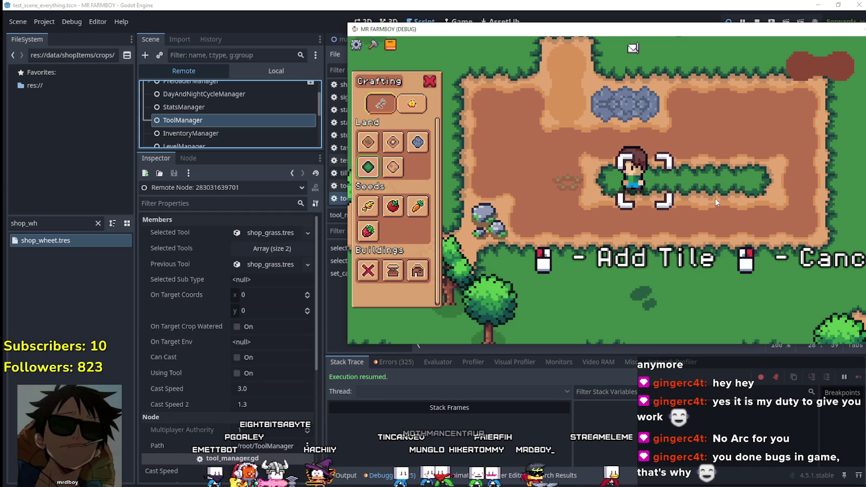
{"action": "key", "text": "a"}
{"action": "key", "text": "a"}
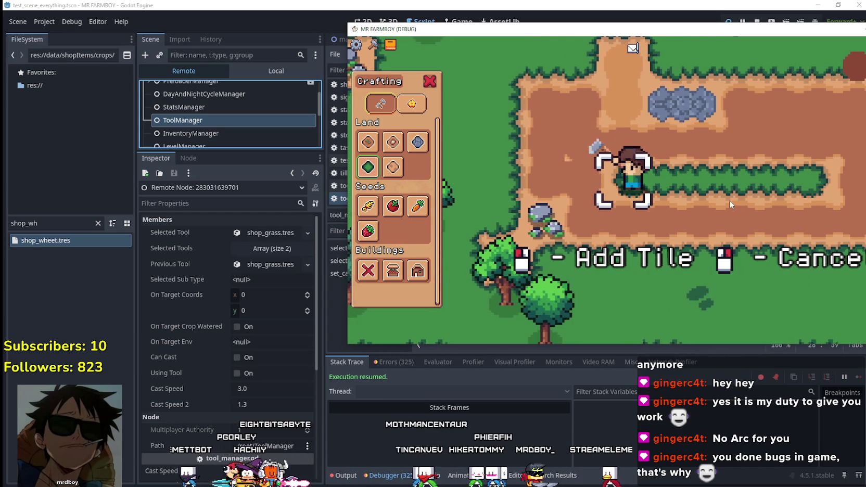
{"action": "key", "text": "d"}
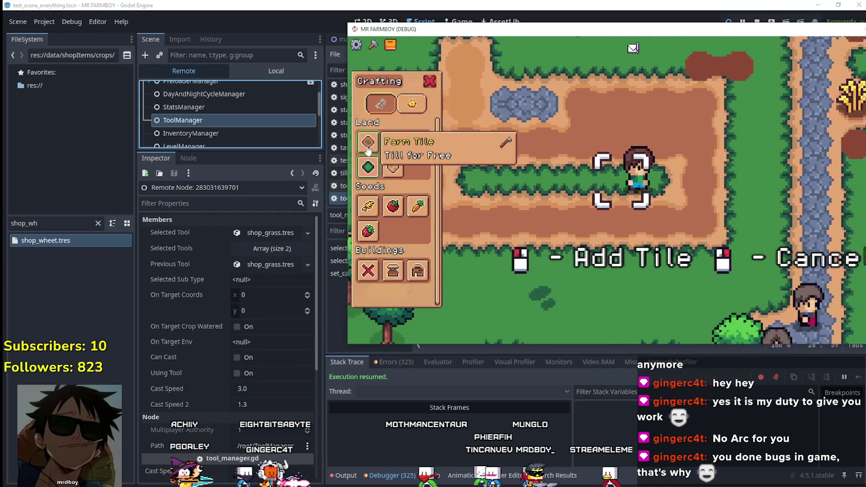
{"action": "key", "text": "a"}
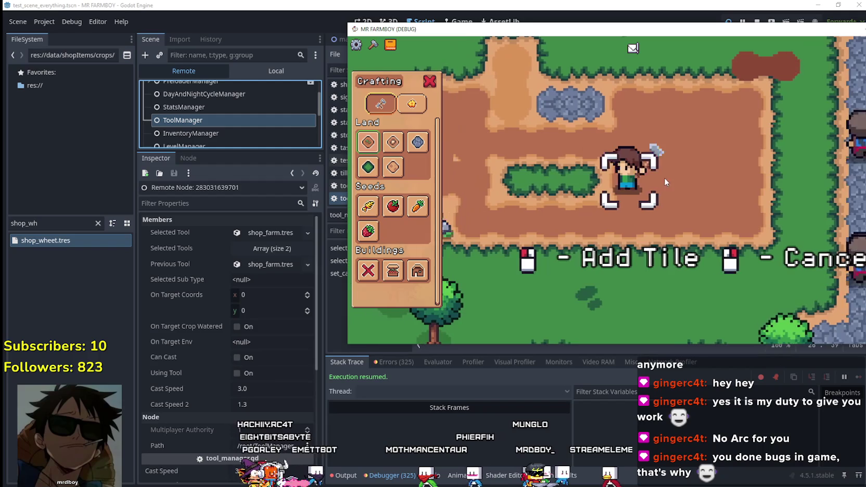
{"action": "right_click", "coordinate": [656, 169]}
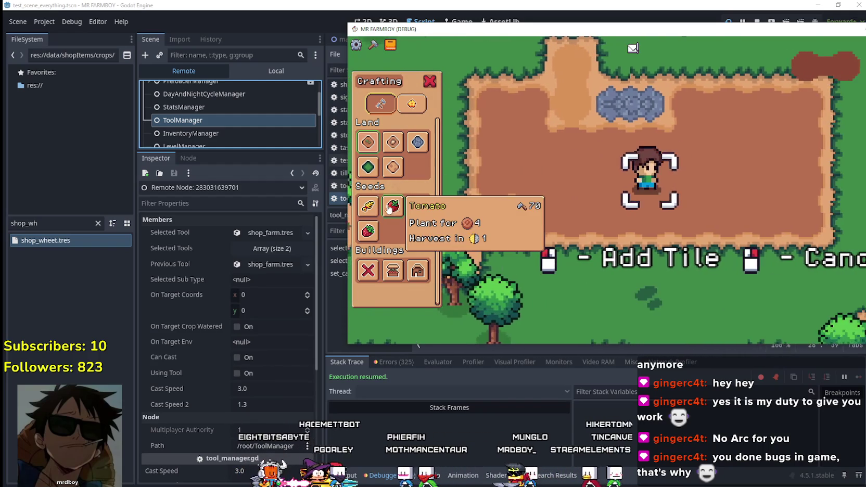
Plant and water three wheat plots with Wheat seeds
{"action": "left_click", "coordinate": [368, 207]}
{"action": "left_click", "coordinate": [701, 201]}
{"action": "left_click", "coordinate": [699, 200]}
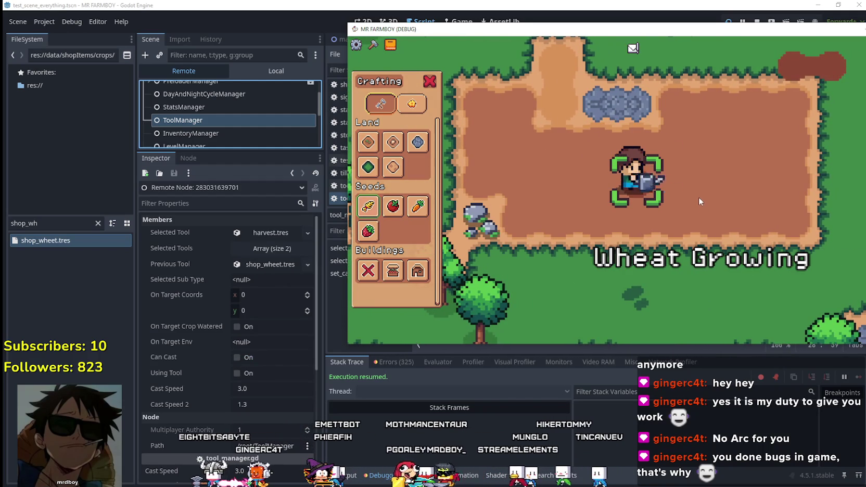
{"action": "key", "text": "d"}
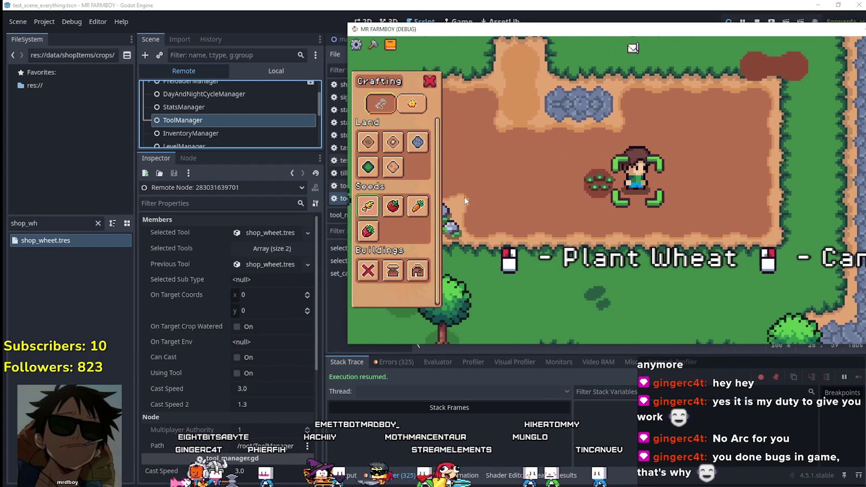
{"action": "left_click", "coordinate": [728, 200]}
{"action": "left_click", "coordinate": [728, 200]}
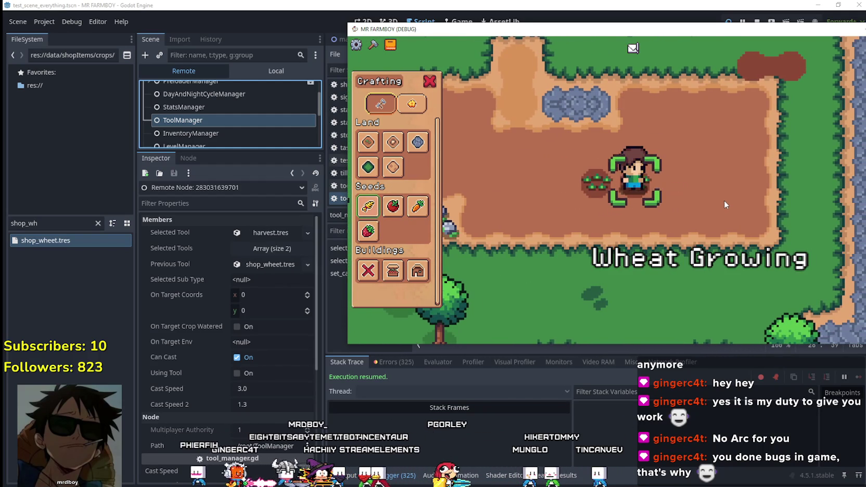
{"action": "key", "text": "a"}
{"action": "left_click", "coordinate": [753, 193]}
{"action": "key", "text": "a"}
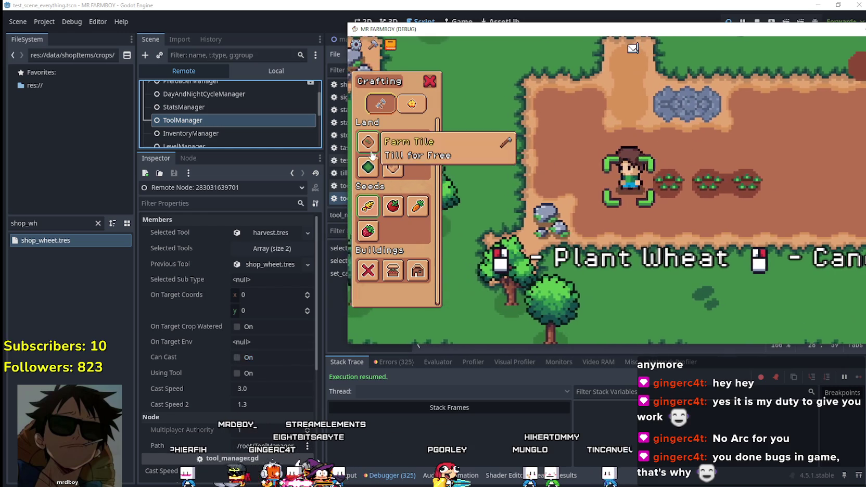
Lay a grass tile, then use the Farm Tile to turn the row into farmland
{"action": "left_click", "coordinate": [370, 168]}
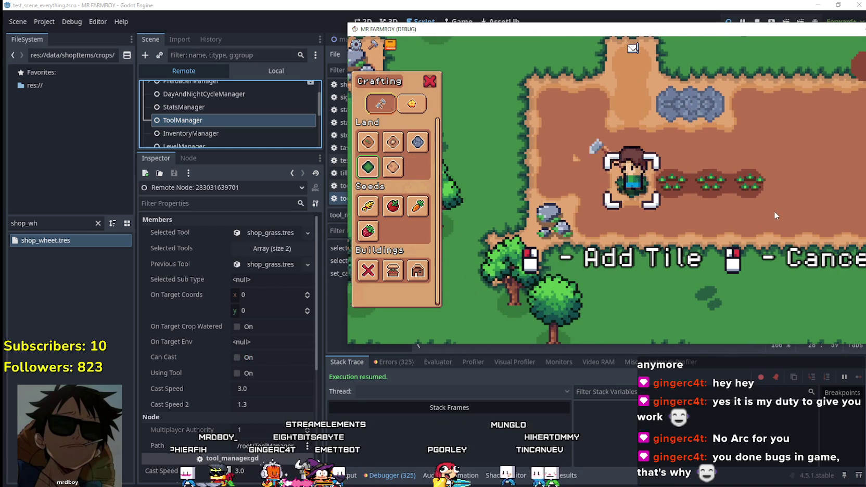
{"action": "left_click", "coordinate": [773, 206]}
{"action": "key", "text": "d"}
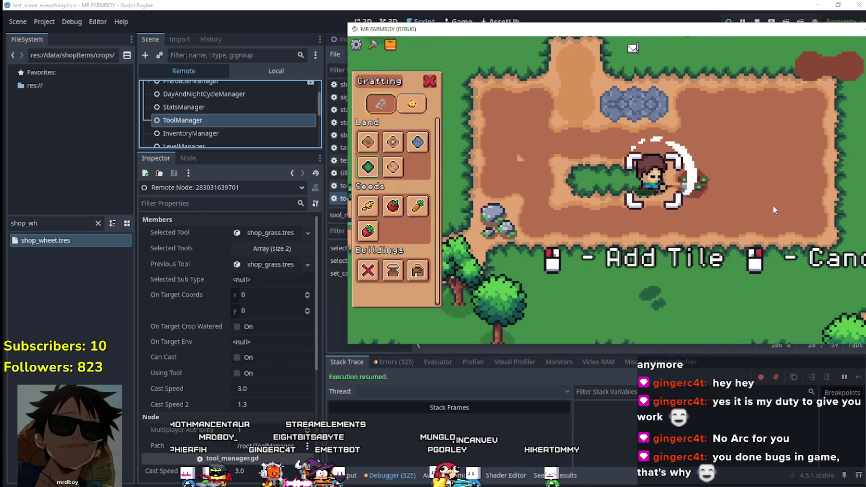
{"action": "left_click", "coordinate": [368, 142]}
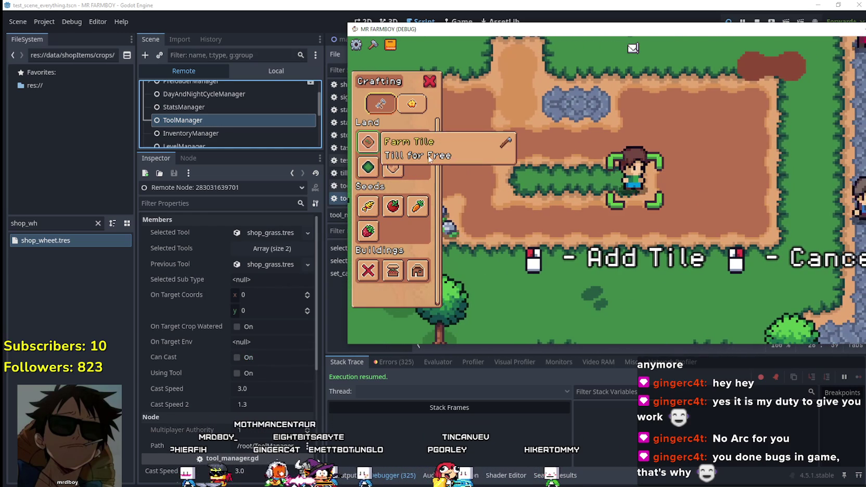
{"action": "left_click", "coordinate": [624, 182]}
{"action": "key", "text": "a"}
Plant two more wheat plots on the tilled row and reselect the Grass Tile
{"action": "left_click", "coordinate": [368, 206]}
{"action": "left_click", "coordinate": [748, 206]}
{"action": "key", "text": "d"}
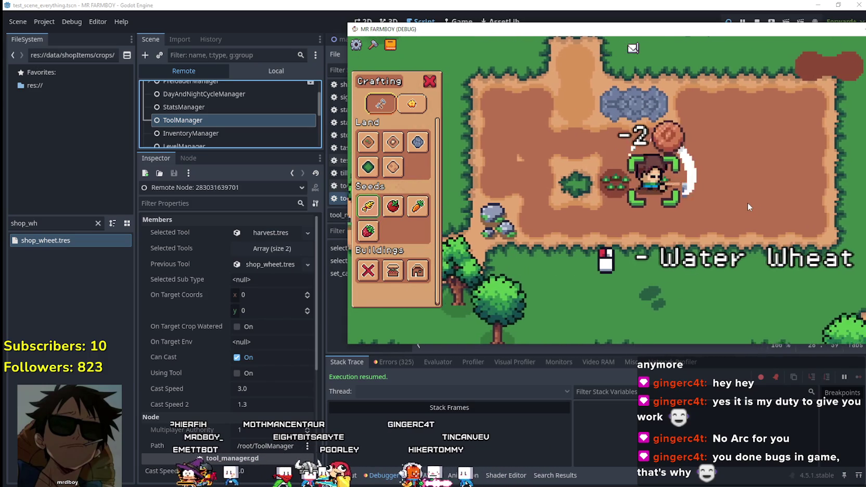
{"action": "left_click", "coordinate": [747, 206]}
{"action": "key", "text": "d"}
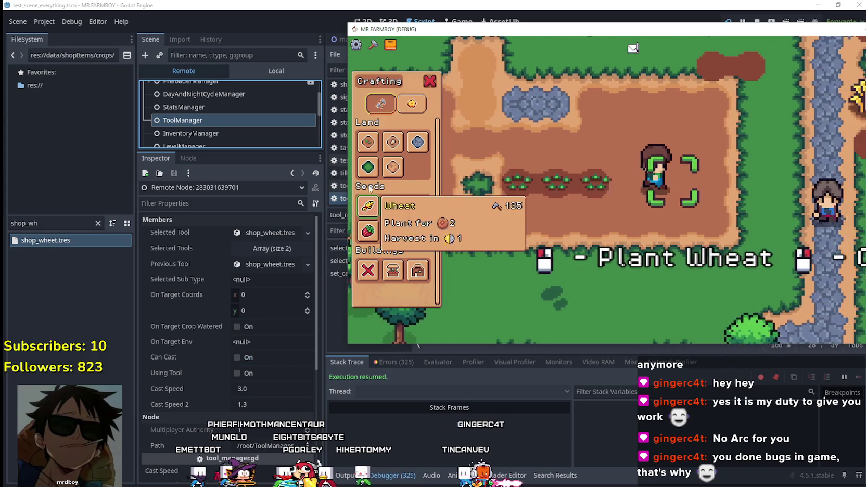
{"action": "left_click", "coordinate": [369, 168]}
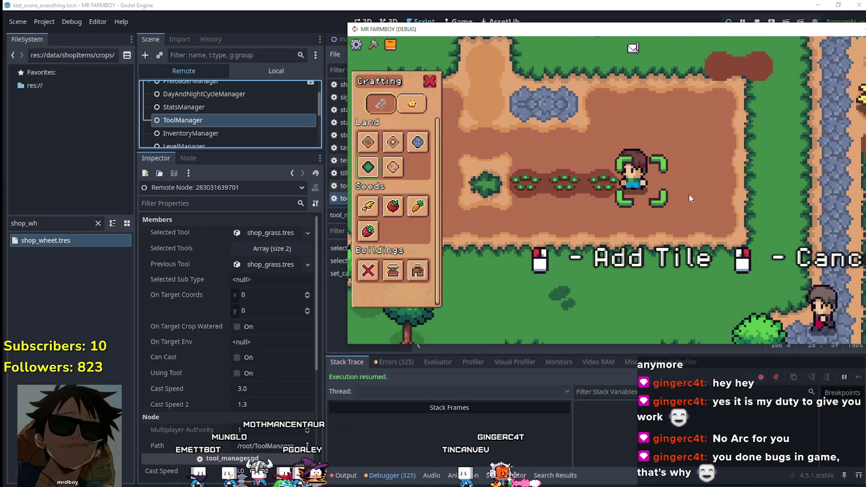
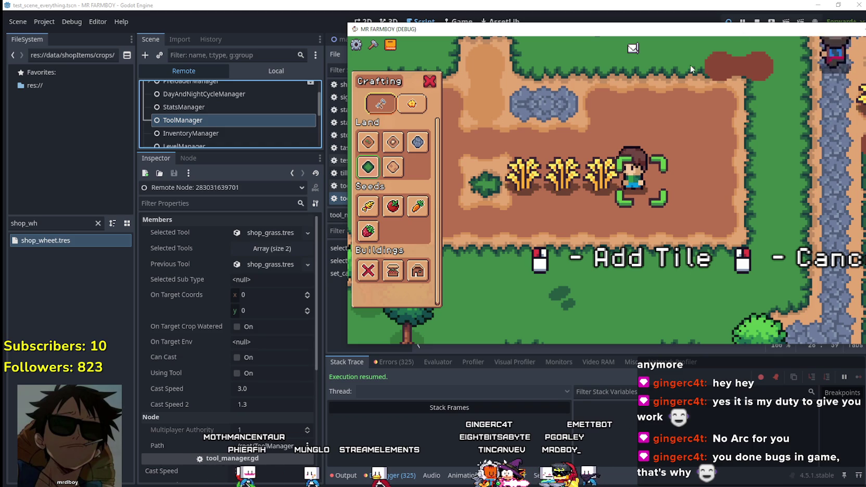
Pick up the grass tile and reposition the game window
{"action": "left_click", "coordinate": [713, 40]}
{"action": "left_click_drag", "start_coordinate": [679, 30], "coordinate": [627, 45]}
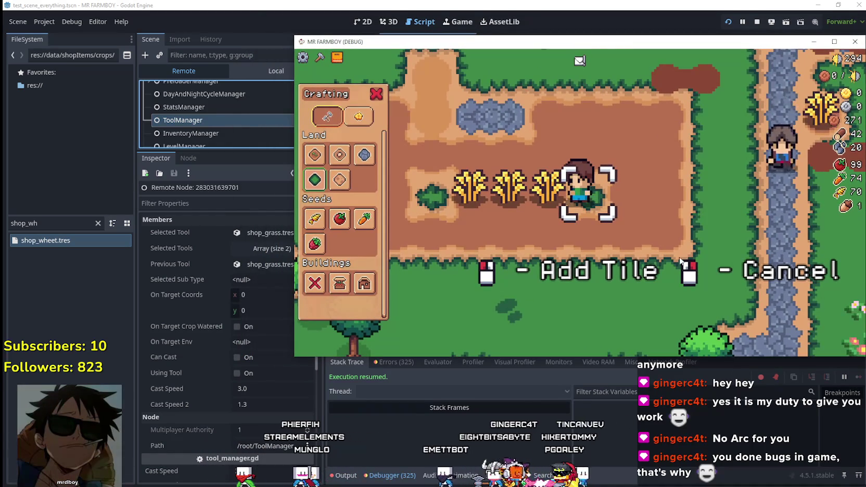
{"action": "scroll", "scroll_direction": "up", "scroll_amount": 3}
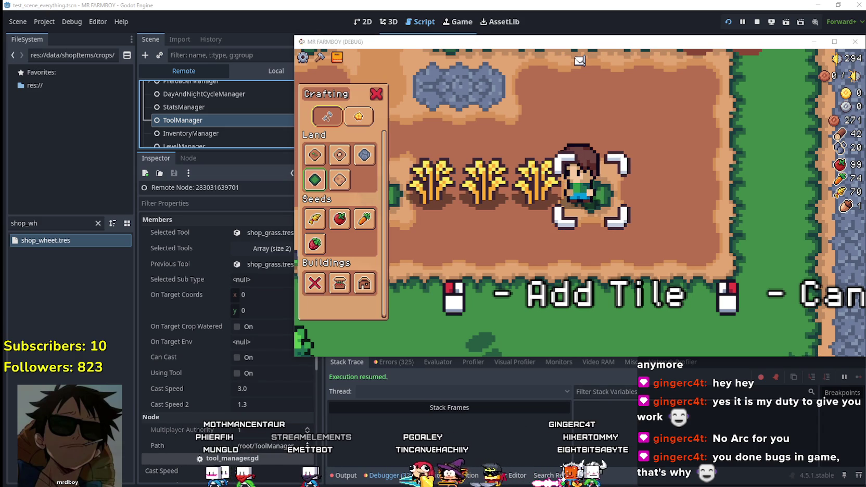
{"action": "left_click_drag", "start_coordinate": [503, 46], "coordinate": [513, 46]}
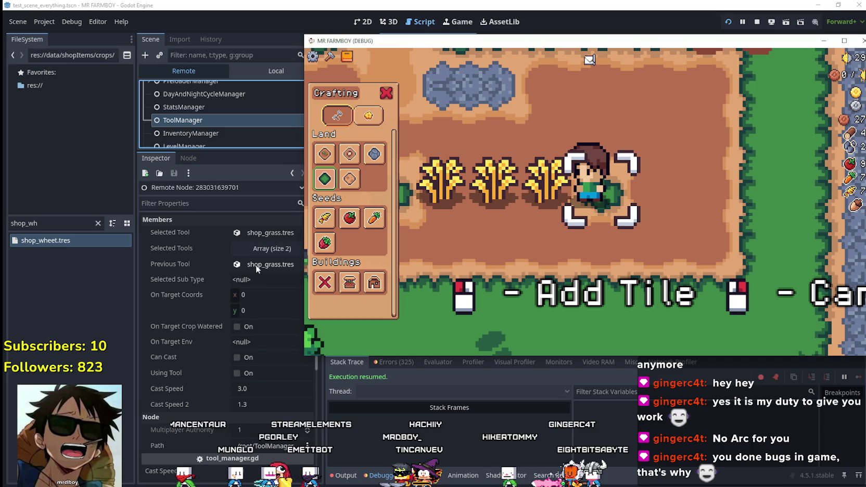
Walk the farmer onto the ripe wheat and harvest two wheat crops
{"action": "key", "text": "w"}
{"action": "key", "text": "a"}
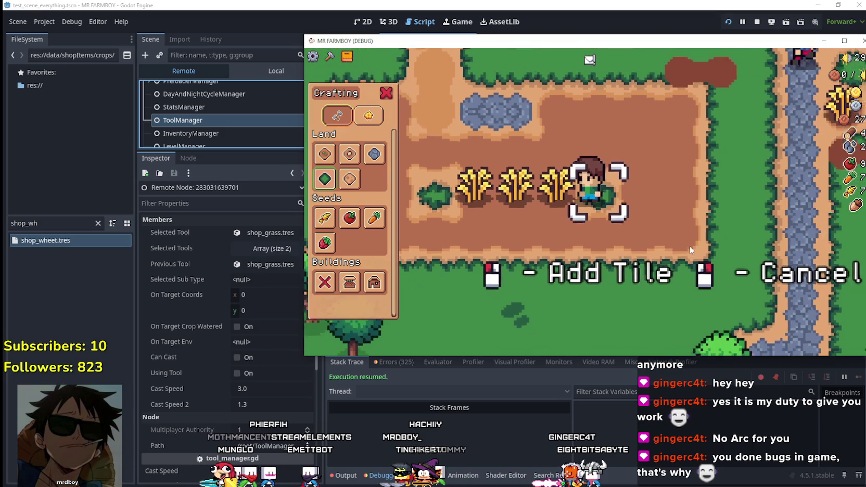
{"action": "key", "text": "w"}
{"action": "key", "text": "d"}
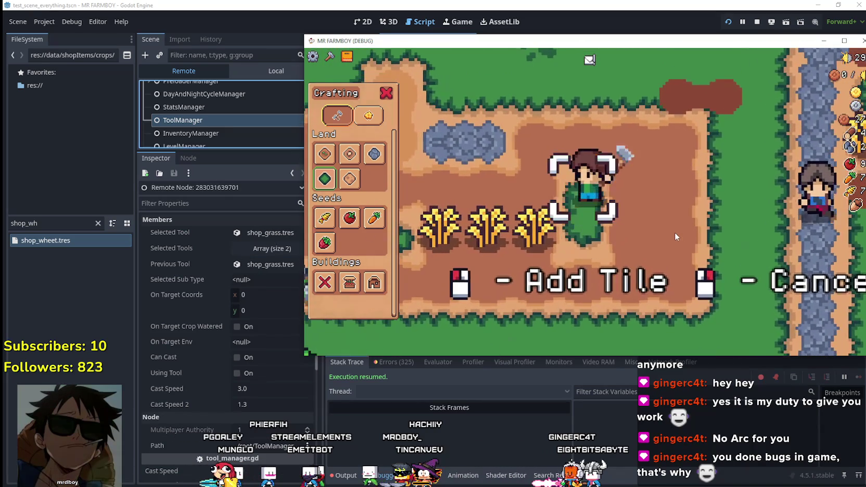
{"action": "key", "text": "s"}
{"action": "key", "text": "a"}
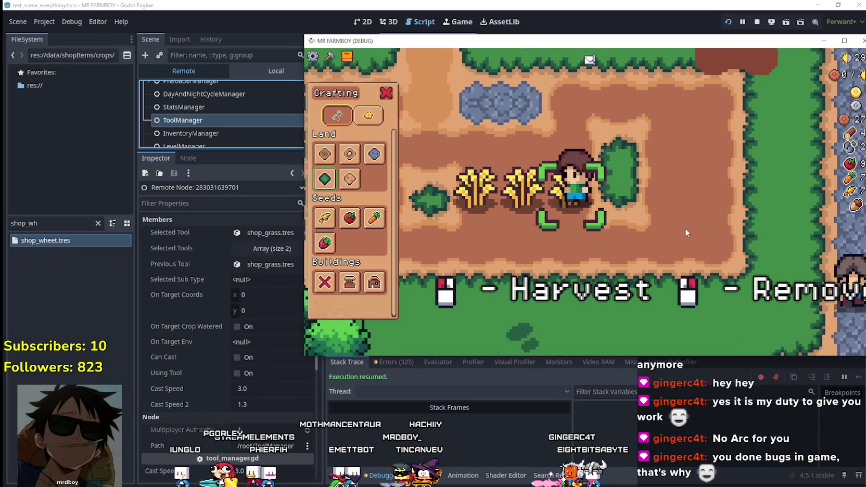
{"action": "left_click", "coordinate": [684, 223]}
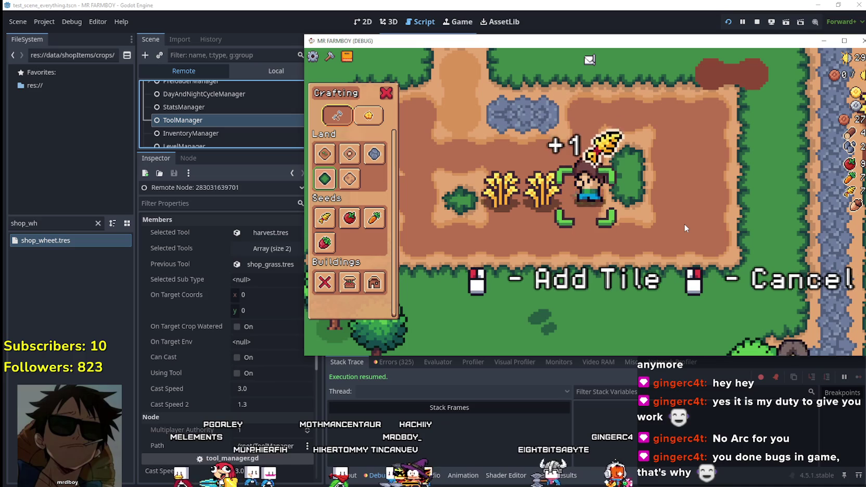
{"action": "key", "text": "a"}
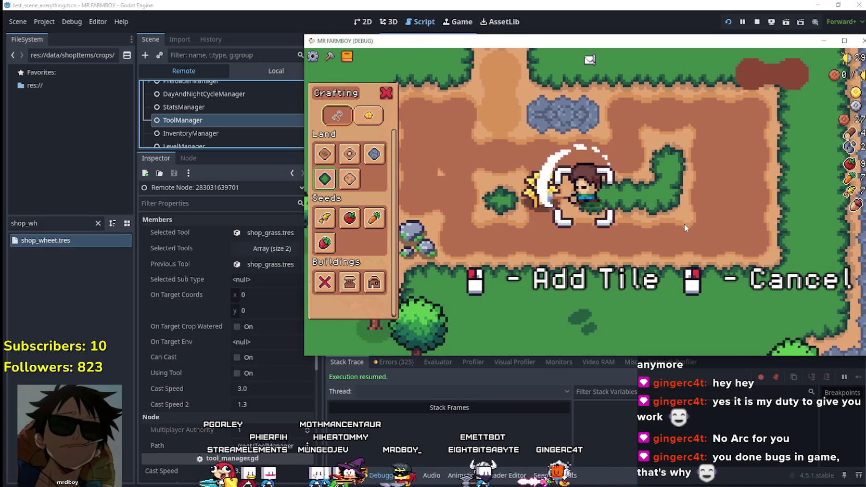
{"action": "left_click", "coordinate": [683, 227]}
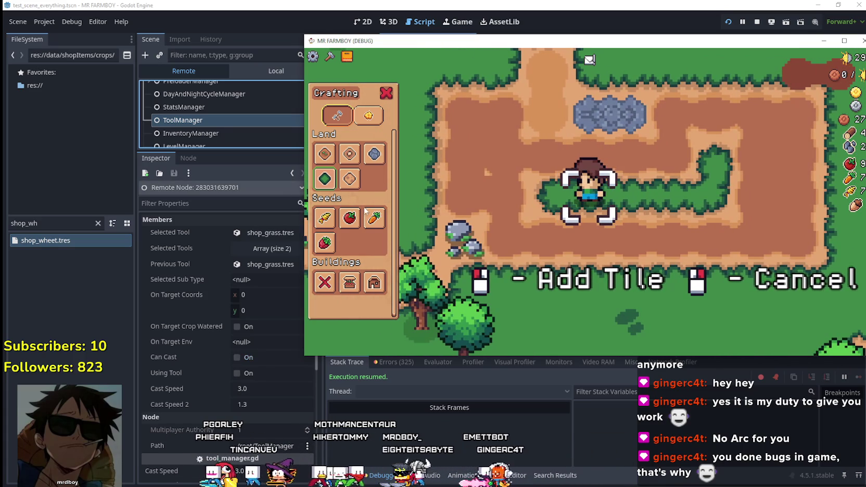
Till the grass beside the farmer, then plant and water the first wheat
{"action": "left_click", "coordinate": [325, 153]}
{"action": "left_click", "coordinate": [666, 203]}
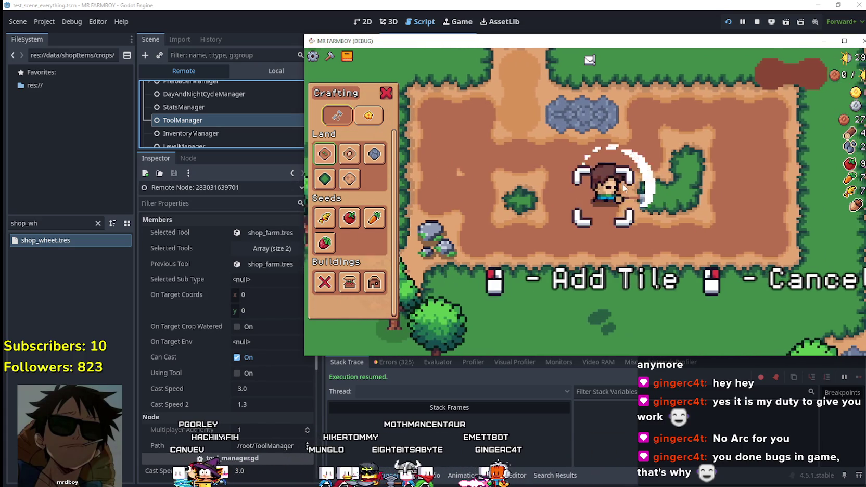
{"action": "key", "text": "a"}
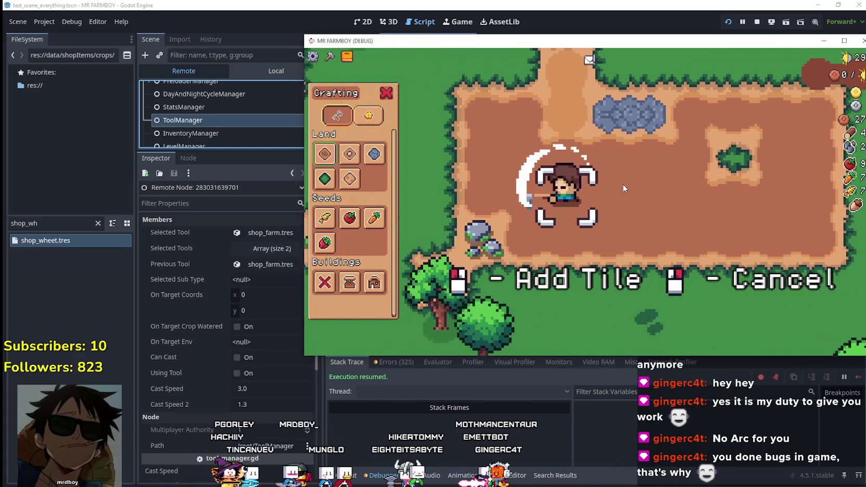
{"action": "left_click", "coordinate": [336, 225]}
{"action": "left_click", "coordinate": [723, 227]}
{"action": "left_click", "coordinate": [710, 227]}
Plant and water three more wheat along the row, then reselect wheat seeds
{"action": "key", "text": "d"}
{"action": "left_click", "coordinate": [710, 227]}
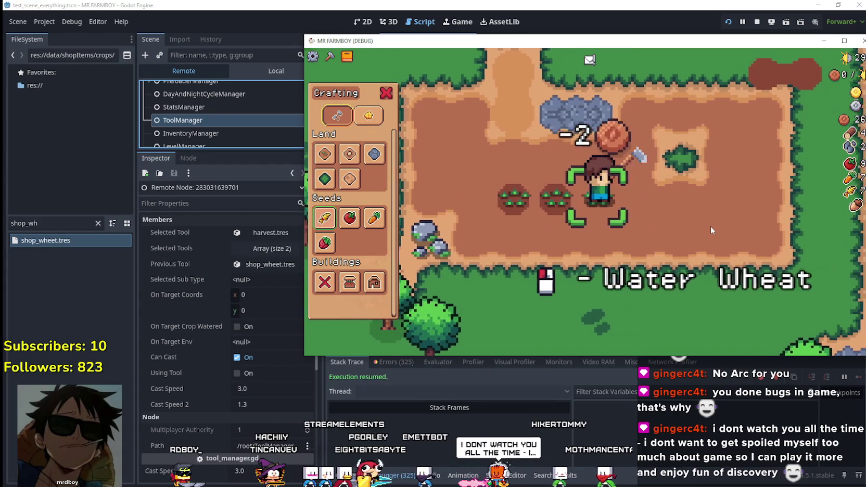
{"action": "left_click", "coordinate": [710, 226]}
{"action": "key", "text": "d"}
{"action": "left_click", "coordinate": [698, 216]}
{"action": "left_click", "coordinate": [698, 217]}
{"action": "key", "text": "d"}
{"action": "left_click", "coordinate": [698, 221]}
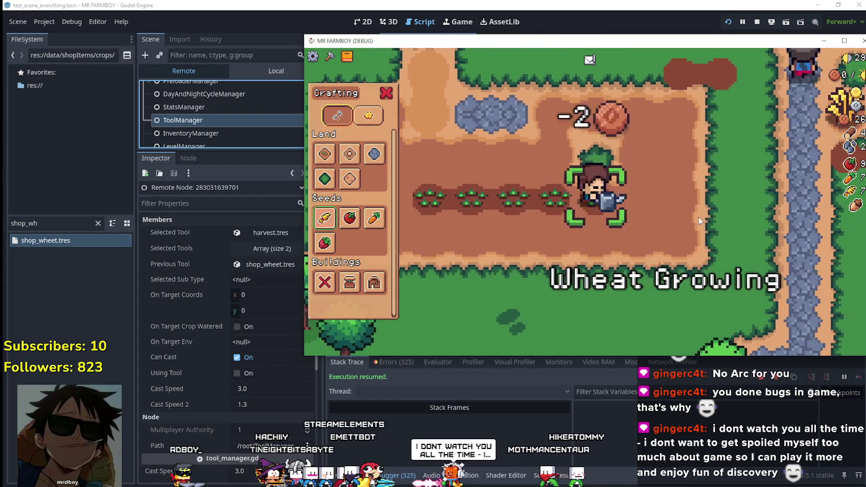
{"action": "left_click", "coordinate": [699, 221]}
{"action": "key", "text": "a"}
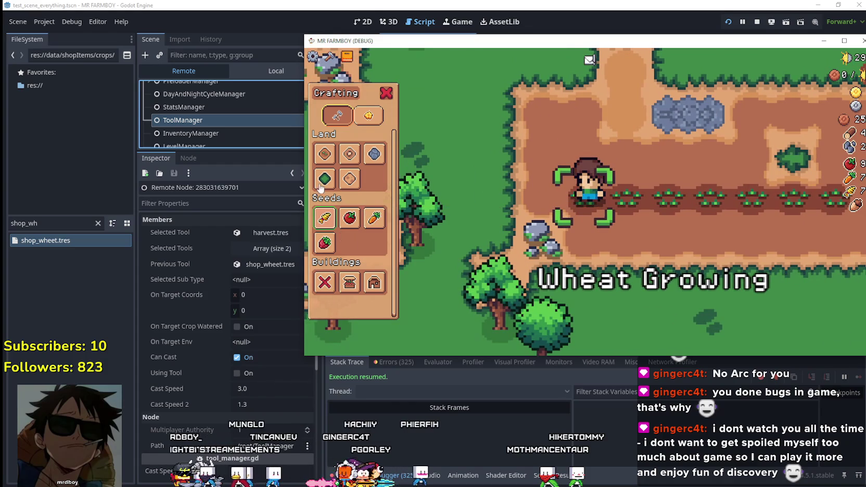
{"action": "key", "text": "d"}
{"action": "key", "text": "d"}
{"action": "left_click", "coordinate": [324, 218]}
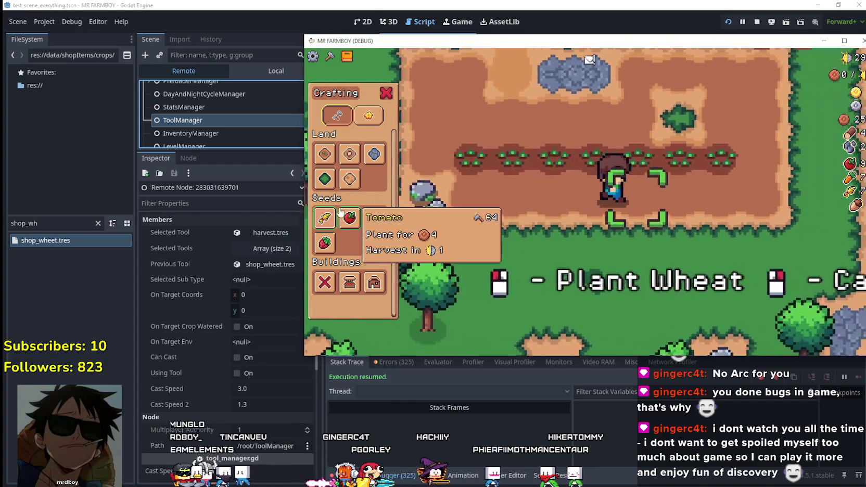
Water the wheat under the farmer, then plant and water two tomatoes
{"action": "key", "text": "a"}
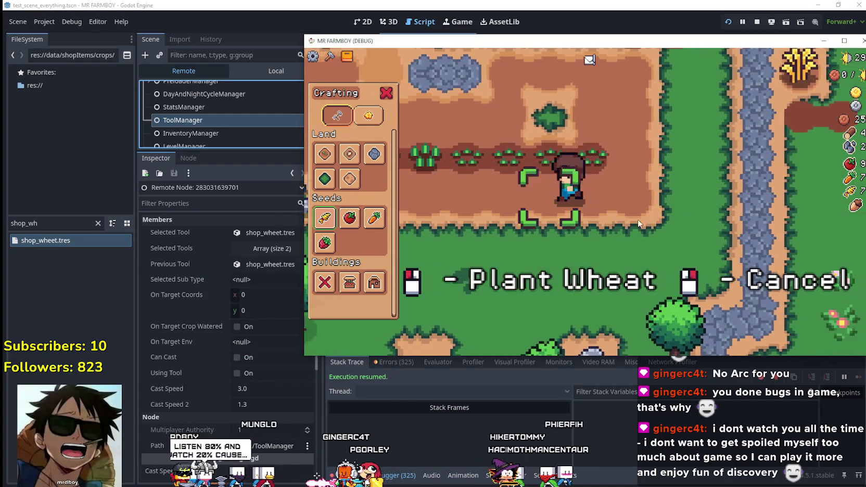
{"action": "left_click", "coordinate": [551, 234]}
{"action": "key", "text": "d"}
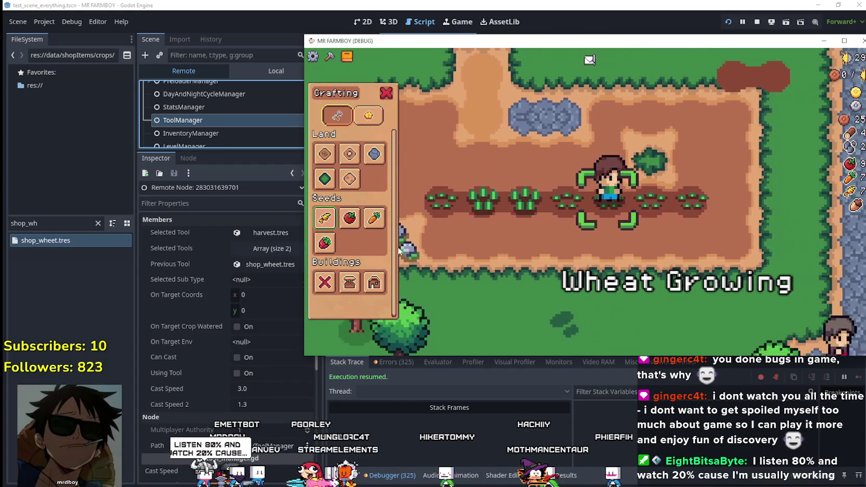
{"action": "left_click", "coordinate": [652, 238]}
{"action": "left_click", "coordinate": [652, 238]}
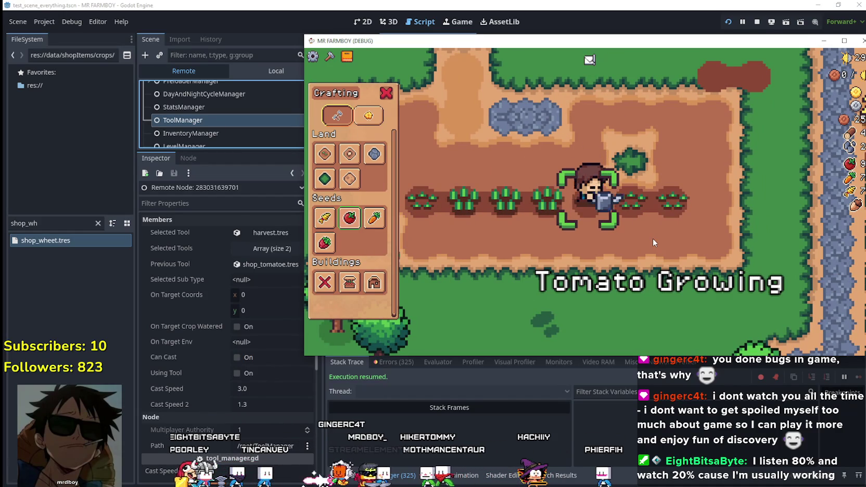
{"action": "key", "text": "a"}
{"action": "left_click", "coordinate": [652, 239]}
{"action": "left_click", "coordinate": [652, 238]}
{"action": "key", "text": "a"}
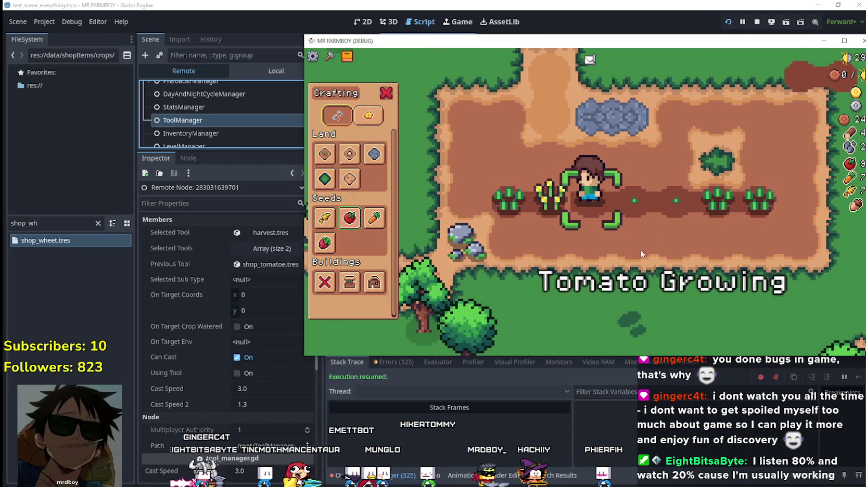
{"action": "key", "text": "s"}
Switch back to grass tile placement and walk the farmer to the ripe wheat
{"action": "left_click", "coordinate": [325, 178]}
{"action": "key", "text": "w"}
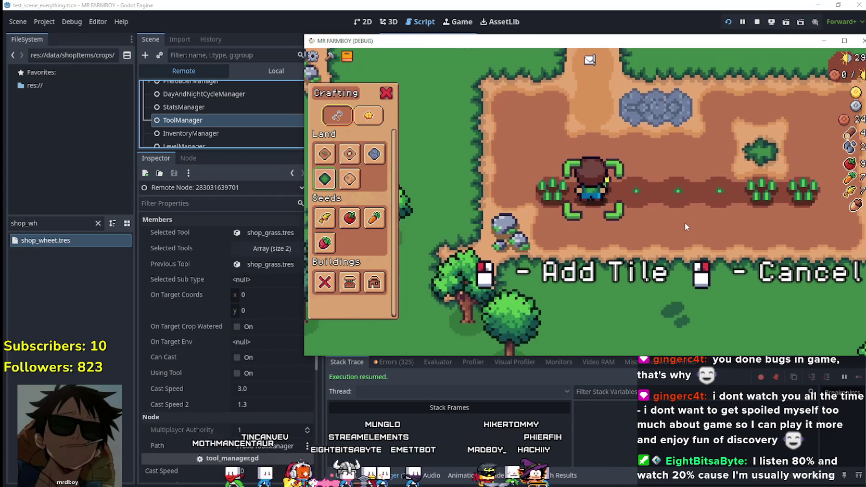
{"action": "key", "text": "d"}
{"action": "key", "text": "a"}
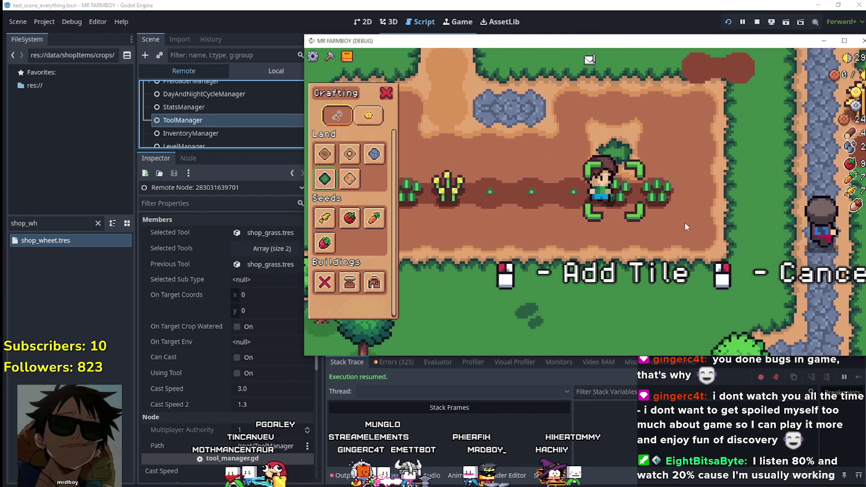
{"action": "key", "text": "d"}
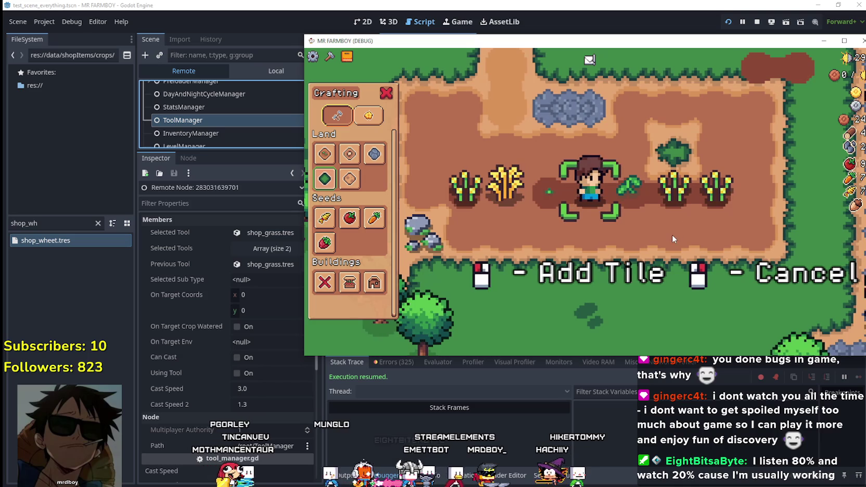
{"action": "key", "text": "a"}
{"action": "key", "text": "a"}
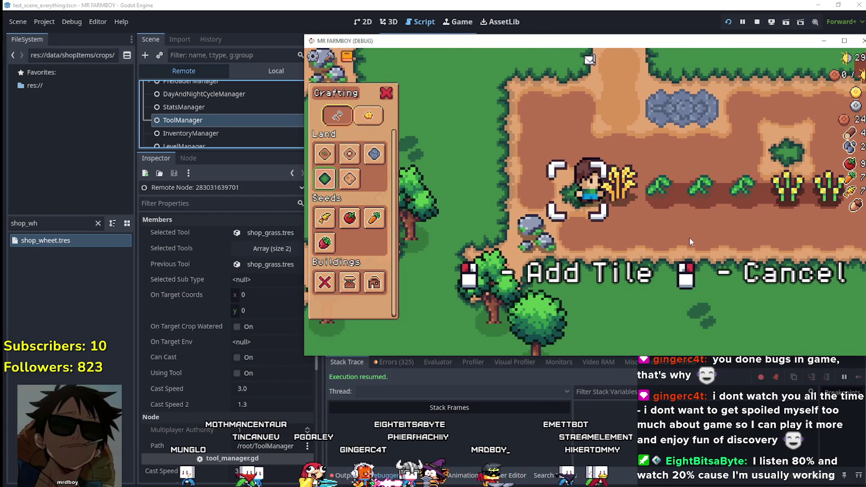
{"action": "key", "text": "d"}
Harvest three ripe wheat crops while walking right
{"action": "left_click", "coordinate": [685, 228]}
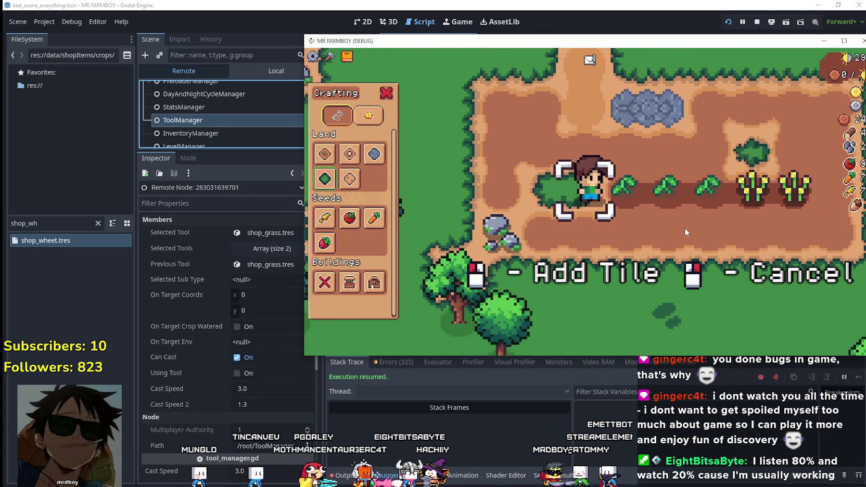
{"action": "key", "text": "d"}
{"action": "left_click", "coordinate": [685, 227]}
{"action": "key", "text": "d"}
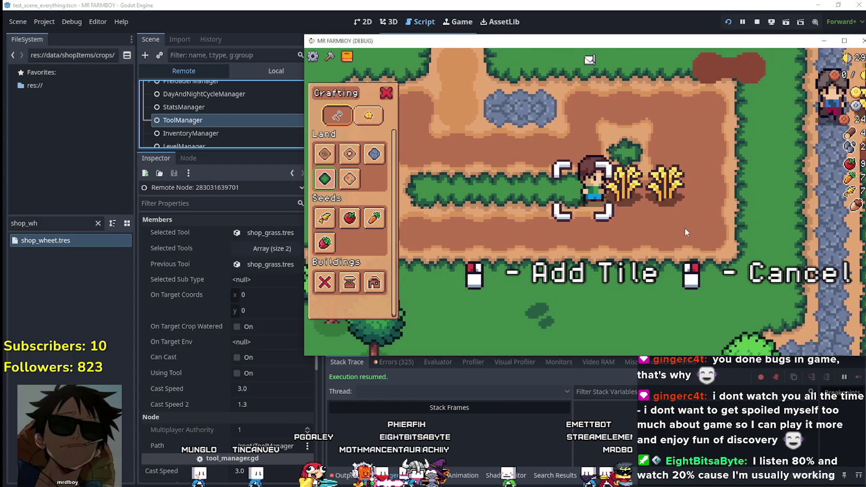
{"action": "left_click", "coordinate": [684, 227]}
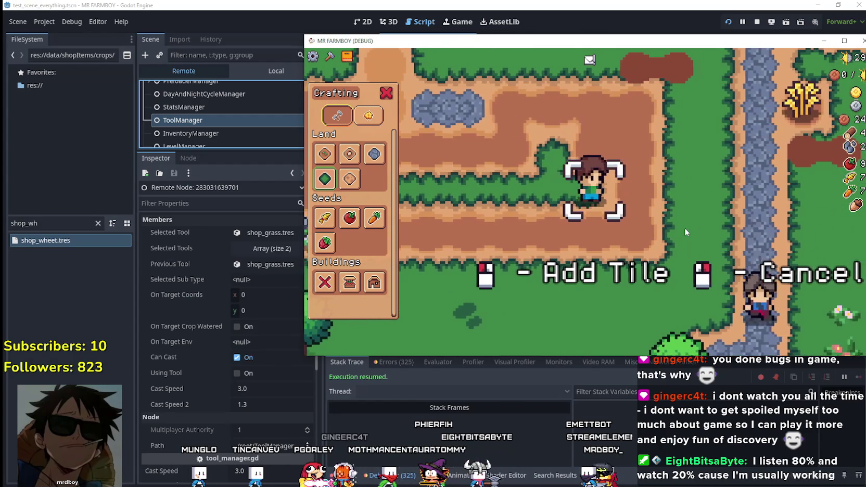
{"action": "scroll", "scroll_direction": "down", "scroll_amount": 3}
{"action": "key", "text": "d"}
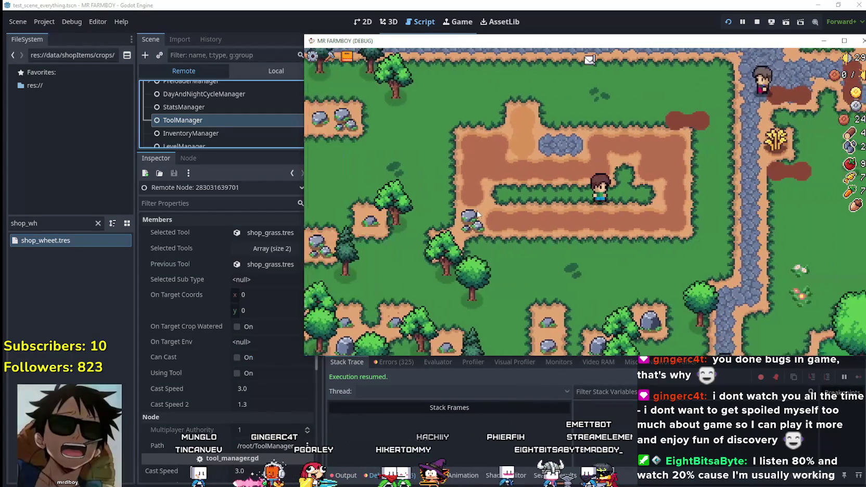
Select wheat seeds and plant and water two wheat along the field's top row
{"action": "left_click", "coordinate": [324, 217]}
{"action": "key", "text": "a"}
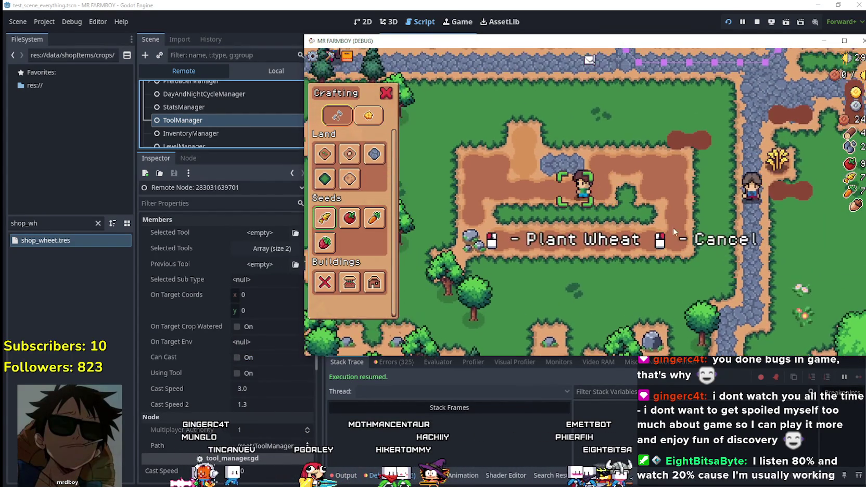
{"action": "left_click", "coordinate": [639, 214]}
{"action": "left_click", "coordinate": [639, 215]}
{"action": "key", "text": "a"}
{"action": "left_click", "coordinate": [639, 214]}
{"action": "key", "text": "a"}
{"action": "left_click", "coordinate": [639, 214]}
Plant three more watered wheat along the top row, then close the crafting panel
{"action": "left_click", "coordinate": [639, 214]}
{"action": "key", "text": "d"}
{"action": "left_click", "coordinate": [638, 215]}
{"action": "left_click", "coordinate": [638, 214]}
{"action": "key", "text": "d"}
{"action": "left_click", "coordinate": [639, 215]}
{"action": "left_click", "coordinate": [638, 214]}
{"action": "key", "text": "Escape"}
{"action": "key", "text": "a"}
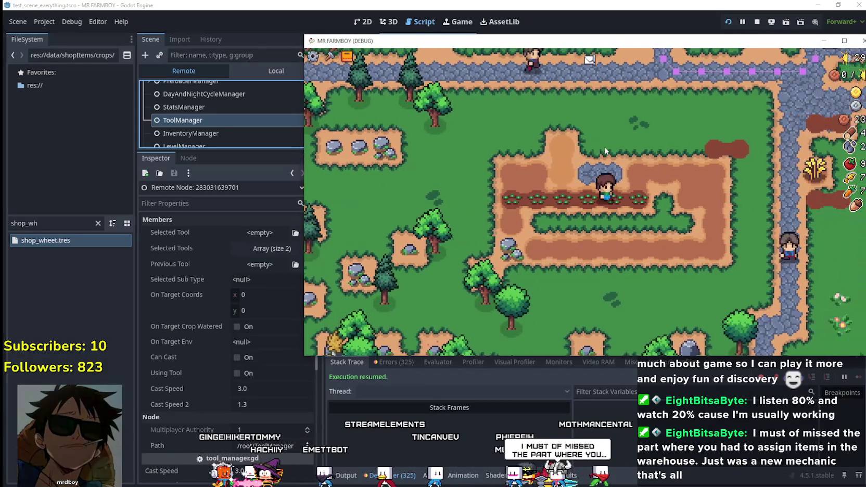
Switch the Scene dock to Local and open grid_helper.gd from the GridHelper node
{"action": "left_click", "coordinate": [606, 19]}
{"action": "left_click", "coordinate": [563, 253]}
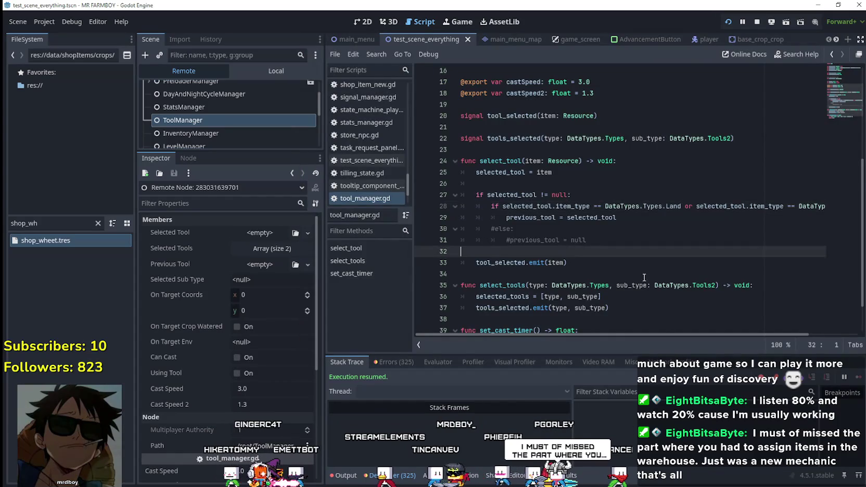
{"action": "scroll", "scroll_direction": "down", "scroll_amount": 3}
{"action": "left_click", "coordinate": [240, 70]}
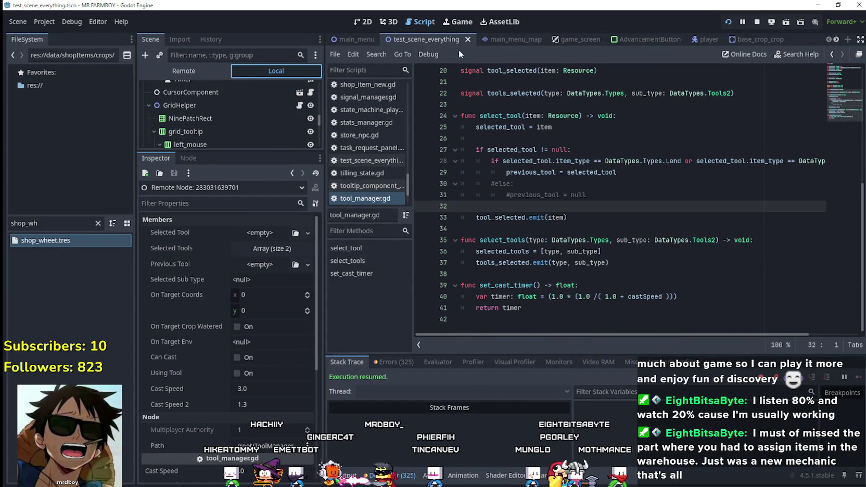
{"action": "left_click", "coordinate": [300, 106]}
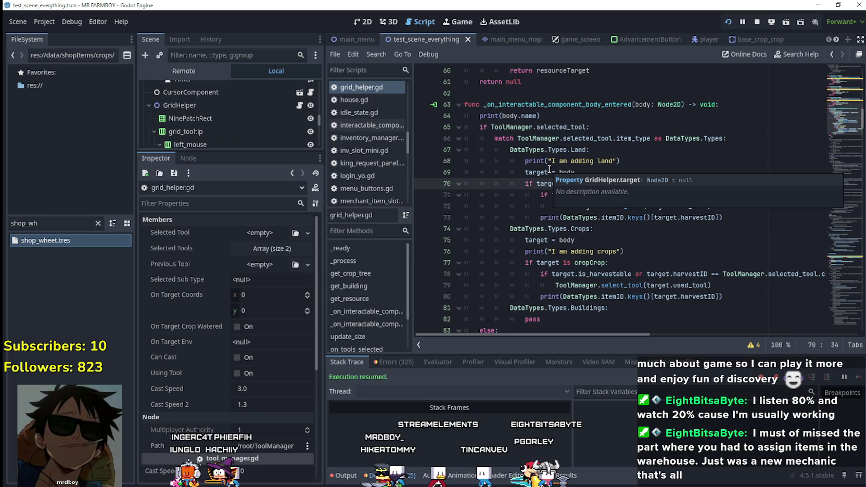
Review the Land, Crops and Buildings match cases on lines 79–84, then enlarge the scene tree panel
{"action": "left_click", "coordinate": [594, 229]}
{"action": "scroll", "scroll_direction": "down", "scroll_amount": 3}
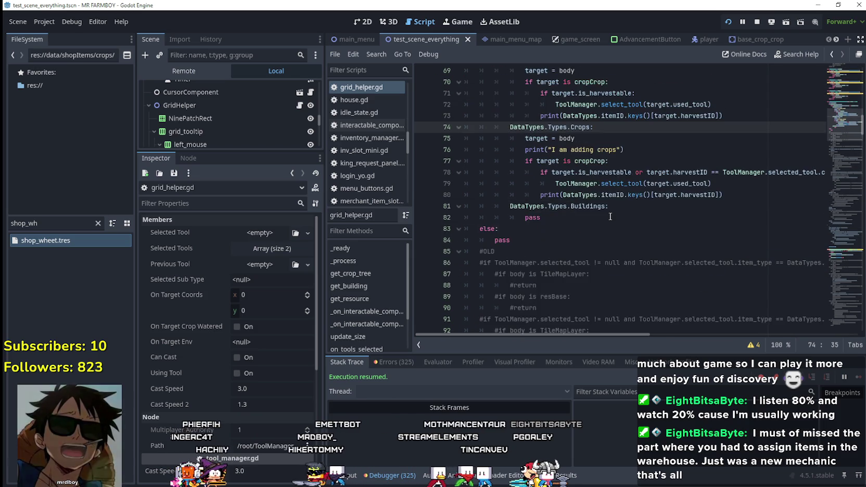
{"action": "scroll", "scroll_direction": "up", "scroll_amount": 3}
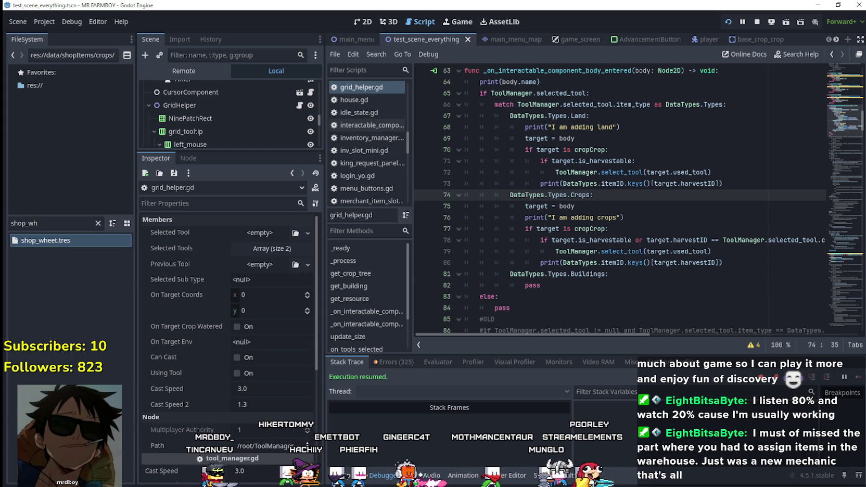
{"action": "left_click_drag", "start_coordinate": [466, 319], "coordinate": [348, 257]}
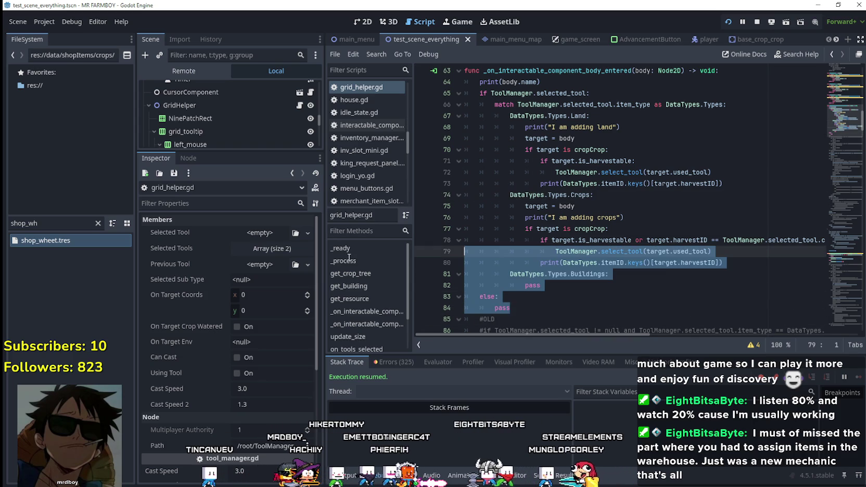
{"action": "left_click", "coordinate": [466, 319]}
{"action": "left_click", "coordinate": [520, 310]}
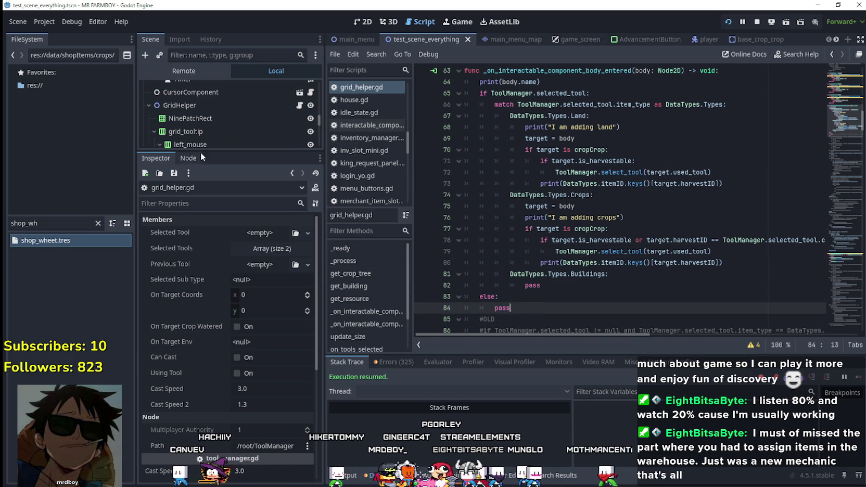
{"action": "left_click_drag", "start_coordinate": [210, 152], "coordinate": [216, 316]}
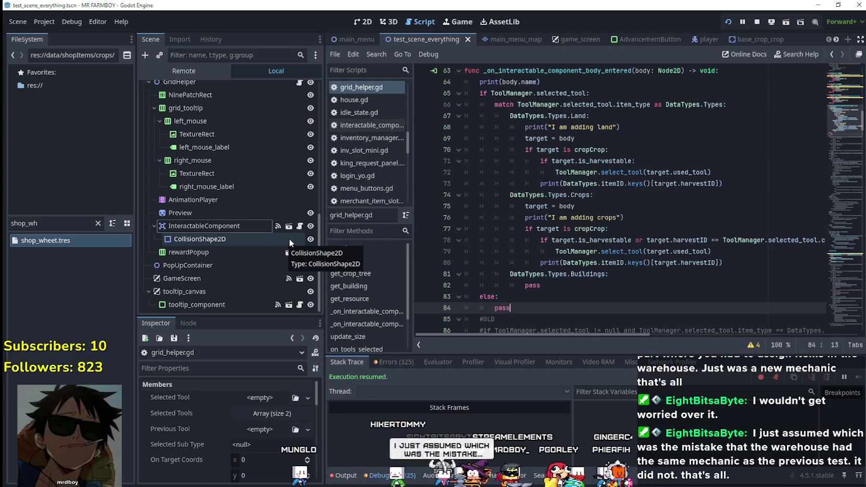
Copy the target = body and cropCrop check from lines 69–70
{"action": "scroll", "scroll_direction": "down", "scroll_amount": 3}
{"action": "scroll", "scroll_direction": "up", "scroll_amount": 3}
{"action": "left_click", "coordinate": [583, 184]}
{"action": "left_click", "coordinate": [599, 241]}
{"action": "scroll", "scroll_direction": "down", "scroll_amount": 3}
{"action": "left_click", "coordinate": [635, 252]}
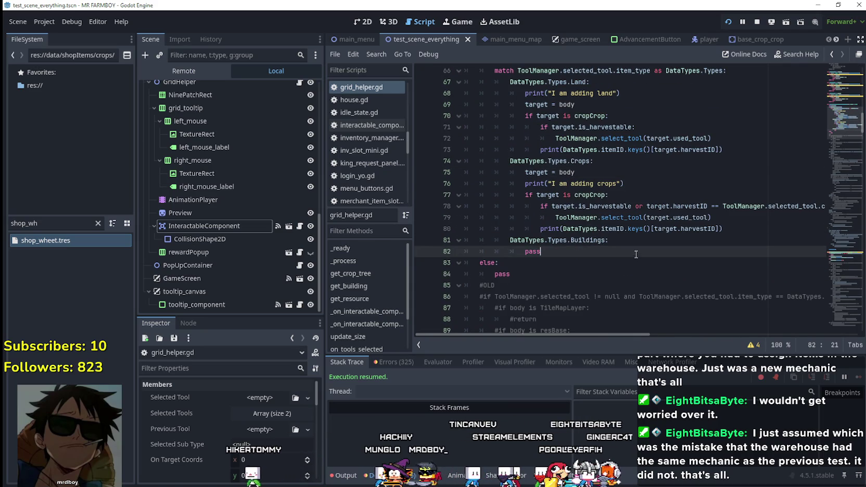
{"action": "double_click", "coordinate": [501, 274]}
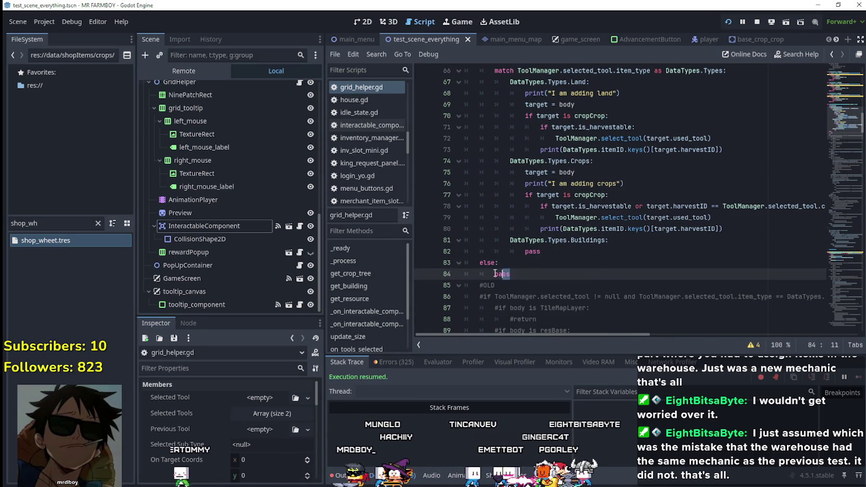
{"action": "scroll", "scroll_direction": "up", "scroll_amount": 3}
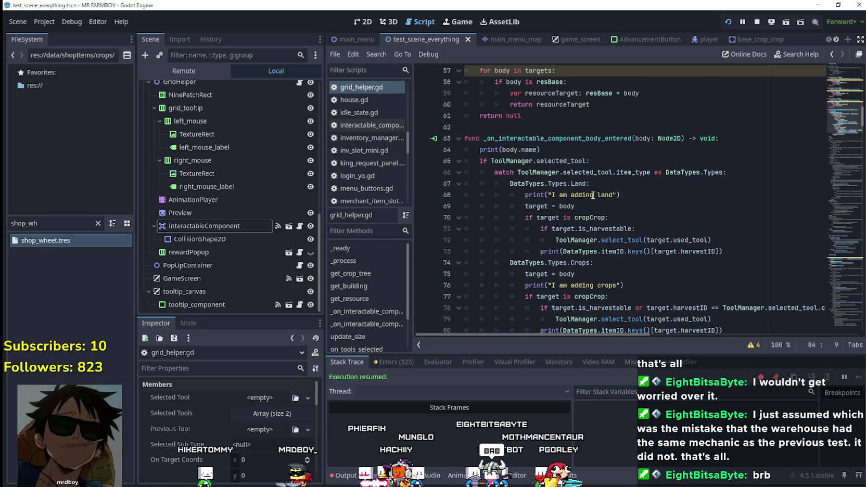
{"action": "scroll", "scroll_direction": "down", "scroll_amount": 3}
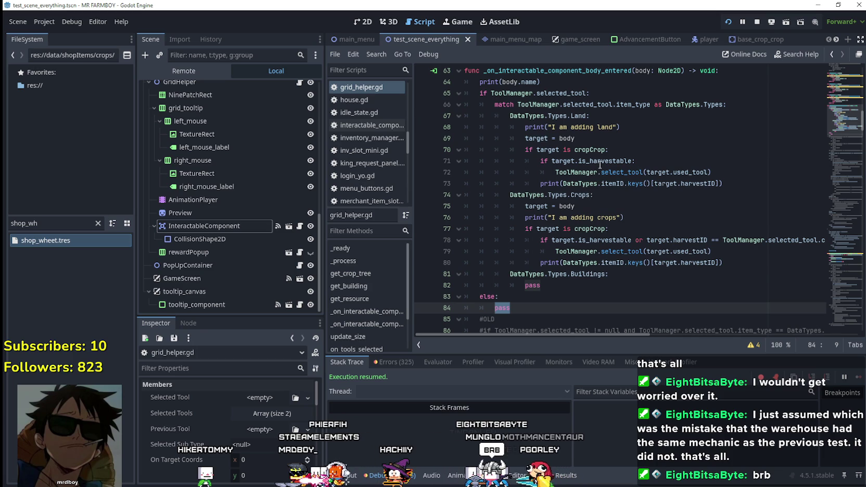
{"action": "left_click_drag", "start_coordinate": [622, 155], "coordinate": [458, 141]}
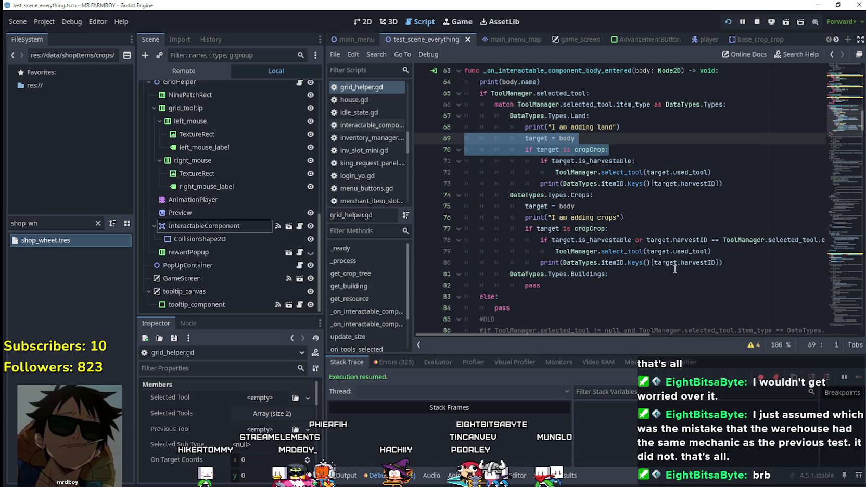
{"action": "left_click_drag", "start_coordinate": [610, 150], "coordinate": [464, 134]}
{"action": "right_click", "coordinate": [492, 144]}
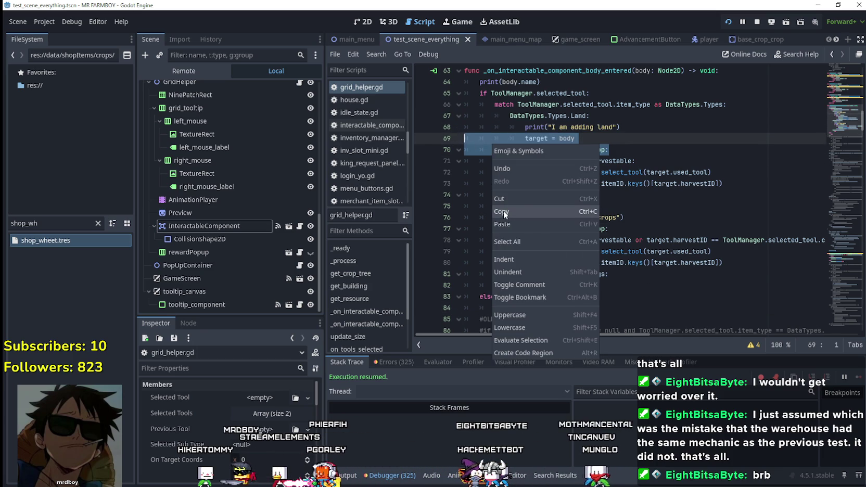
{"action": "left_click", "coordinate": [503, 210]}
Paste them over the else branch's pass, dedent, add a line for select_tool, and save
{"action": "scroll", "scroll_direction": "down", "scroll_amount": 3}
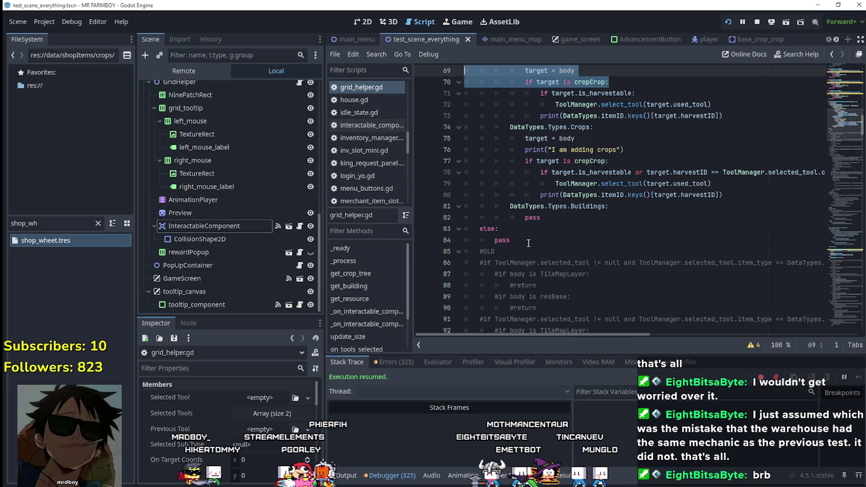
{"action": "left_click_drag", "start_coordinate": [528, 243], "coordinate": [469, 239]}
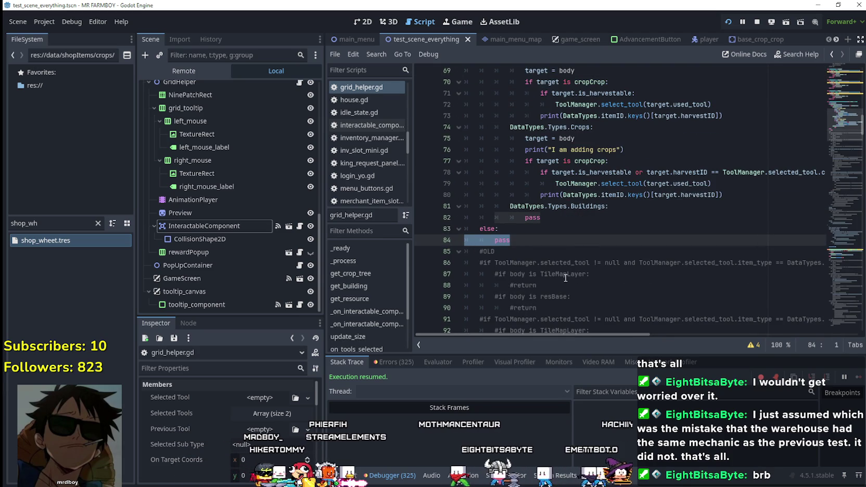
{"action": "key", "text": "ctrl+v"}
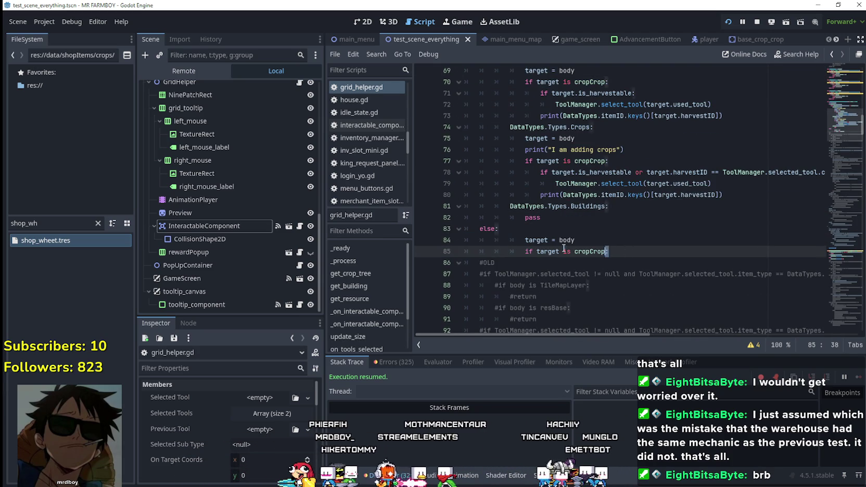
{"action": "left_click", "coordinate": [469, 240]}
{"action": "key", "text": "shift+Tab"}
{"action": "key", "text": "shift+Tab"}
{"action": "key", "text": "Right"}
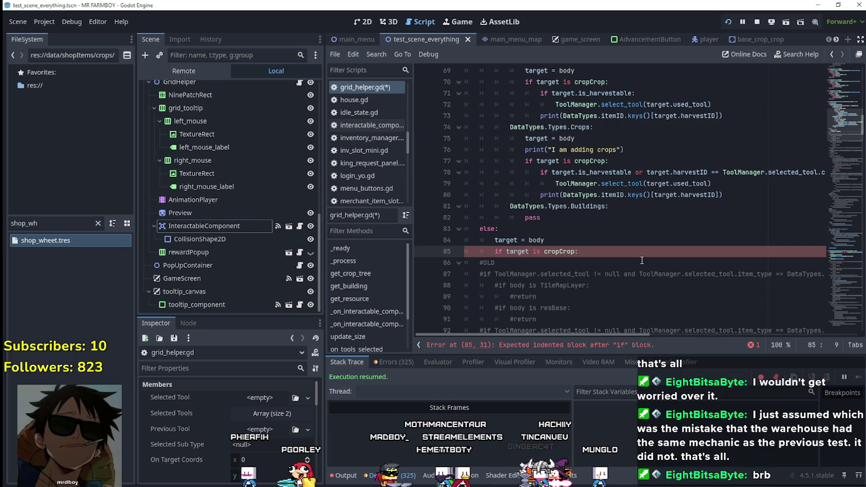
{"action": "left_click_drag", "start_coordinate": [711, 184], "coordinate": [593, 183]}
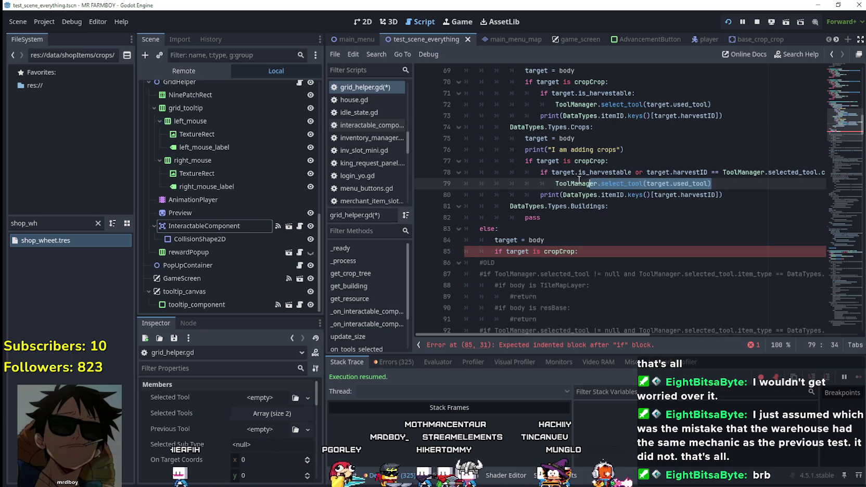
{"action": "left_click", "coordinate": [598, 253]}
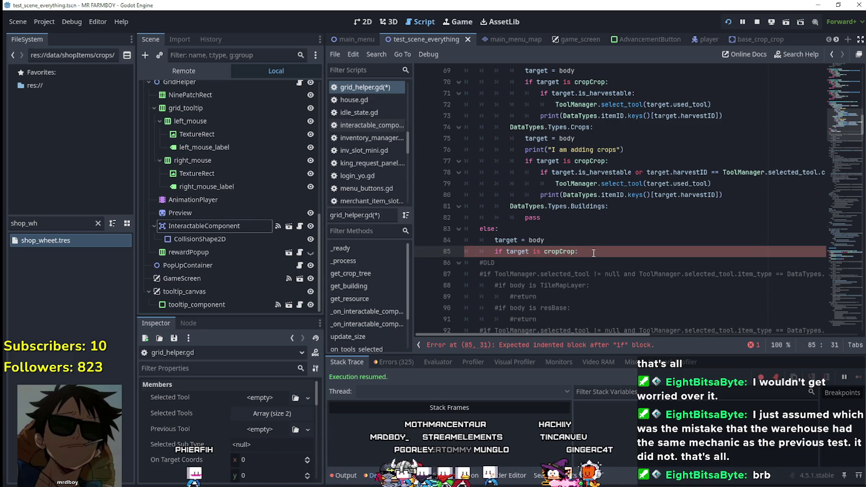
{"action": "key", "text": "Return"}
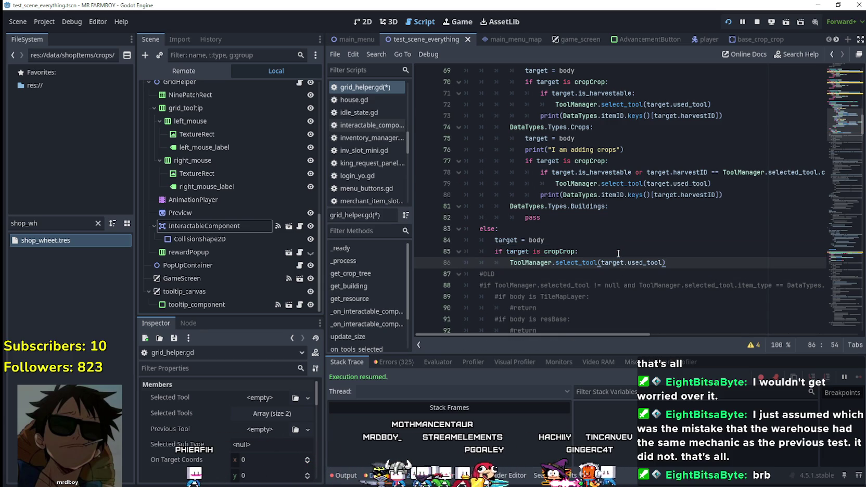
{"action": "key", "text": "ctrl+s"}
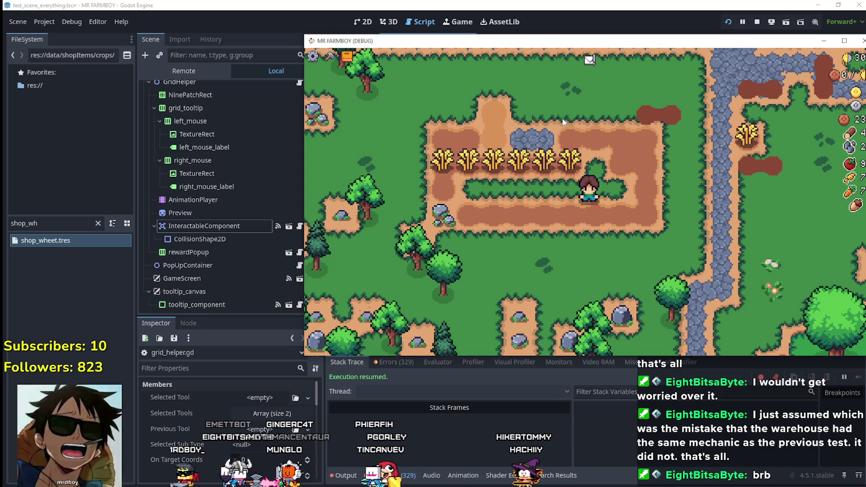
Review the previous-tool check on line 164 and inspect the live ToolManager's tool values
{"action": "scroll", "scroll_direction": "up", "scroll_amount": 3}
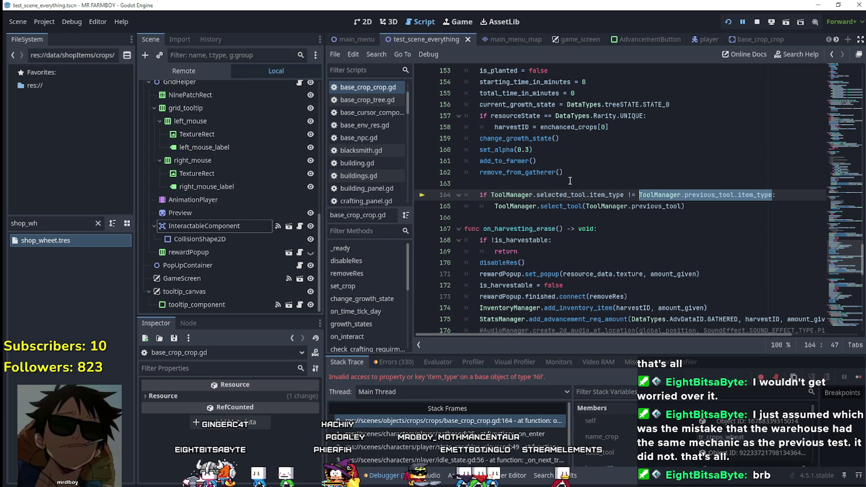
{"action": "left_click_drag", "start_coordinate": [716, 205], "coordinate": [530, 194]}
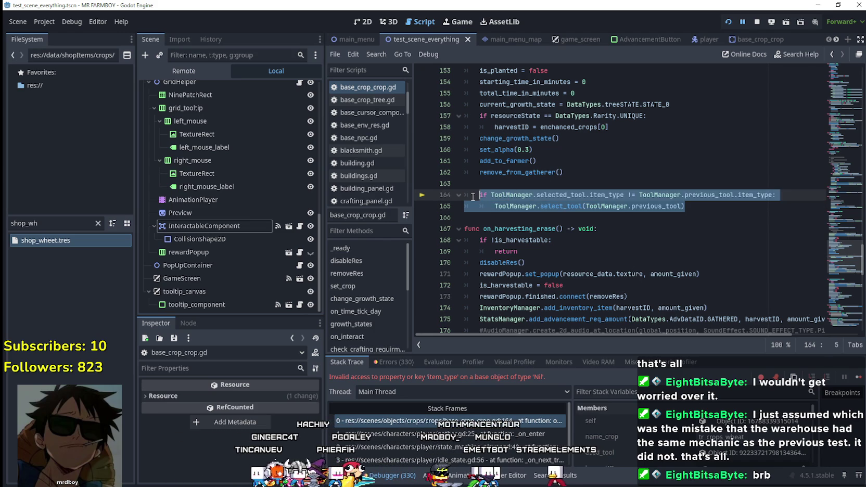
{"action": "left_click", "coordinate": [491, 185]}
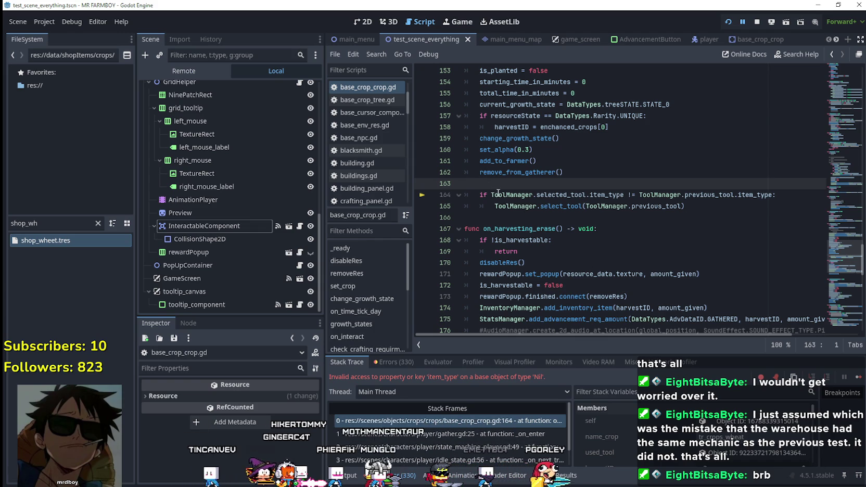
{"action": "mouse_move", "coordinate": [503, 193]}
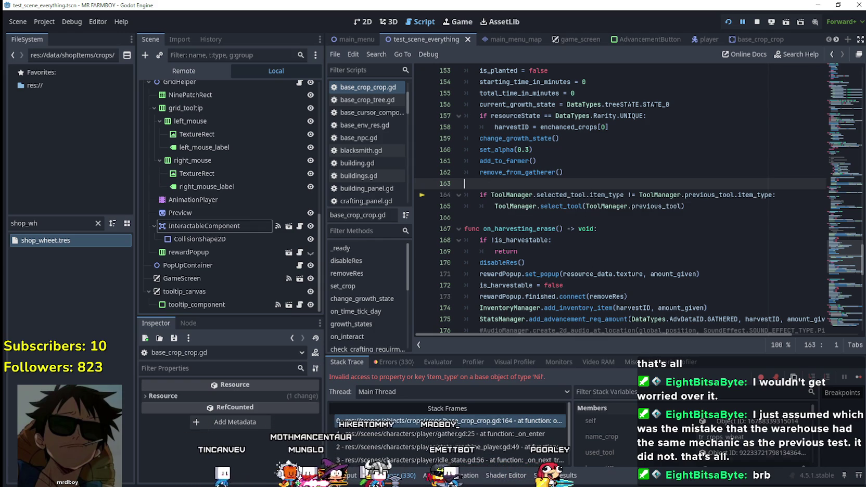
{"action": "scroll", "scroll_direction": "down", "scroll_amount": 3}
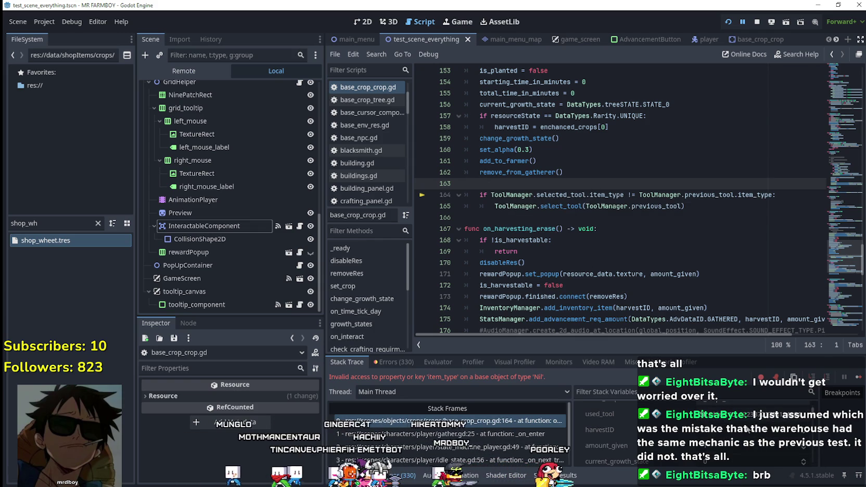
{"action": "scroll", "scroll_direction": "up", "scroll_amount": 3}
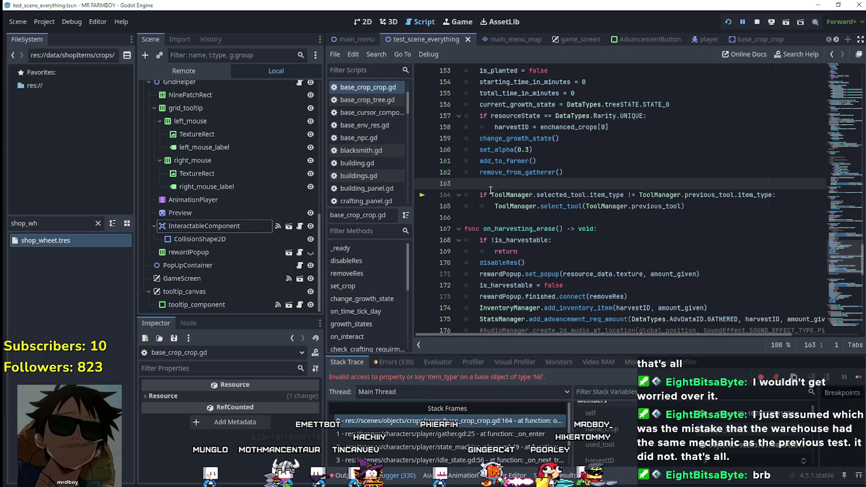
{"action": "left_click", "coordinate": [491, 193]}
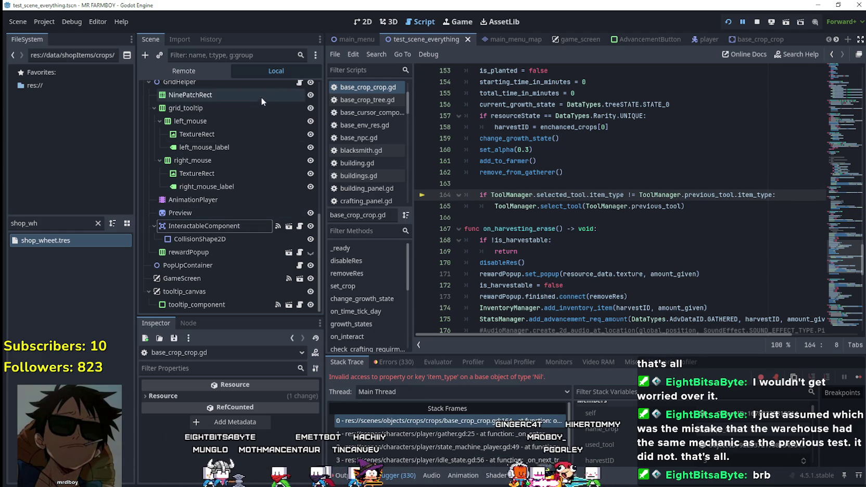
{"action": "left_click", "coordinate": [177, 72]}
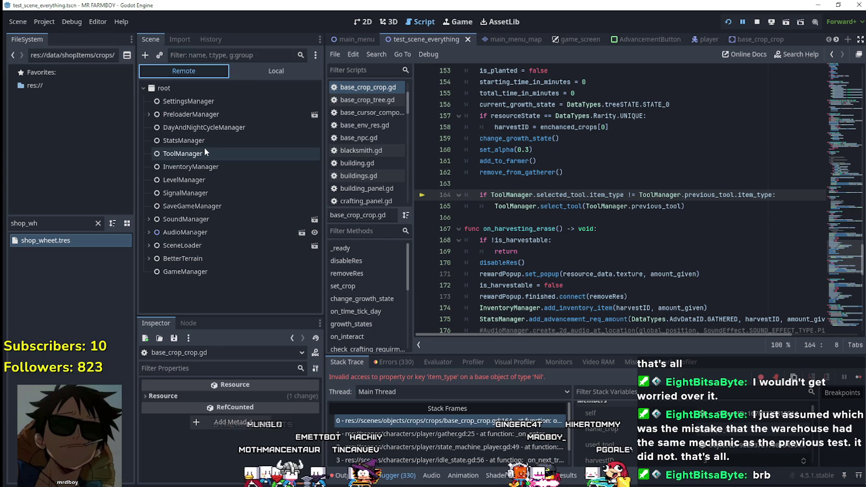
{"action": "left_click", "coordinate": [204, 151]}
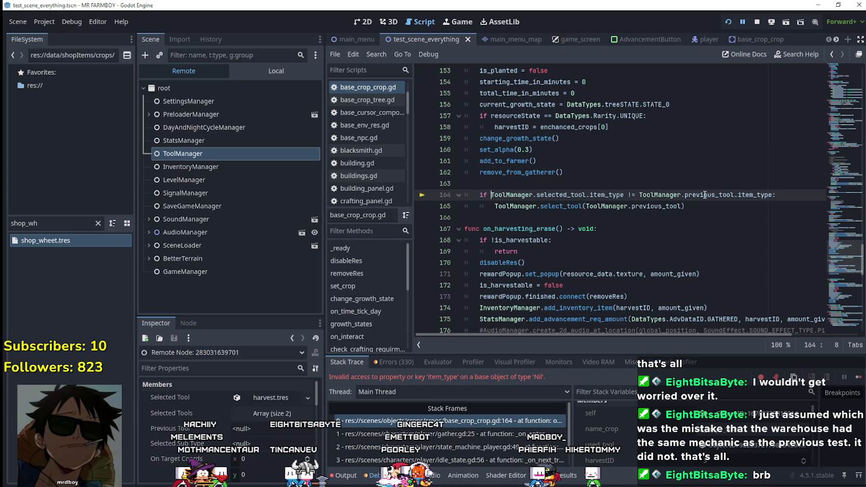
Make line 164 first check ToolManager.previous_tool exists, then resume the paused game
{"action": "left_click_drag", "start_coordinate": [734, 196], "coordinate": [675, 198]}
{"action": "left_click", "coordinate": [491, 195]}
{"action": "type", "text": "ToolManager.previous_tool and"}
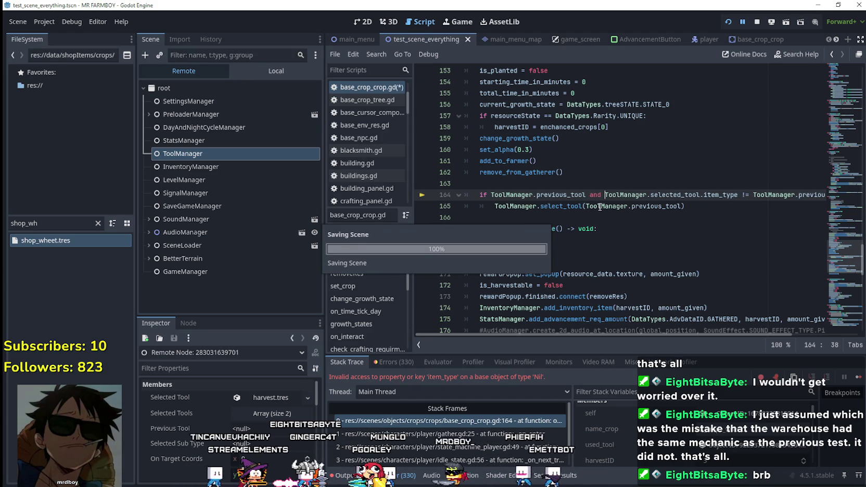
{"action": "left_click", "coordinate": [601, 218]}
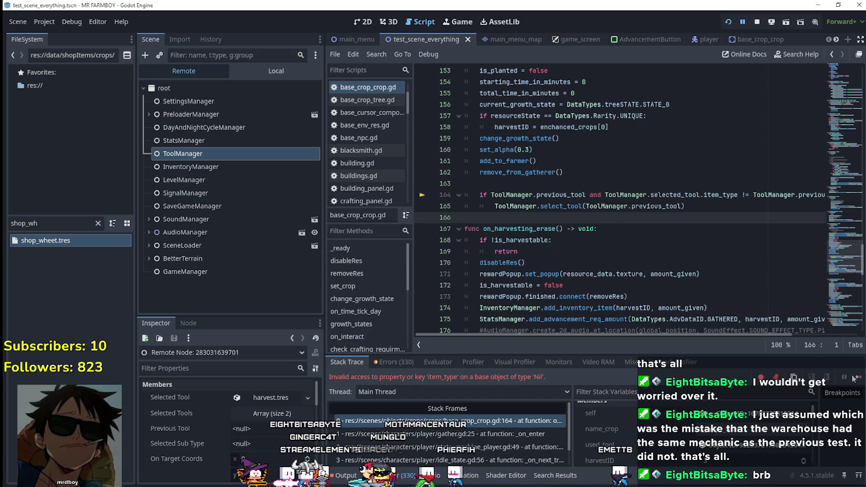
{"action": "left_click", "coordinate": [844, 373]}
Harvest and replant the first three ripe wheat tiles in the row
{"action": "key", "text": "s"}
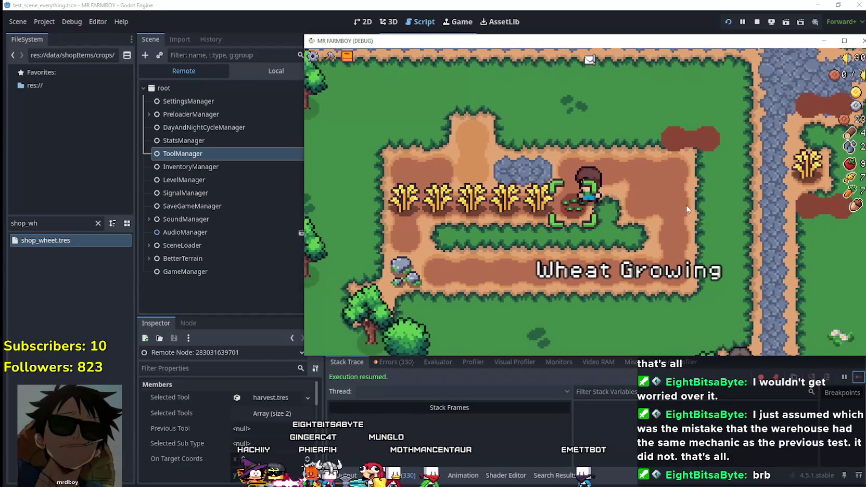
{"action": "key", "text": "a"}
{"action": "left_click", "coordinate": [685, 200]}
{"action": "left_click", "coordinate": [686, 200]}
{"action": "key", "text": "a"}
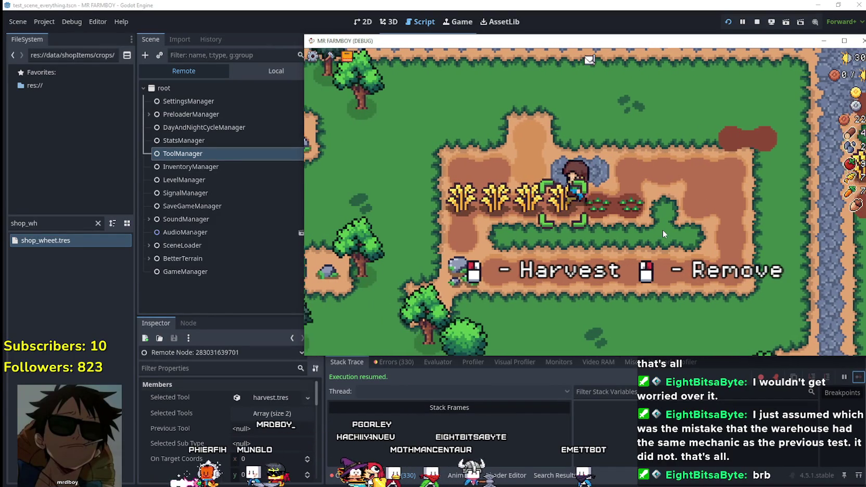
{"action": "left_click", "coordinate": [662, 229]}
{"action": "left_click", "coordinate": [663, 230]}
{"action": "key", "text": "a"}
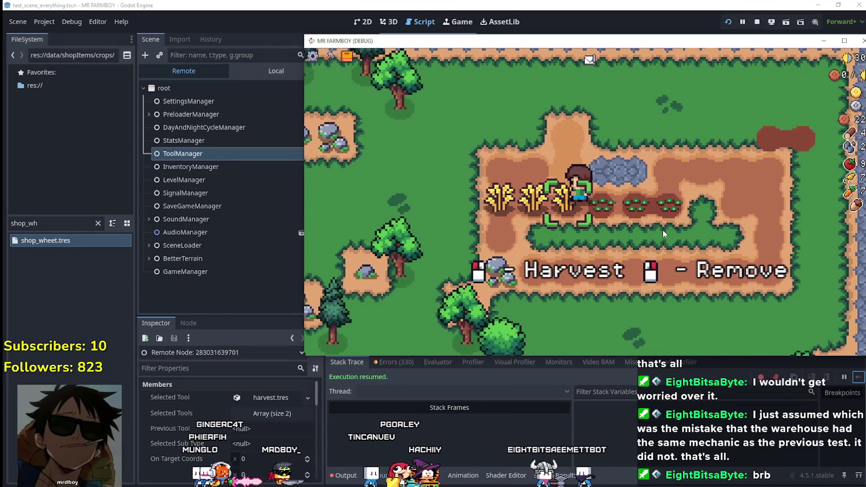
{"action": "left_click", "coordinate": [663, 229]}
{"action": "left_click", "coordinate": [662, 229]}
Harvest and replant one more wheat, plant and water a new tile, then reposition the game window
{"action": "key", "text": "a"}
{"action": "left_click", "coordinate": [662, 230]}
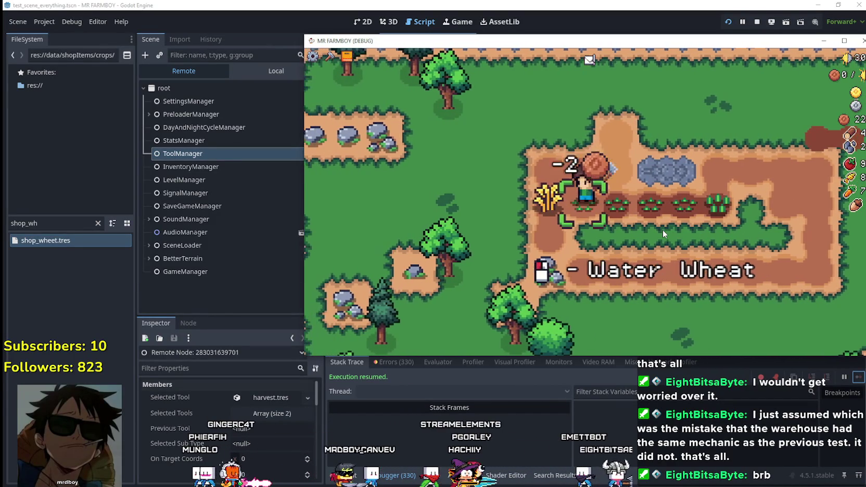
{"action": "left_click", "coordinate": [663, 230]}
{"action": "key", "text": "a"}
{"action": "left_click", "coordinate": [662, 230]}
{"action": "left_click", "coordinate": [663, 230]}
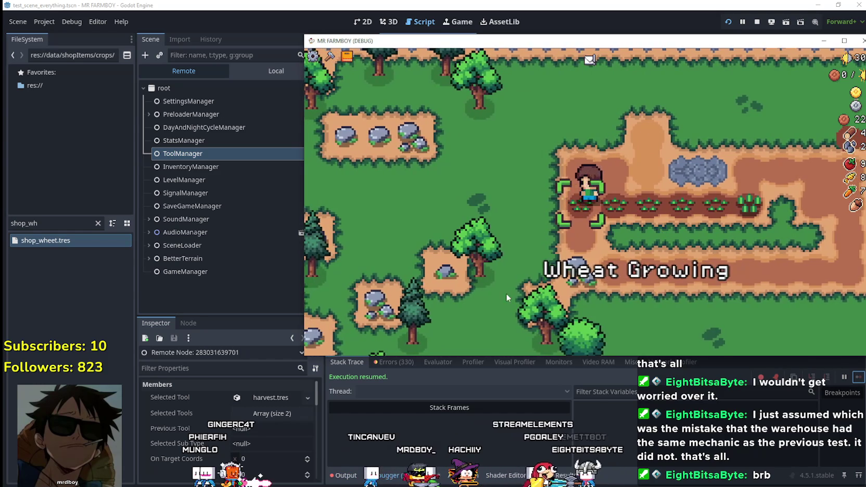
{"action": "key", "text": "w"}
{"action": "key", "text": "d"}
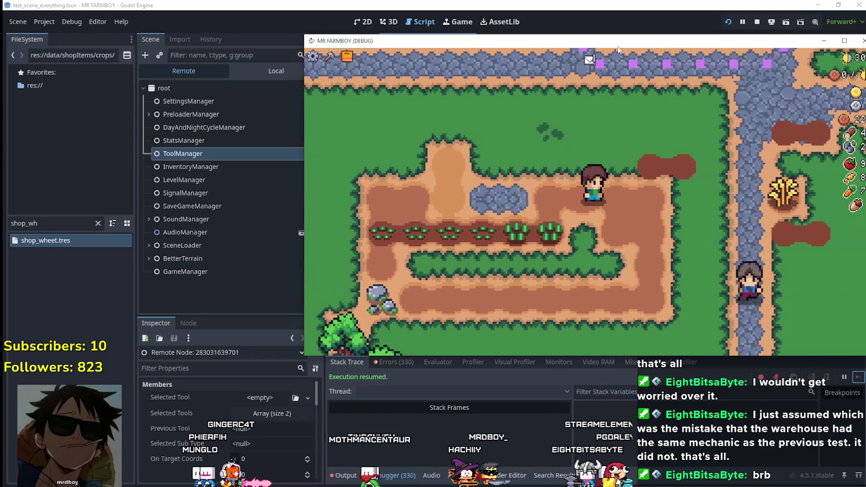
{"action": "left_click_drag", "start_coordinate": [614, 42], "coordinate": [577, 15]}
Choose wheat seeds in Crafting and plant and water a row of wheat tiles
{"action": "key", "text": "c"}
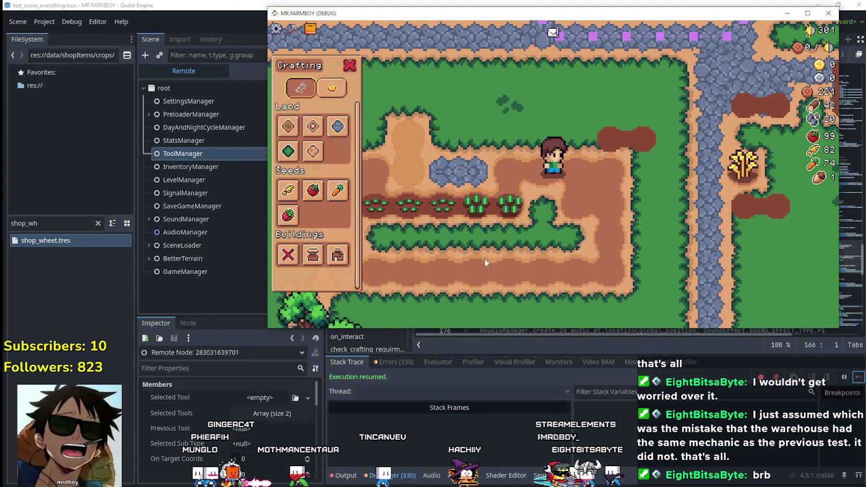
{"action": "left_click", "coordinate": [299, 194]}
{"action": "key", "text": "a"}
{"action": "left_click", "coordinate": [642, 190]}
{"action": "left_click", "coordinate": [642, 189]}
{"action": "key", "text": "d"}
{"action": "left_click", "coordinate": [643, 189]}
{"action": "left_click", "coordinate": [642, 190]}
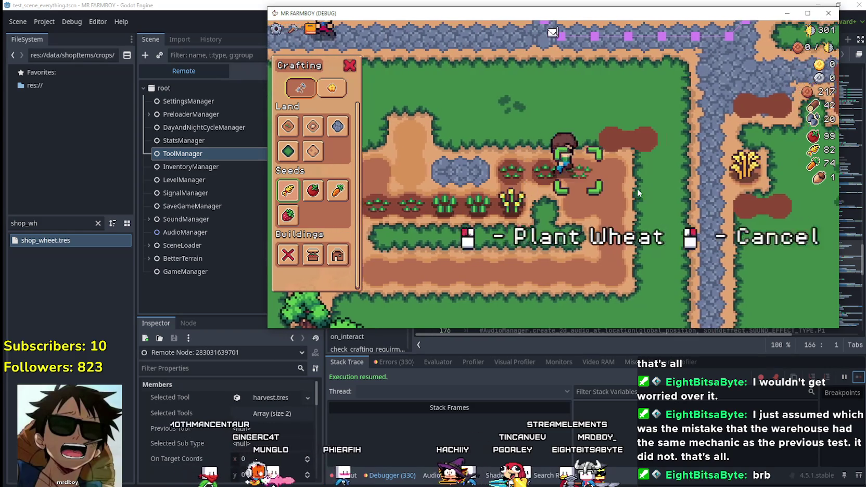
{"action": "key", "text": "d"}
{"action": "left_click", "coordinate": [637, 188]}
{"action": "key", "text": "d"}
{"action": "left_click", "coordinate": [637, 188]}
{"action": "left_click", "coordinate": [637, 188]}
{"action": "key", "text": "s"}
{"action": "left_click", "coordinate": [637, 188]}
{"action": "left_click", "coordinate": [638, 187]}
{"action": "key", "text": "a"}
{"action": "left_click", "coordinate": [637, 188]}
{"action": "left_click", "coordinate": [637, 188]}
{"action": "key", "text": "s"}
{"action": "key", "text": "d"}
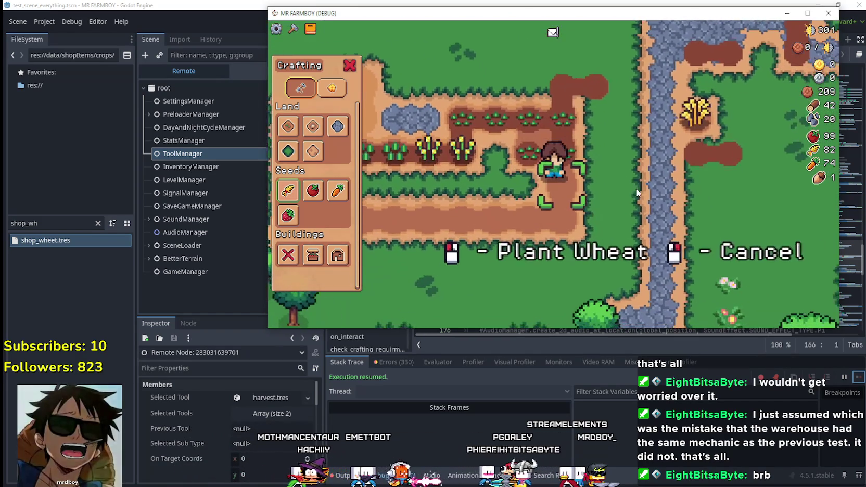
{"action": "left_click", "coordinate": [637, 188]}
{"action": "left_click", "coordinate": [634, 187]}
{"action": "key", "text": "s"}
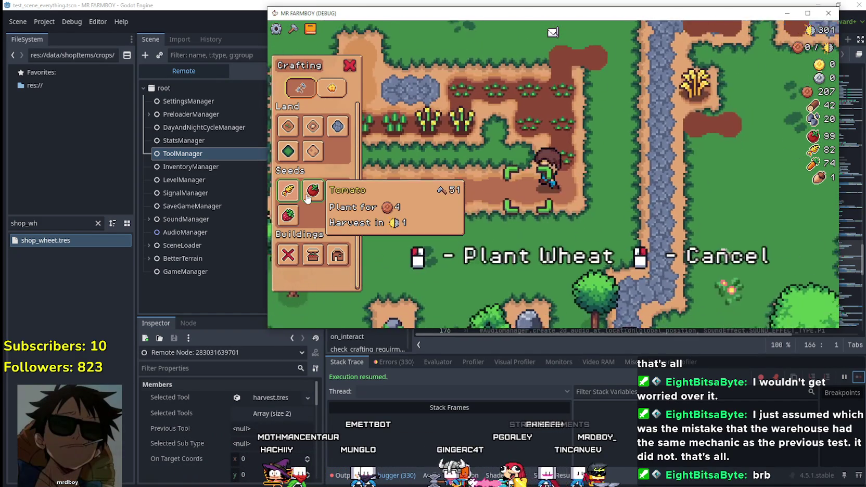
{"action": "key", "text": "a"}
Switch to tomato seeds and plant and water tomatoes across the upper field tiles
{"action": "left_click", "coordinate": [312, 190]}
{"action": "left_click", "coordinate": [696, 192]}
{"action": "left_click", "coordinate": [692, 186]}
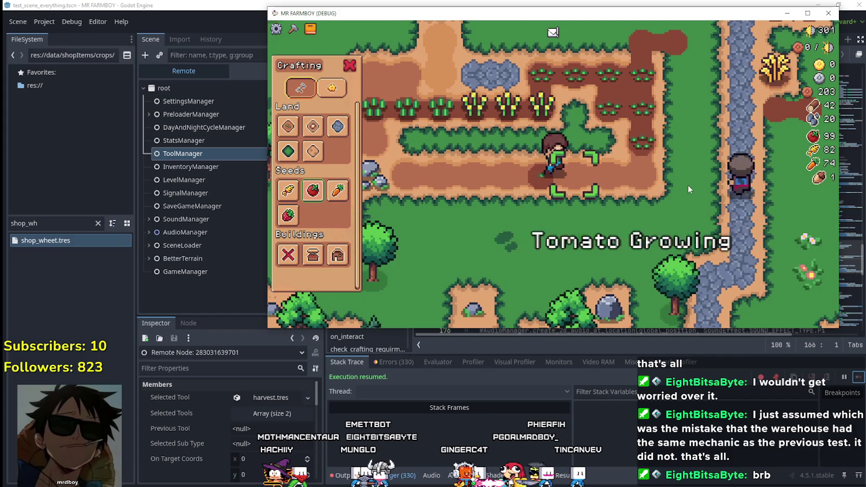
{"action": "key", "text": "d"}
{"action": "left_click", "coordinate": [612, 157]}
{"action": "left_click", "coordinate": [612, 157]}
{"action": "key", "text": "d"}
{"action": "left_click", "coordinate": [612, 157]}
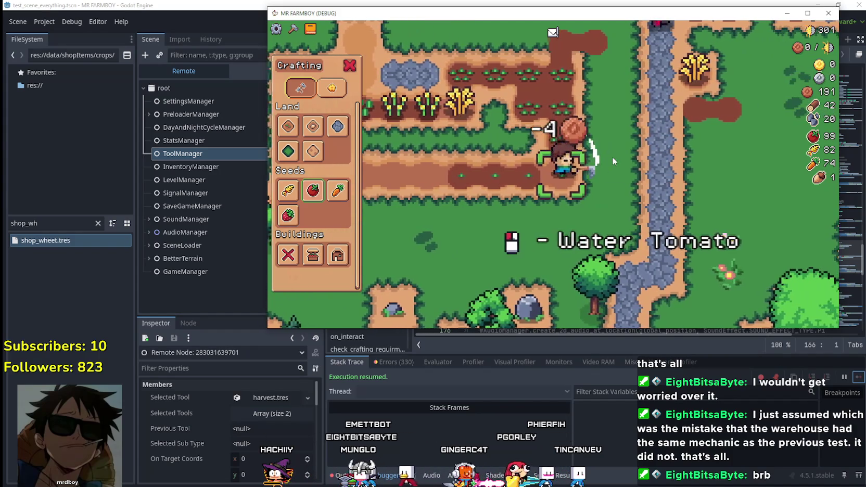
{"action": "left_click", "coordinate": [611, 157]}
{"action": "key", "text": "w"}
{"action": "left_click", "coordinate": [612, 157]}
{"action": "left_click", "coordinate": [612, 157]}
{"action": "left_click", "coordinate": [612, 157]}
{"action": "left_click", "coordinate": [611, 157]}
{"action": "key", "text": "w"}
{"action": "left_click", "coordinate": [612, 157]}
{"action": "key", "text": "a"}
{"action": "left_click", "coordinate": [612, 157]}
{"action": "left_click", "coordinate": [612, 157]}
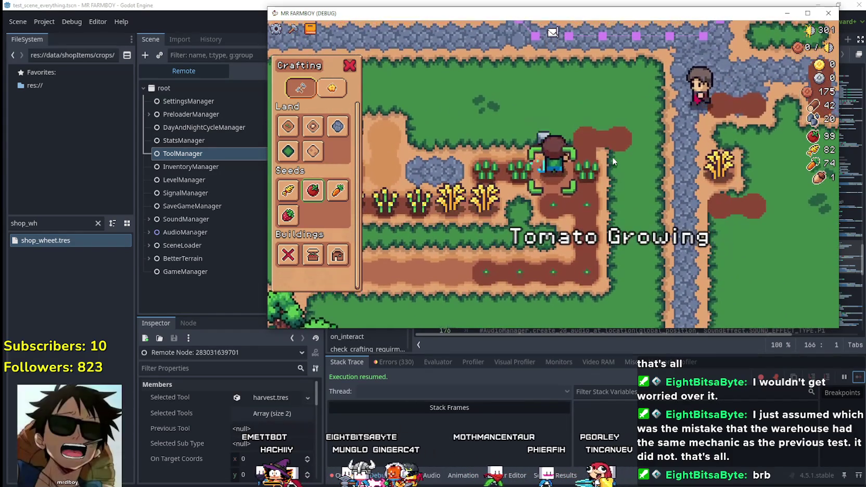
{"action": "key", "text": "a"}
{"action": "left_click", "coordinate": [612, 157]}
{"action": "left_click", "coordinate": [611, 157]}
{"action": "key", "text": "w"}
{"action": "left_click", "coordinate": [612, 157]}
{"action": "left_click", "coordinate": [612, 157]}
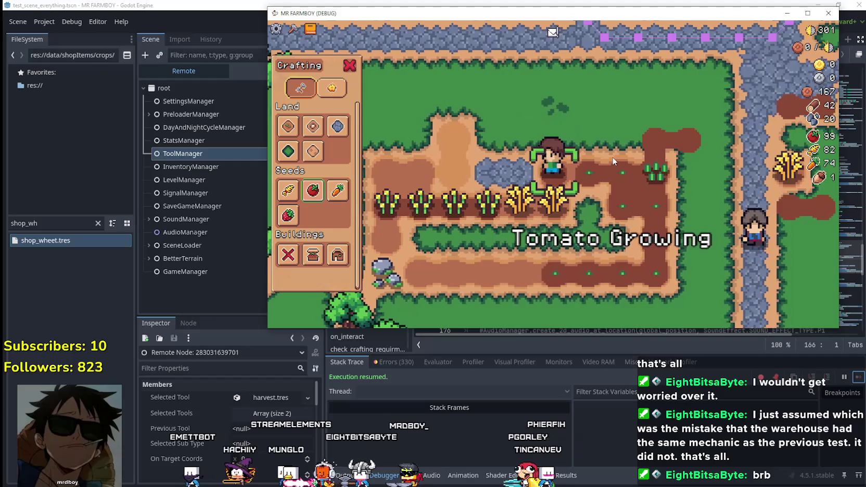
{"action": "key", "text": "a"}
{"action": "left_click", "coordinate": [613, 161]}
{"action": "left_click", "coordinate": [613, 161]}
Plant and water tomatoes along the wheat row, harvesting ripe wheat to clear tiles
{"action": "key", "text": "d"}
{"action": "key", "text": "a"}
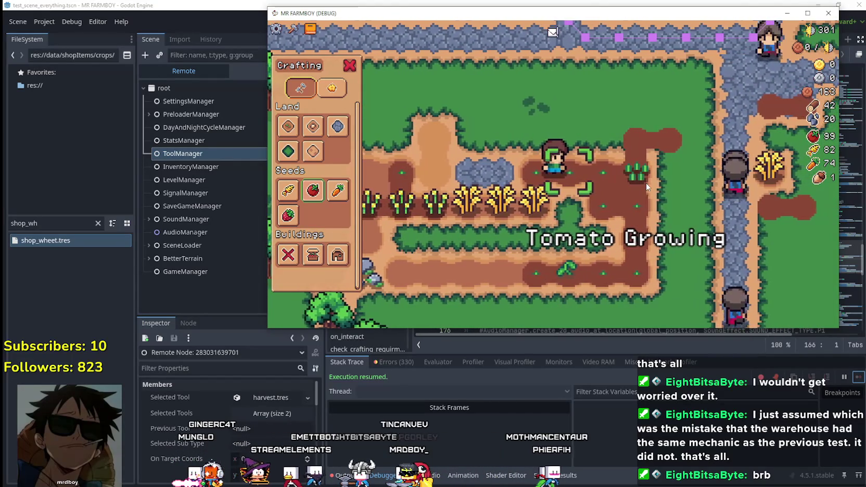
{"action": "key", "text": "s"}
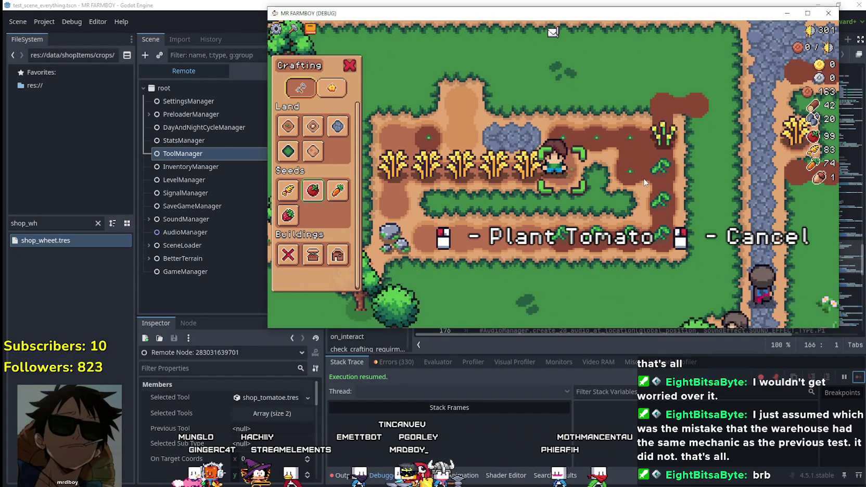
{"action": "left_click", "coordinate": [644, 182]}
{"action": "left_click", "coordinate": [644, 182]}
{"action": "key", "text": "a"}
{"action": "left_click", "coordinate": [644, 182]}
{"action": "left_click", "coordinate": [644, 182]}
{"action": "key", "text": "a"}
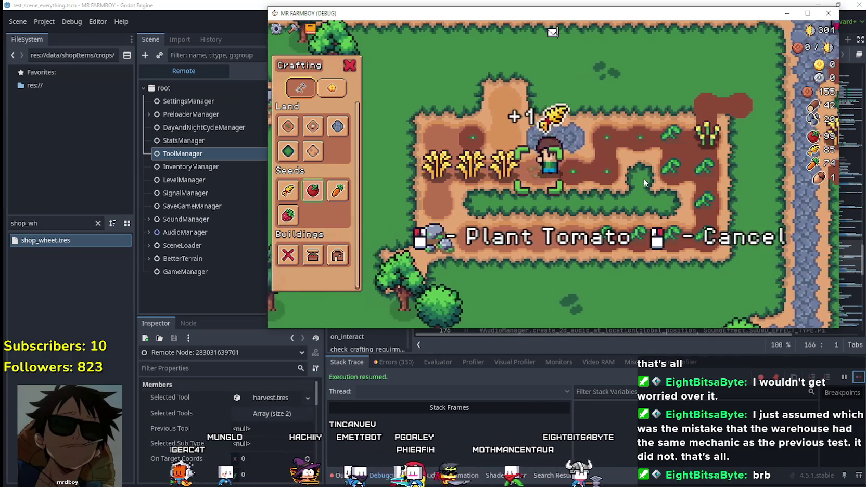
{"action": "left_click", "coordinate": [644, 182]}
{"action": "key", "text": "a"}
{"action": "left_click", "coordinate": [644, 182]}
{"action": "left_click", "coordinate": [644, 181]}
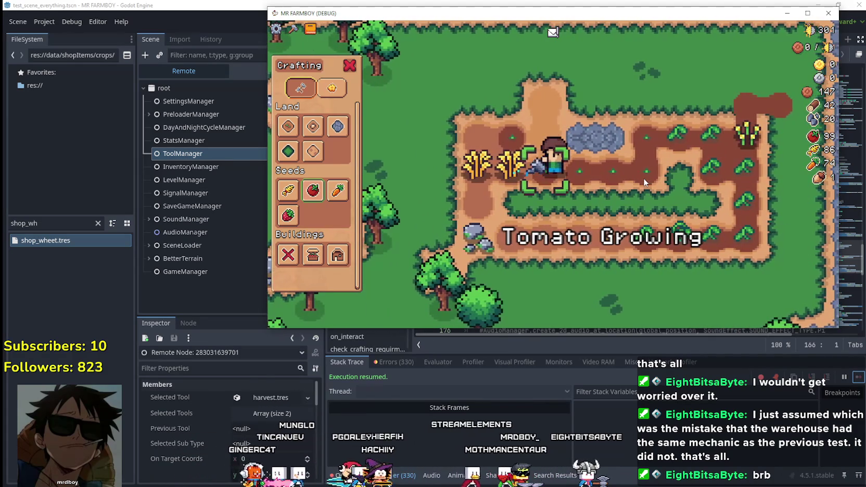
{"action": "key", "text": "a"}
{"action": "left_click", "coordinate": [644, 181]}
{"action": "left_click", "coordinate": [644, 181]}
{"action": "left_click", "coordinate": [644, 181]}
{"action": "left_click", "coordinate": [644, 182]}
{"action": "left_click", "coordinate": [644, 183]}
{"action": "key", "text": "d"}
{"action": "key", "text": "w"}
{"action": "key", "text": "d"}
{"action": "left_click", "coordinate": [643, 182]}
{"action": "left_click", "coordinate": [643, 183]}
{"action": "key", "text": "d"}
{"action": "key", "text": "s"}
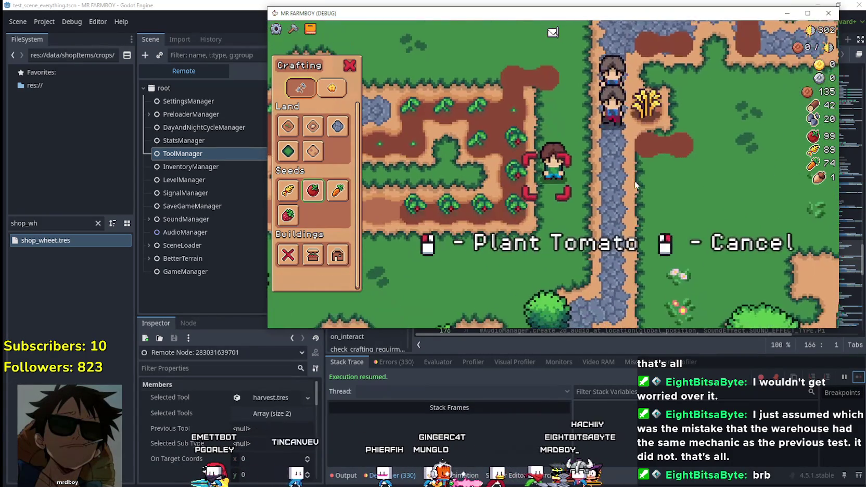
Cancel planting, walk the farmer below the field, and bring the script editor back
{"action": "right_click", "coordinate": [360, 228]}
{"action": "key", "text": "a"}
{"action": "key", "text": "a"}
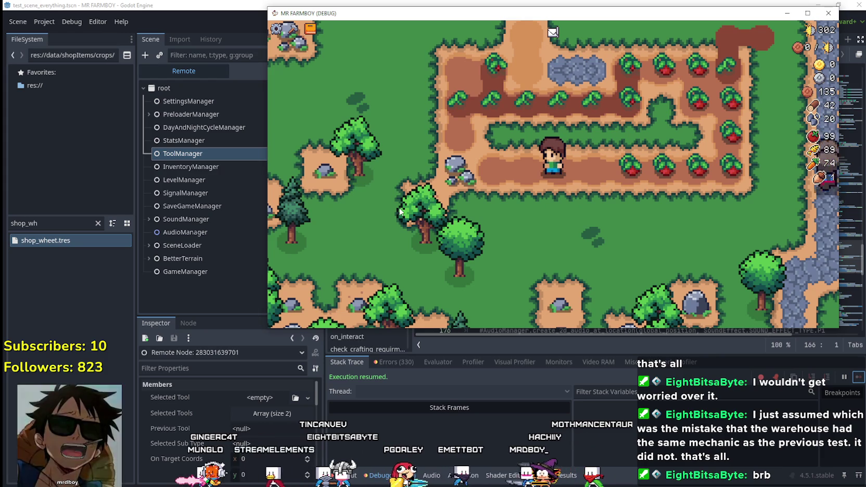
{"action": "key", "text": "a"}
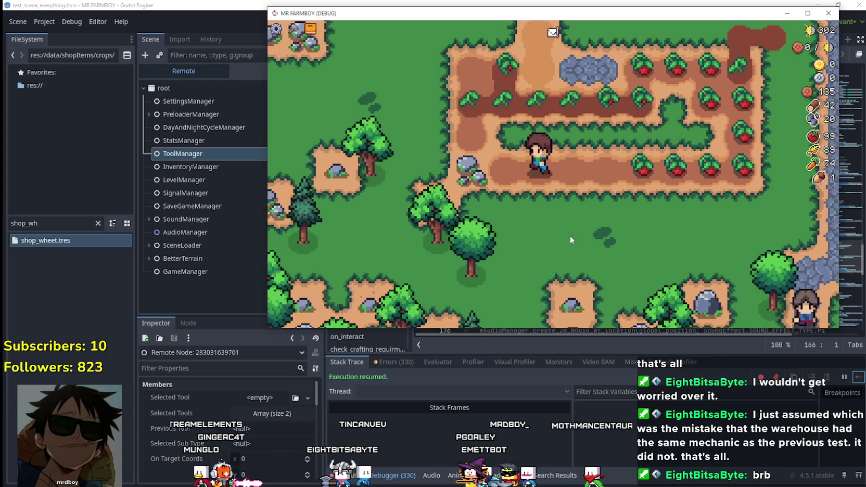
{"action": "key", "text": "s"}
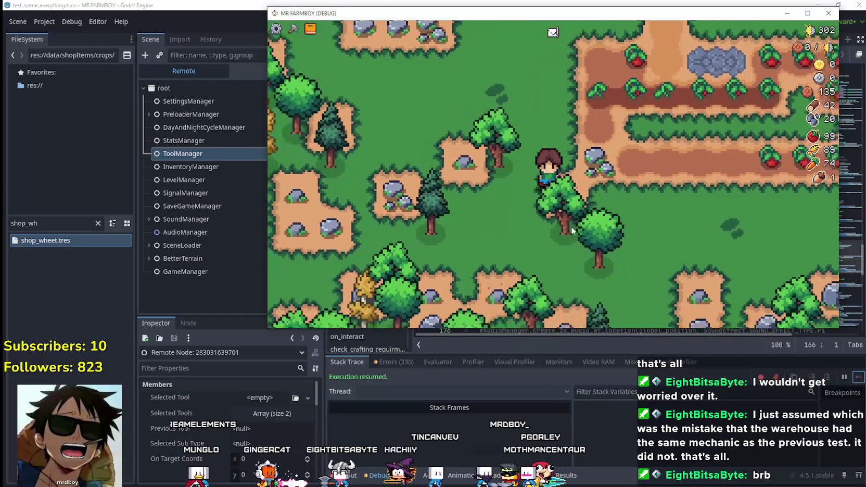
{"action": "key", "text": "w"}
{"action": "key", "text": "d"}
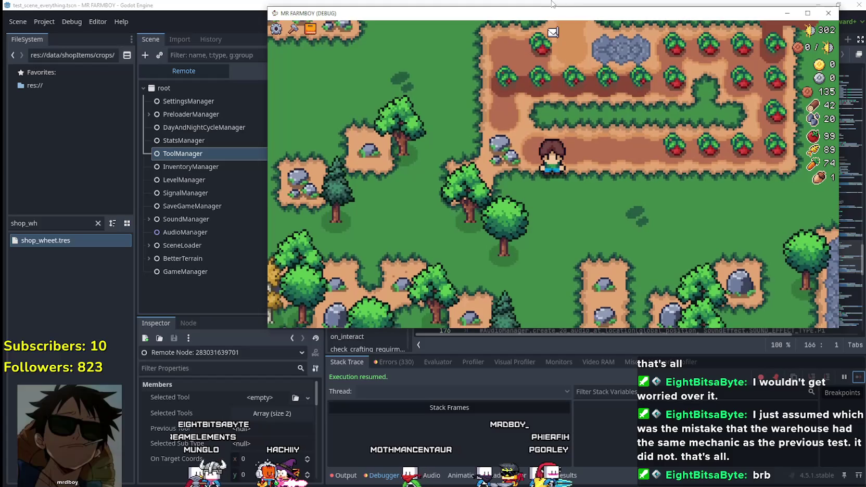
{"action": "left_click", "coordinate": [549, 11]}
{"action": "scroll", "scroll_direction": "down", "scroll_amount": 3}
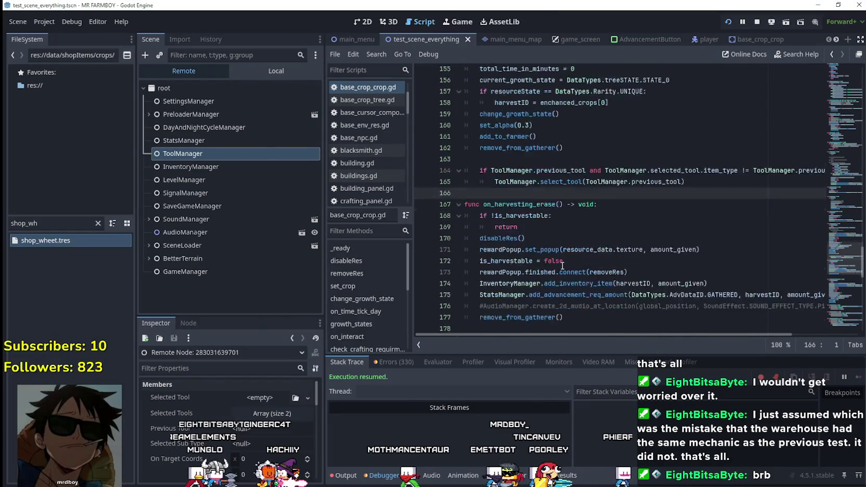
Browse the local scene tree and InteractableComponent script, then open grid_helper.gd
{"action": "scroll", "scroll_direction": "up", "scroll_amount": 3}
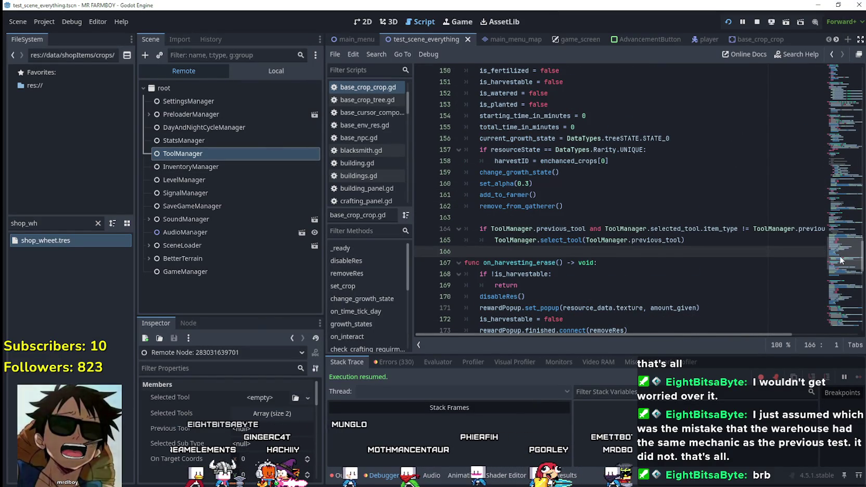
{"action": "scroll", "scroll_direction": "down", "scroll_amount": 3}
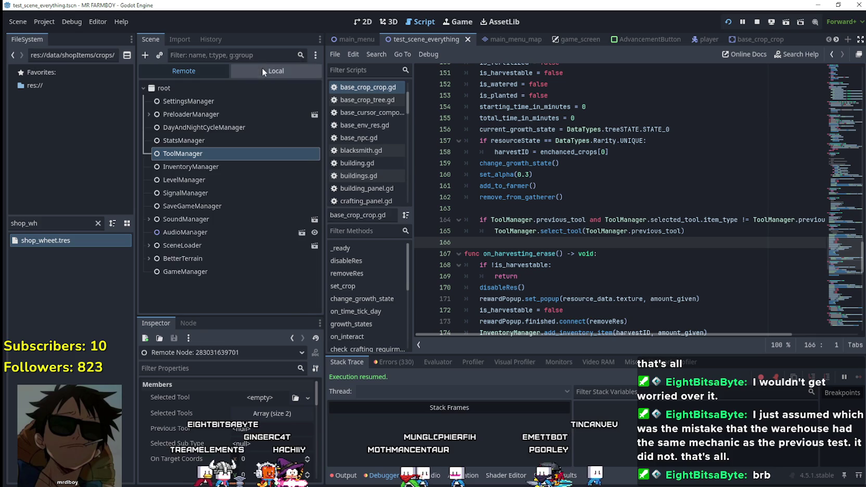
{"action": "left_click", "coordinate": [262, 69]}
{"action": "left_click", "coordinate": [301, 226]}
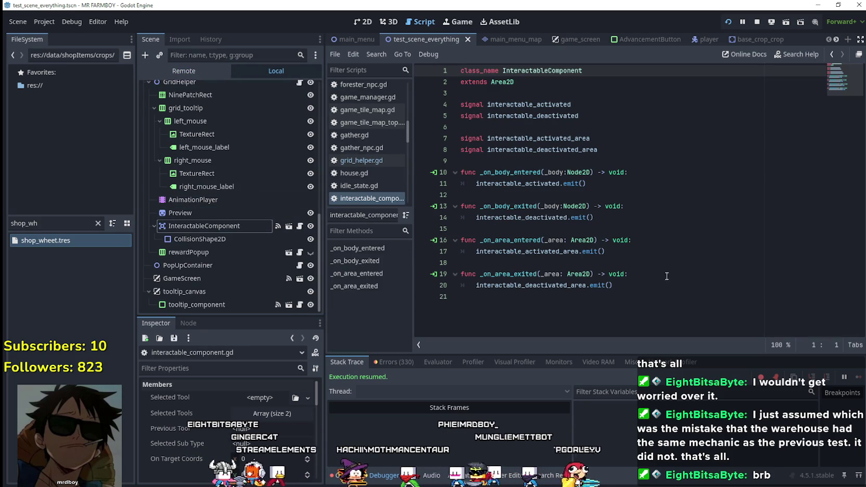
{"action": "scroll", "scroll_direction": "up", "scroll_amount": 3}
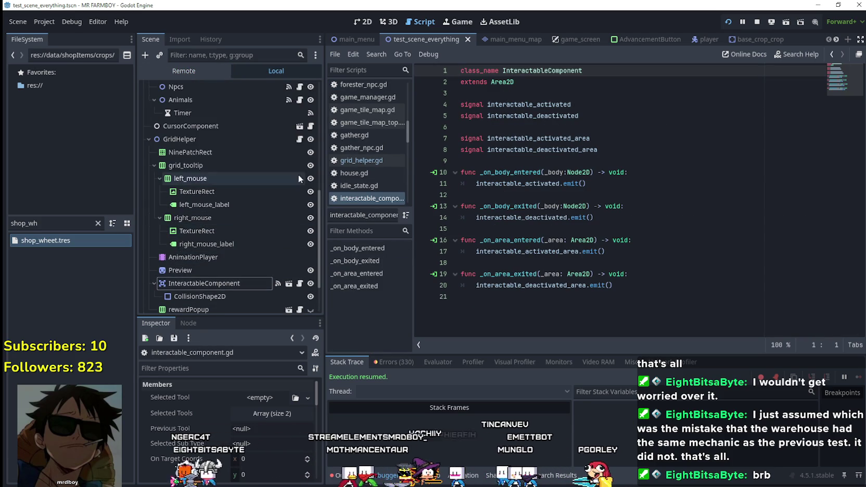
{"action": "scroll", "scroll_direction": "up", "scroll_amount": 3}
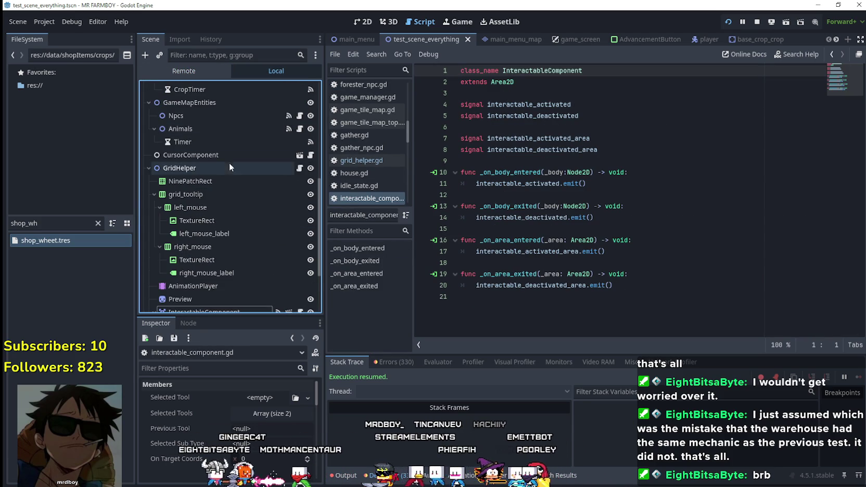
{"action": "left_click", "coordinate": [299, 168]}
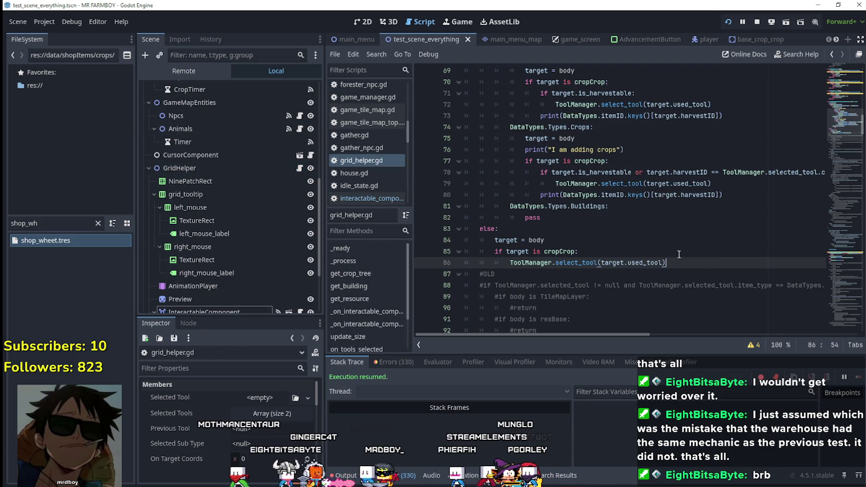
Replace 'cropCrop' with 'resBase' on line 85 and save grid_helper.gd
{"action": "left_click", "coordinate": [552, 252]}
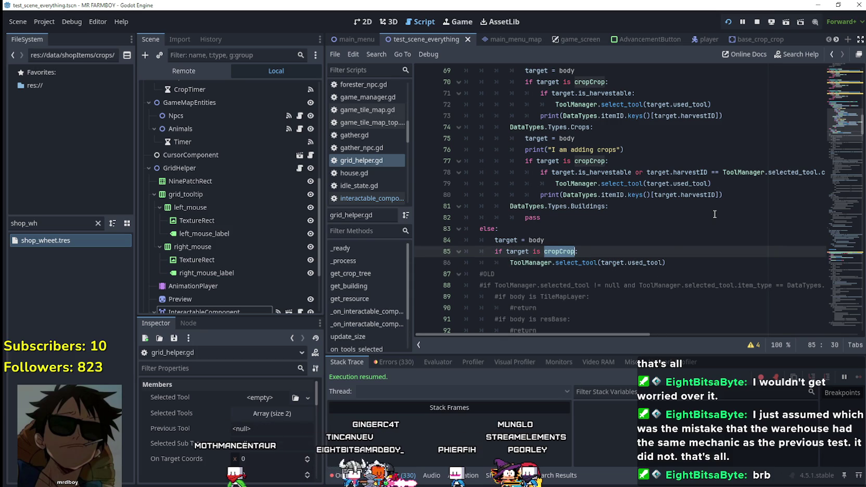
{"action": "type", "text": "es"}
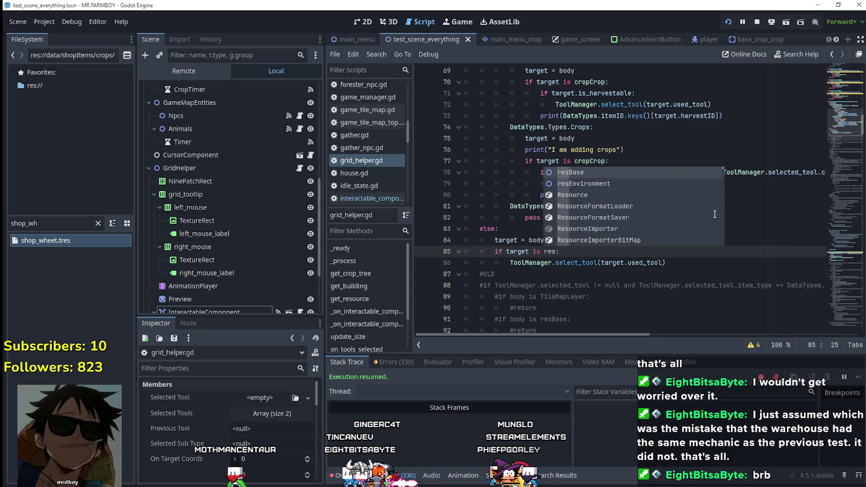
{"action": "key", "text": "Return"}
{"action": "key", "text": "ctrl+s"}
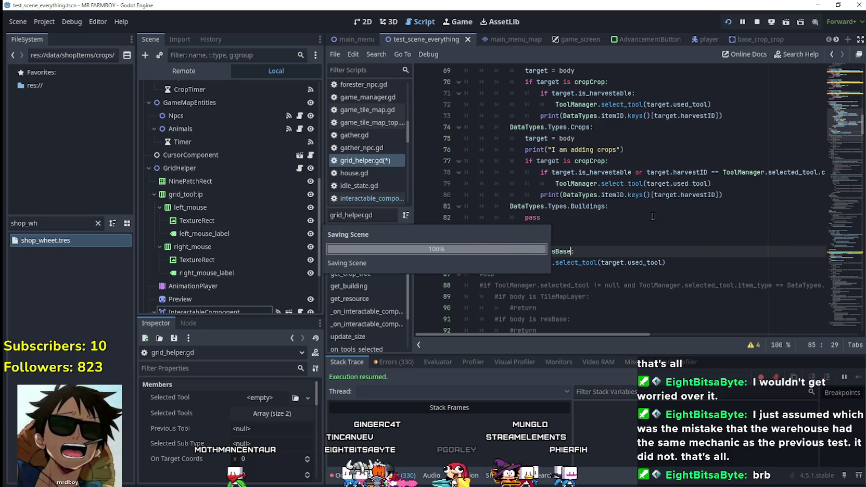
Review the body_exited handler in grid_helper.gd after the resBase check
{"action": "left_click", "coordinate": [623, 232]}
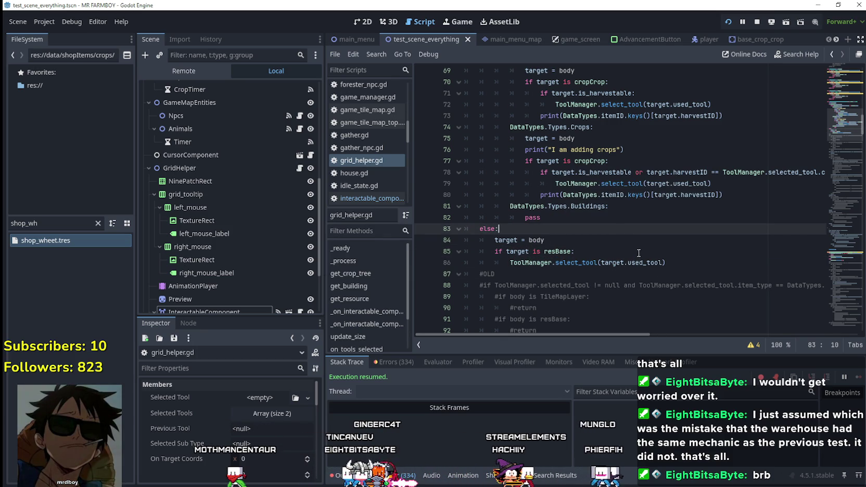
{"action": "key", "text": "alt+Tab"}
{"action": "key", "text": "alt+Tab"}
{"action": "scroll", "scroll_direction": "down", "scroll_amount": 3}
{"action": "left_click_drag", "start_coordinate": [834, 136], "coordinate": [839, 160]}
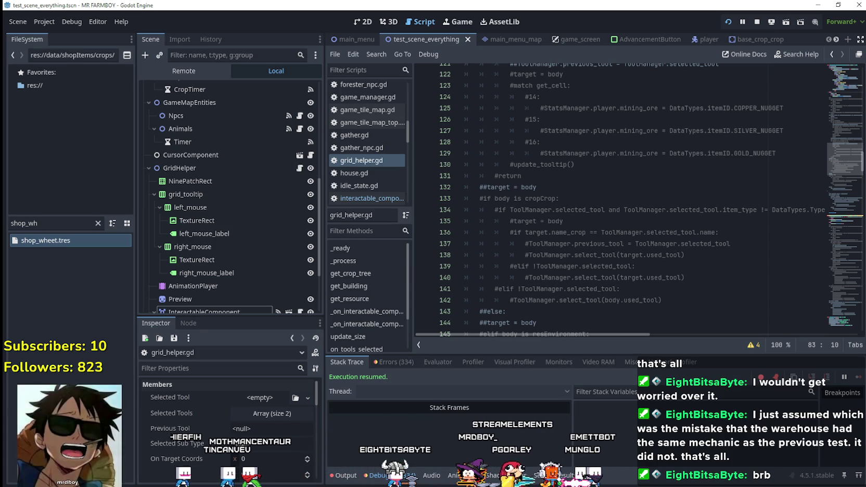
{"action": "left_click", "coordinate": [843, 224]}
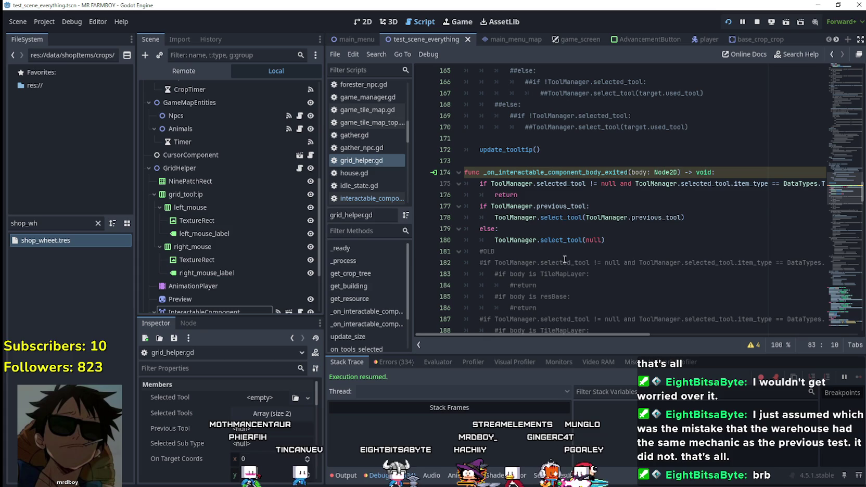
{"action": "scroll", "scroll_direction": "right", "scroll_amount": 3}
{"action": "scroll", "scroll_direction": "left", "scroll_amount": 3}
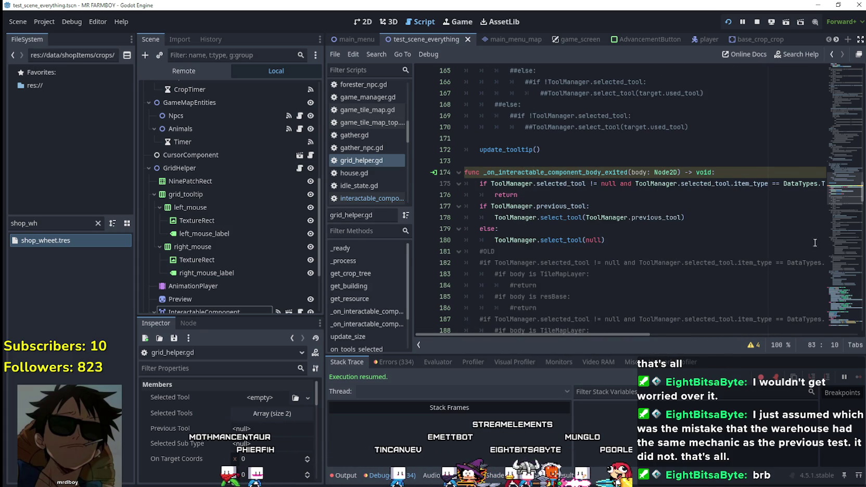
{"action": "left_click_drag", "start_coordinate": [851, 205], "coordinate": [838, 127]}
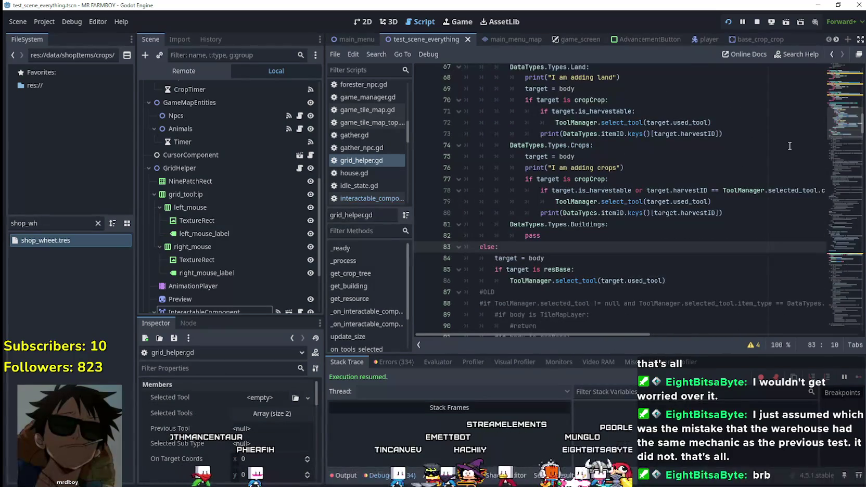
{"action": "left_click", "coordinate": [616, 271]}
In the running game, harvest the rocks and trees near the player
{"action": "key", "text": "alt+Tab"}
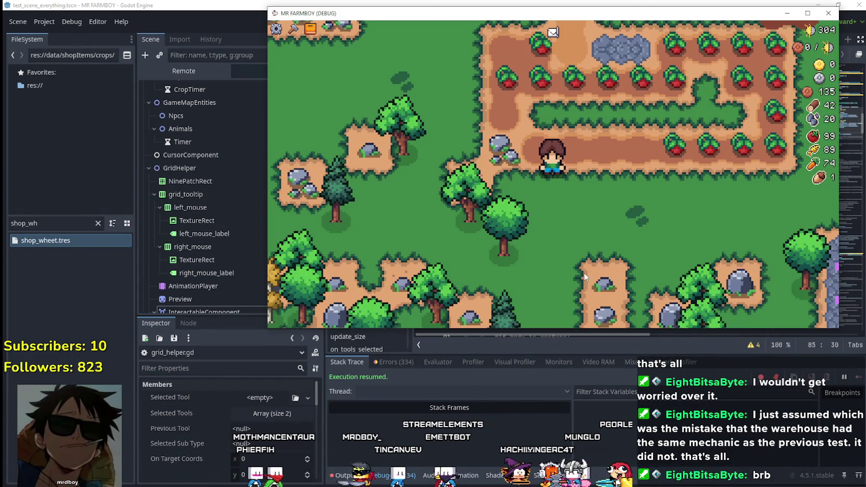
{"action": "left_click", "coordinate": [697, 253]}
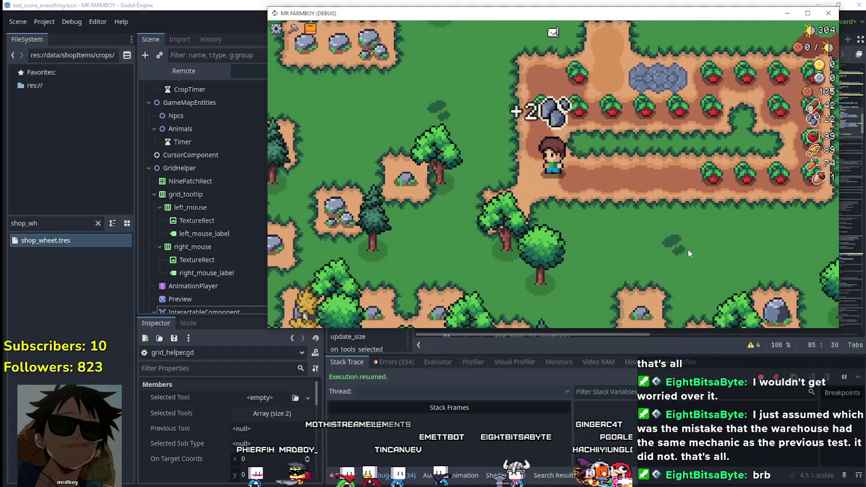
{"action": "left_click", "coordinate": [682, 249]}
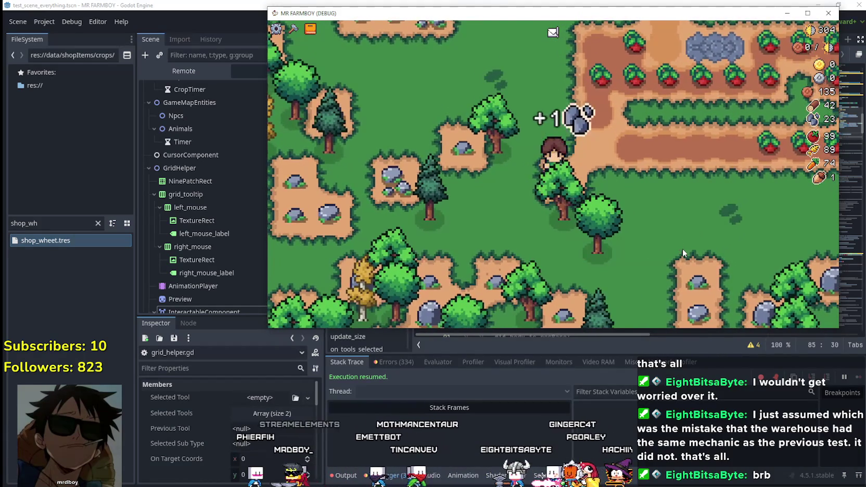
{"action": "left_click", "coordinate": [679, 242]}
{"action": "left_click", "coordinate": [664, 218]}
{"action": "left_click", "coordinate": [664, 219]}
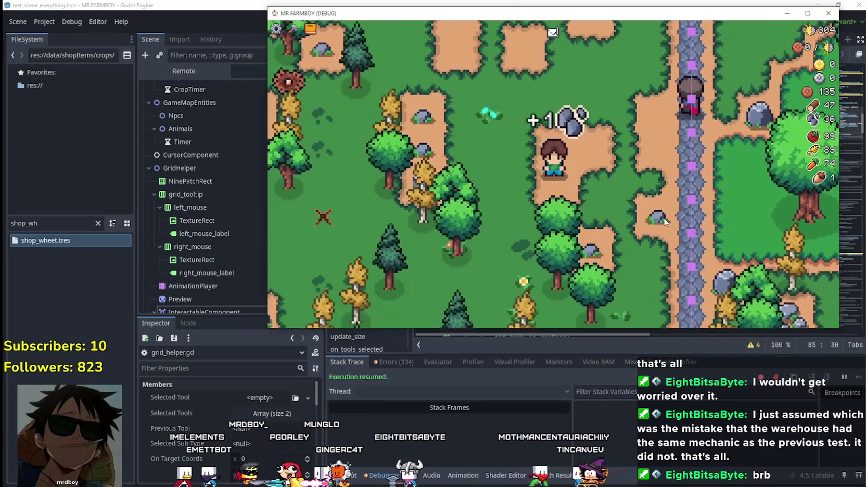
Pick Farm Tile in Crafting, walk the player around tilling farm land, then stop the game with F8
{"action": "left_click", "coordinate": [293, 28]}
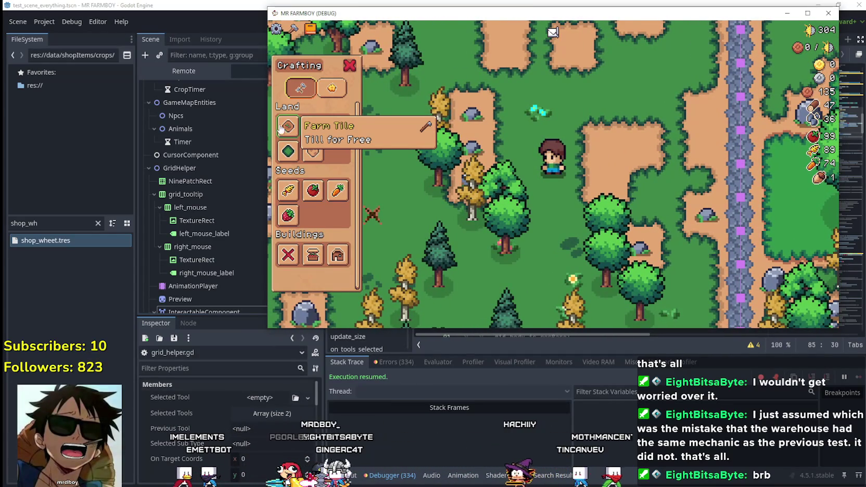
{"action": "left_click", "coordinate": [616, 179]}
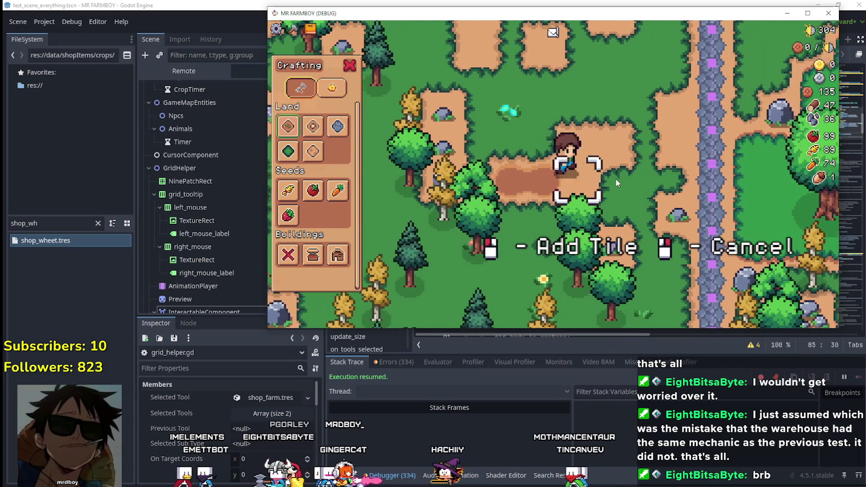
{"action": "key", "text": "s"}
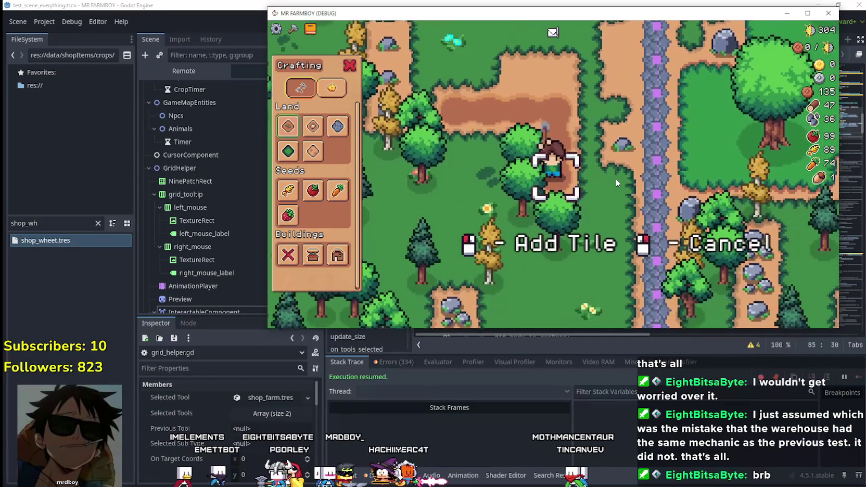
{"action": "key", "text": "d"}
{"action": "key", "text": "w"}
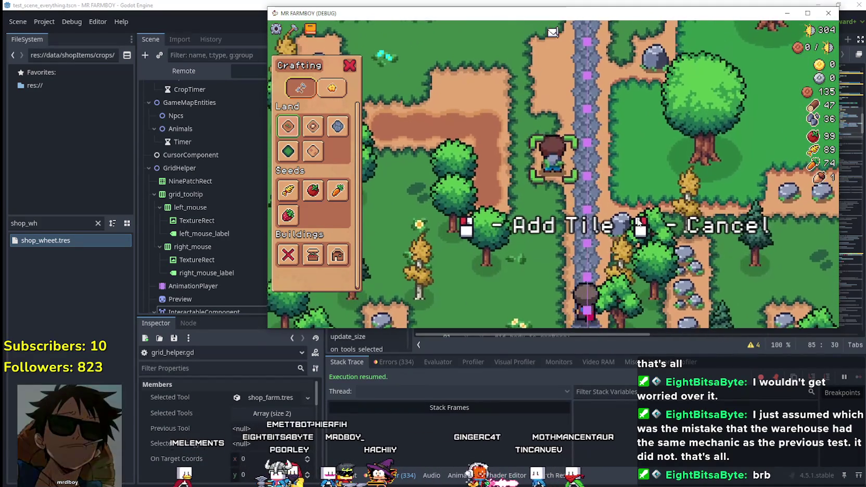
{"action": "key", "text": "a"}
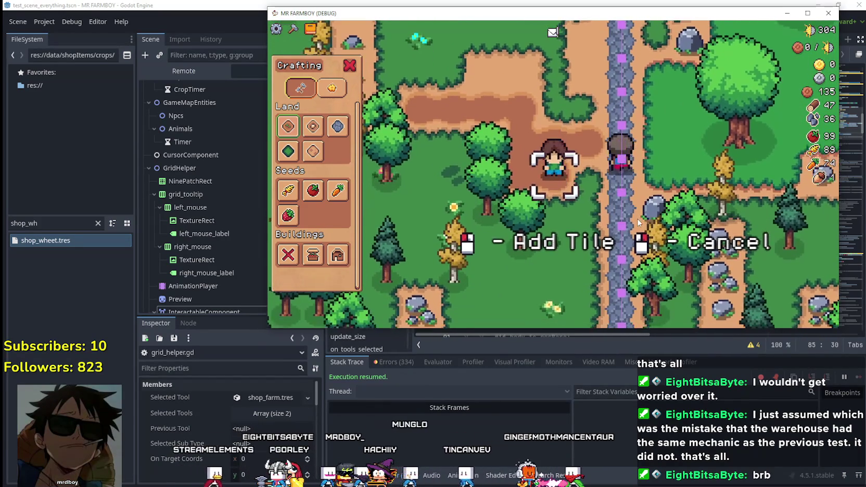
{"action": "key", "text": "d"}
{"action": "key", "text": "s"}
{"action": "key", "text": "w"}
{"action": "key", "text": "a"}
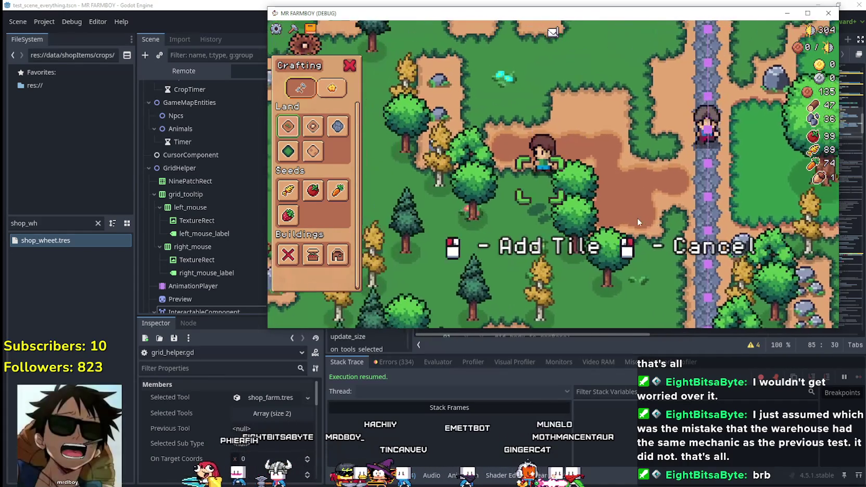
{"action": "key", "text": "w"}
{"action": "key", "text": "w"}
{"action": "key", "text": "a"}
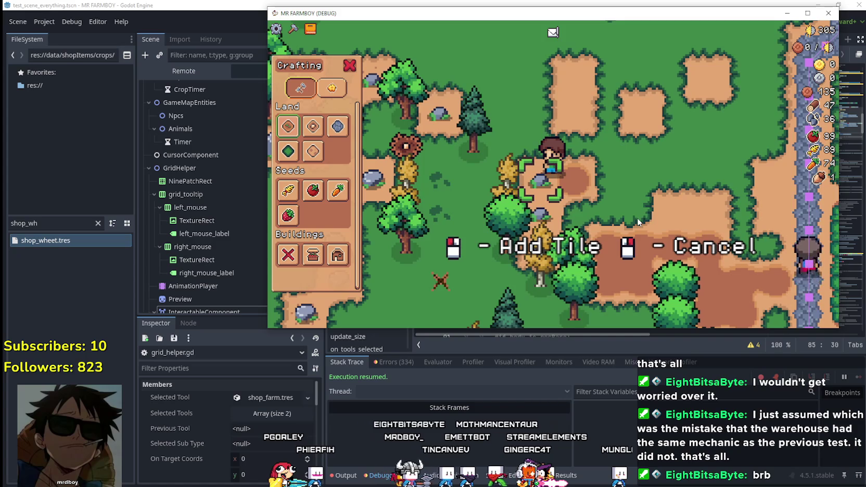
{"action": "key", "text": "F8"}
{"action": "scroll", "scroll_direction": "up", "scroll_amount": 3}
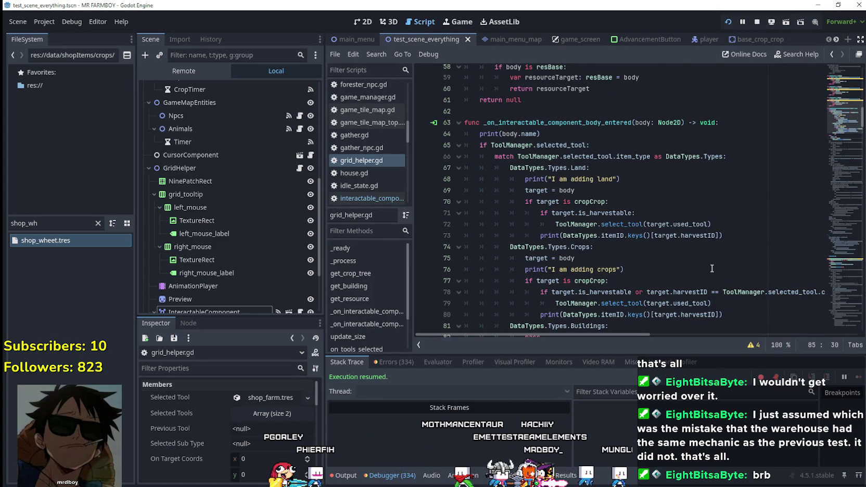
Duplicate the cropCrop check below line 72 and change its checked type to resEnvironment
{"action": "scroll", "scroll_direction": "down", "scroll_amount": 3}
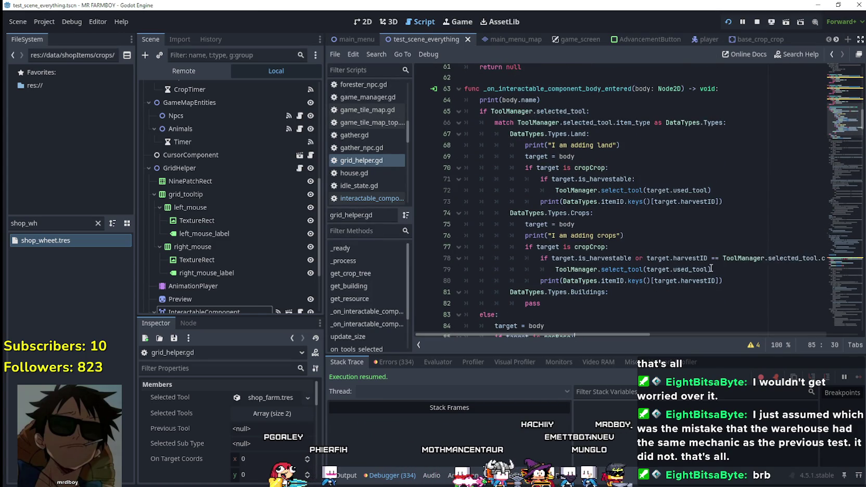
{"action": "scroll", "scroll_direction": "down", "scroll_amount": 3}
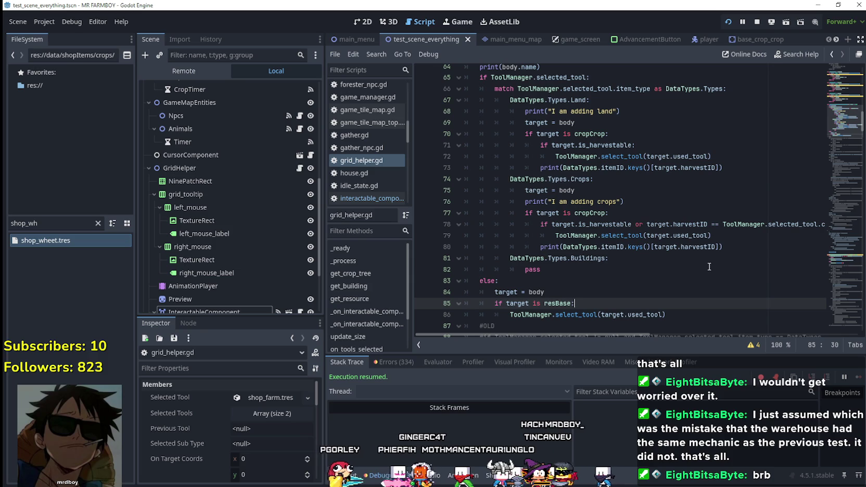
{"action": "left_click", "coordinate": [570, 134]}
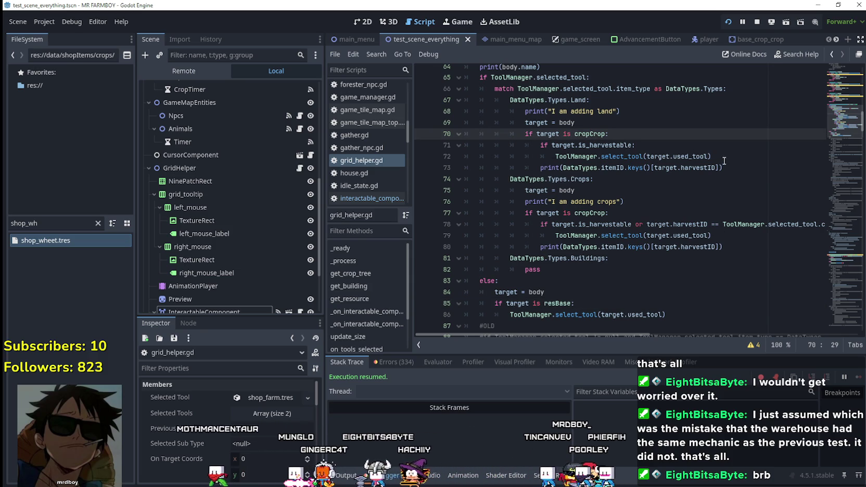
{"action": "left_click_drag", "start_coordinate": [724, 160], "coordinate": [452, 134]}
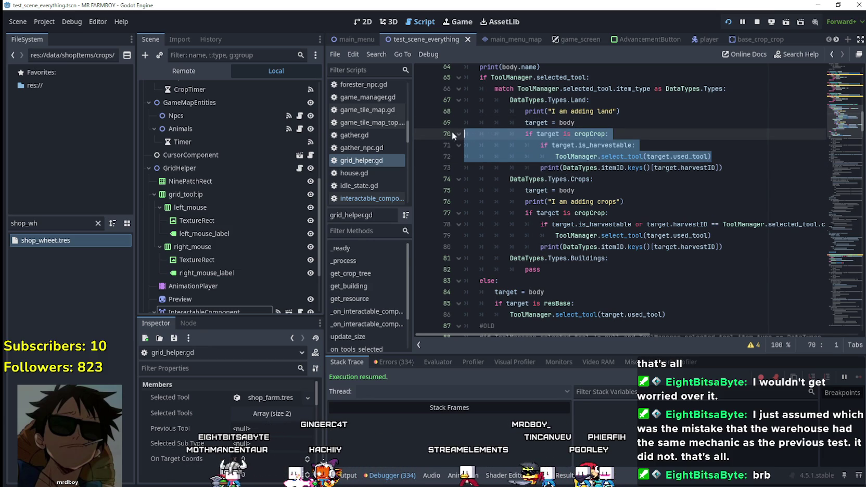
{"action": "left_click", "coordinate": [755, 159]}
{"action": "key", "text": "Return"}
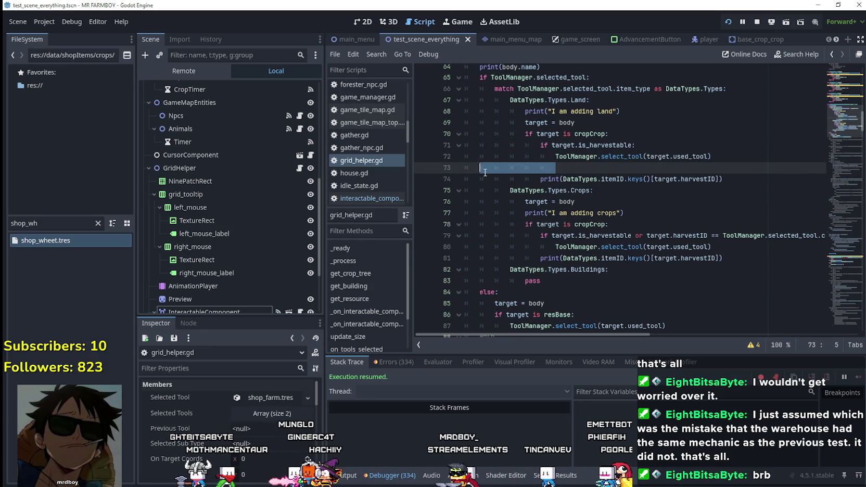
{"action": "key", "text": "ctrl+v"}
{"action": "double_click", "coordinate": [580, 170]}
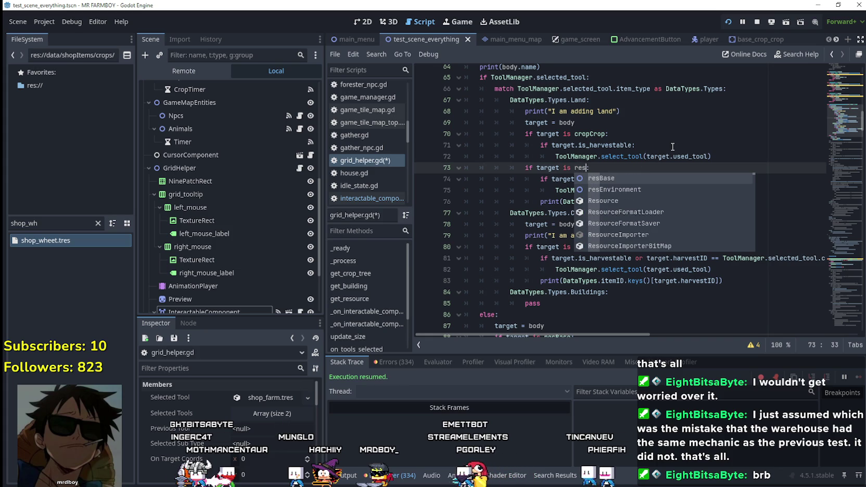
{"action": "key", "text": "Return"}
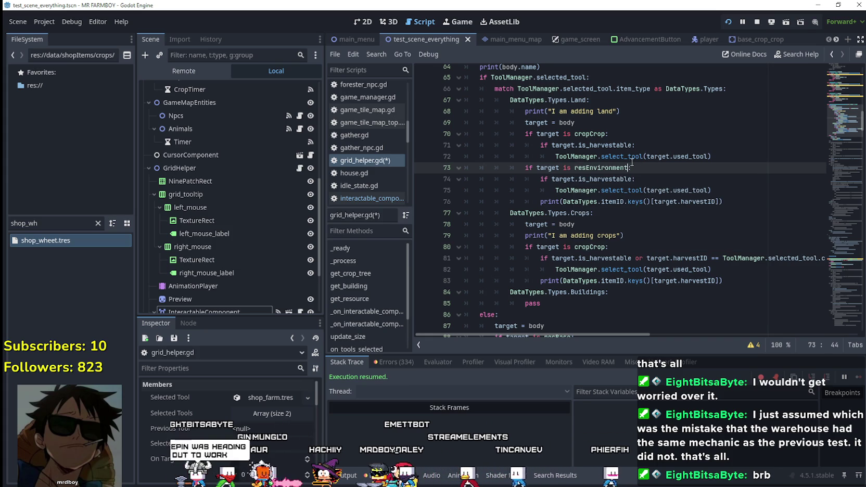
Drop the harvestable check, unindent select_tool, comment out line 75's print, save, and run the game
{"action": "left_click_drag", "start_coordinate": [653, 183], "coordinate": [384, 175]}
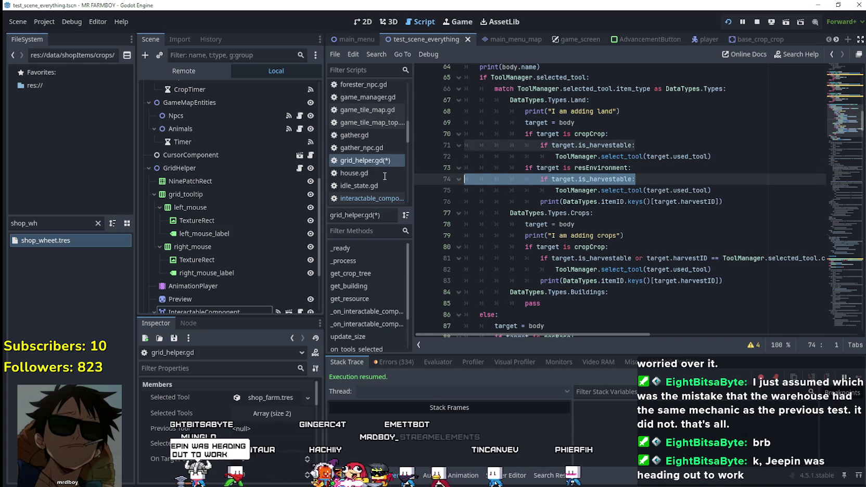
{"action": "key", "text": "BackSpace"}
{"action": "left_click", "coordinate": [550, 183]}
{"action": "key", "text": "BackSpace"}
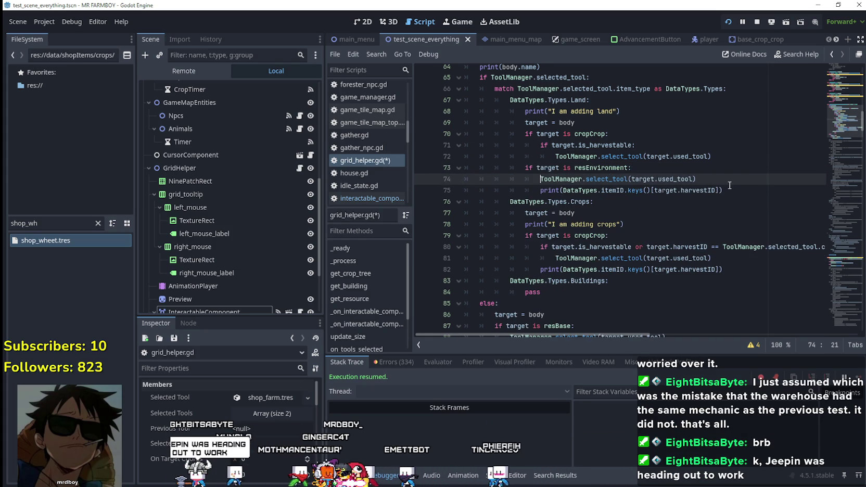
{"action": "left_click_drag", "start_coordinate": [737, 189], "coordinate": [470, 187]}
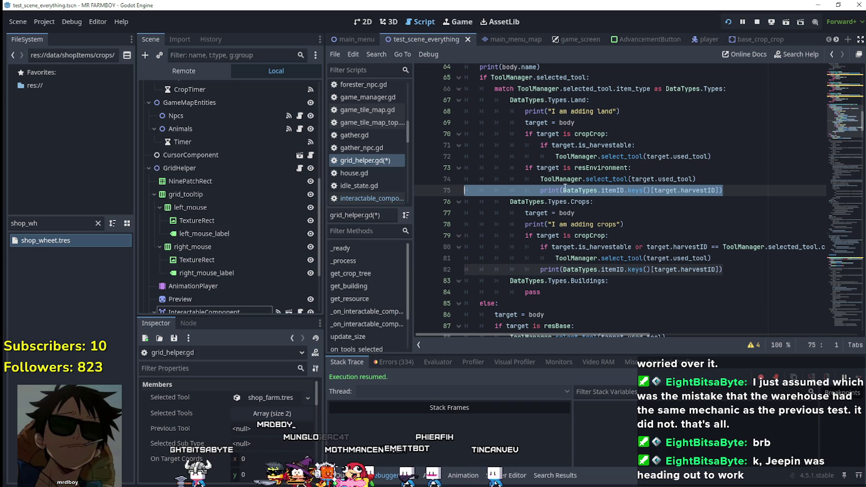
{"action": "left_click", "coordinate": [535, 190]}
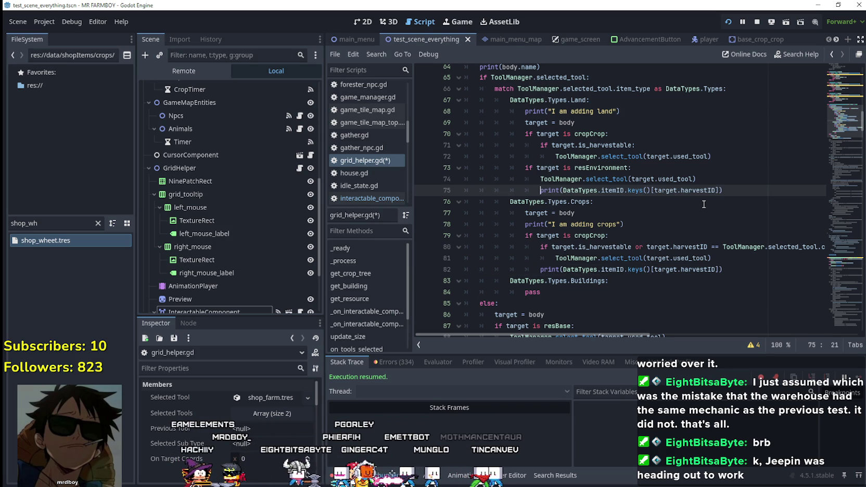
{"action": "type", "text": "#"}
{"action": "left_click", "coordinate": [703, 204]}
{"action": "key", "text": "ctrl+s"}
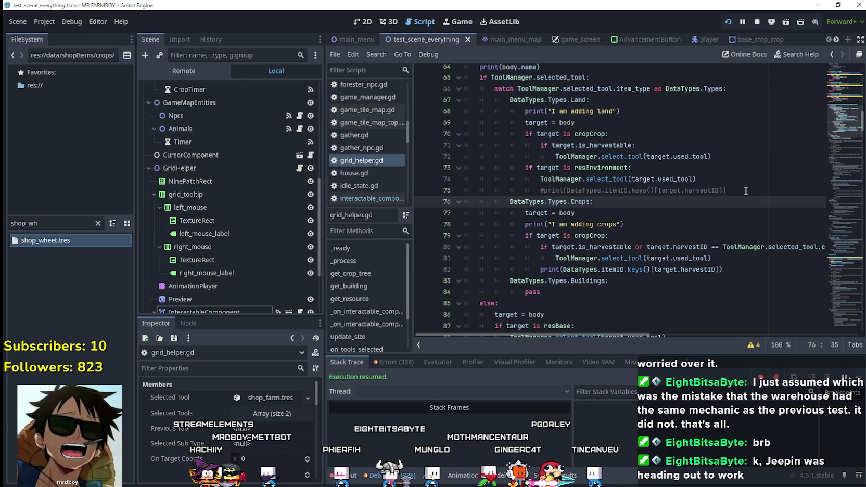
{"action": "key", "text": "F6"}
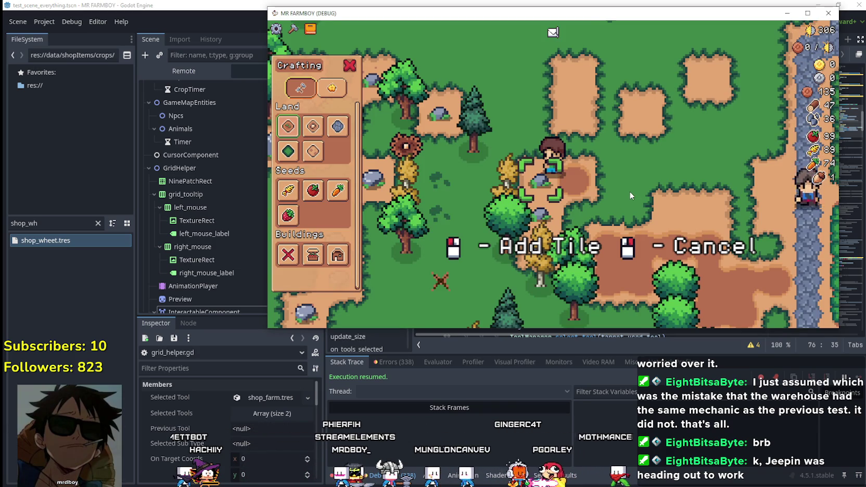
Equip the pickaxe and mine the nearby rock, then walk left, up and back right
{"action": "right_click", "coordinate": [629, 191]}
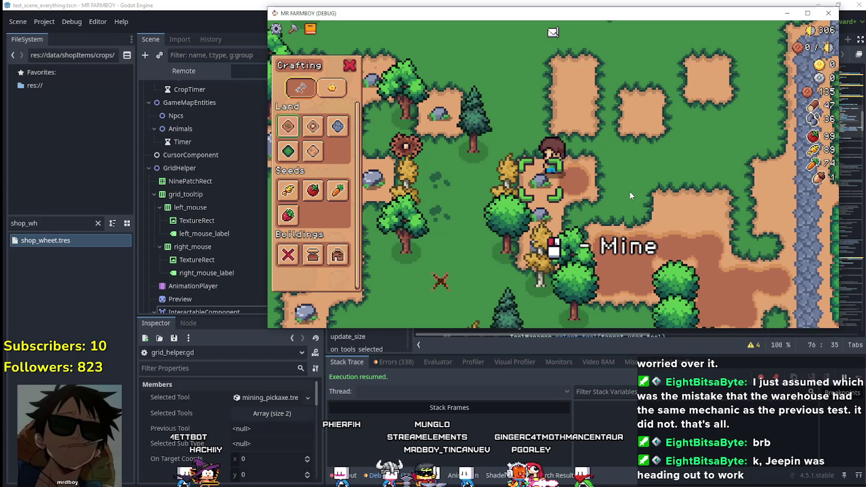
{"action": "left_click", "coordinate": [628, 192]}
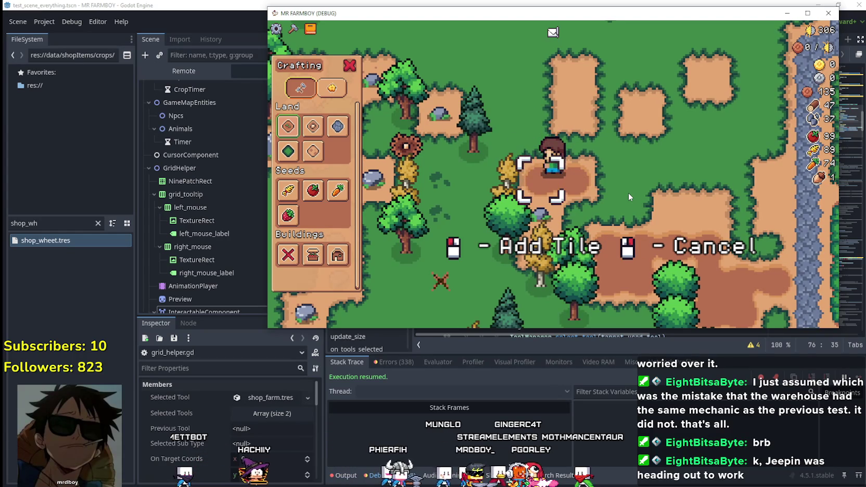
{"action": "key", "text": "a"}
{"action": "key", "text": "a"}
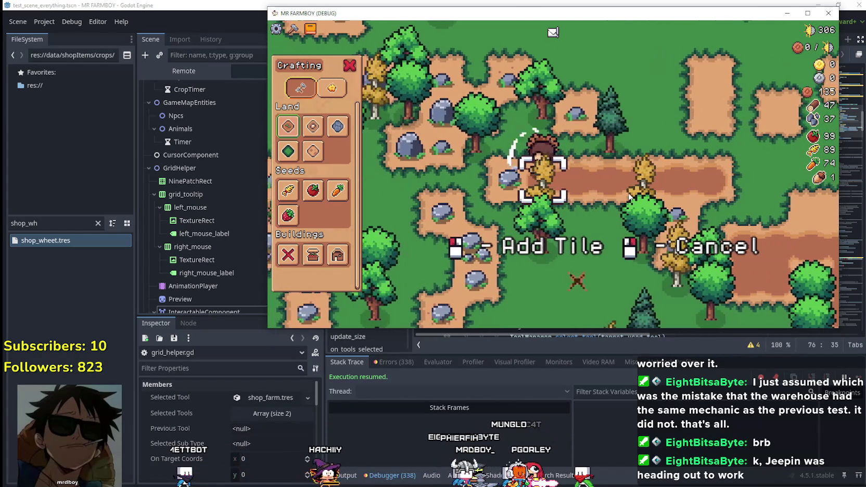
{"action": "key", "text": "a"}
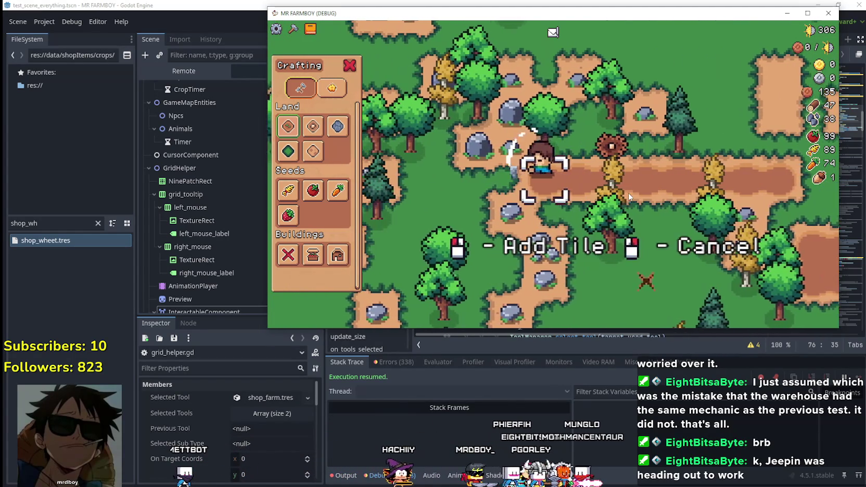
{"action": "key", "text": "w"}
{"action": "key", "text": "d"}
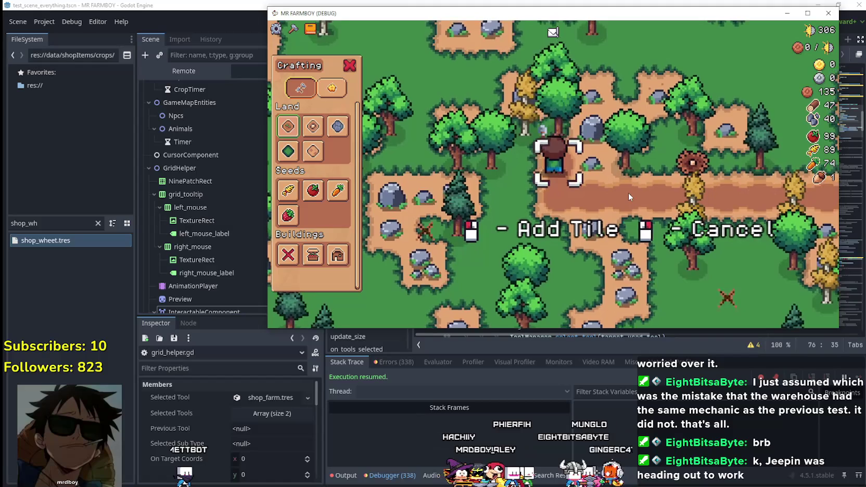
{"action": "key", "text": "d"}
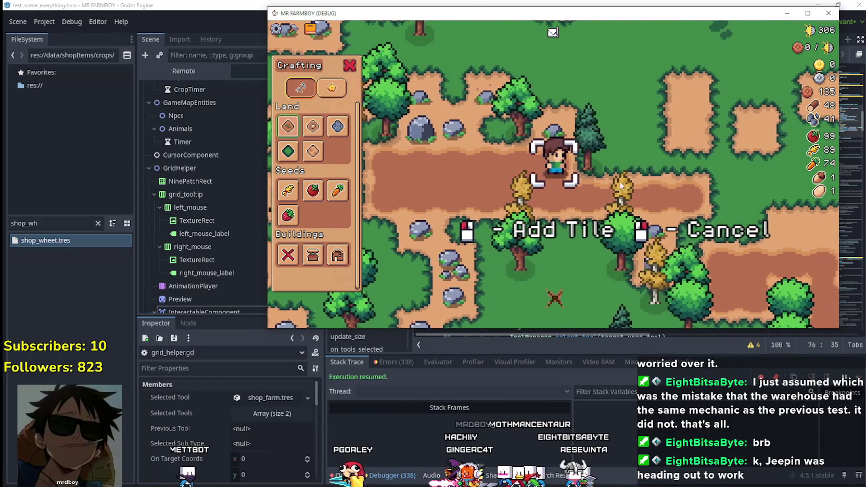
{"action": "right_click", "coordinate": [626, 191]}
Walk into the tomato field, harvest two ripe tomatoes, and replant and water the soil
{"action": "key", "text": "w"}
{"action": "key", "text": "d"}
{"action": "key", "text": "w"}
{"action": "key", "text": "d"}
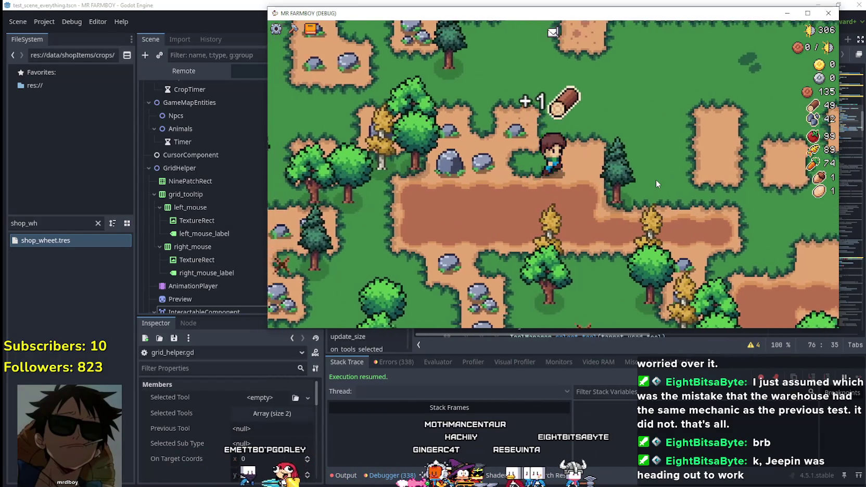
{"action": "key", "text": "w"}
{"action": "key", "text": "d"}
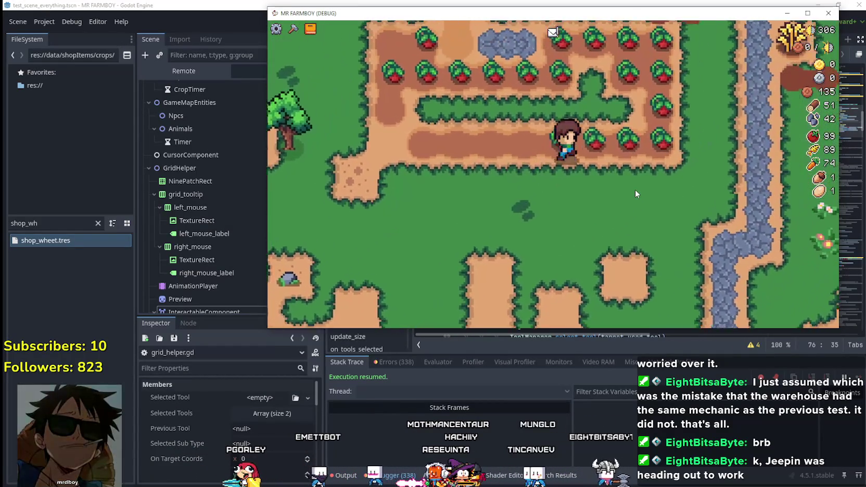
{"action": "left_click", "coordinate": [632, 193]}
{"action": "left_click", "coordinate": [631, 194]}
{"action": "left_click", "coordinate": [631, 193]}
{"action": "key", "text": "a"}
{"action": "left_click", "coordinate": [631, 193]}
{"action": "left_click", "coordinate": [631, 194]}
{"action": "key", "text": "a"}
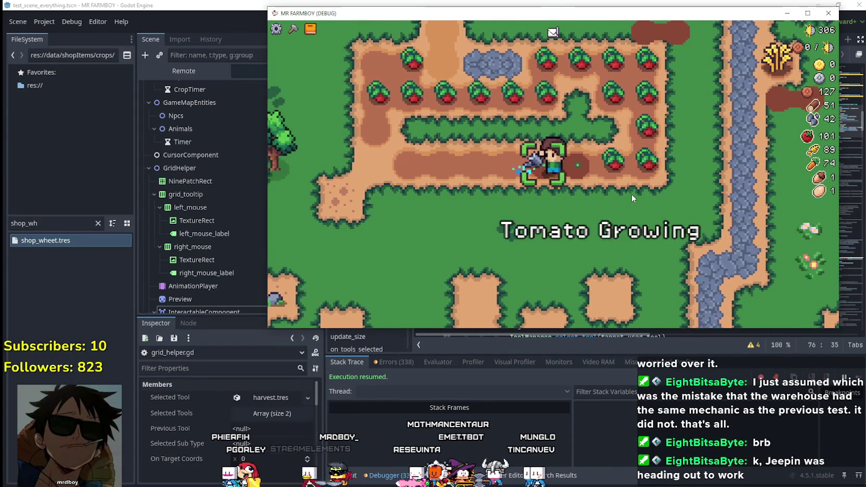
Choose Wheat seeds in the crafting panel and plant and water wheat on the first tiles
{"action": "key", "text": "c"}
{"action": "left_click", "coordinate": [288, 190]}
{"action": "left_click", "coordinate": [592, 197]}
{"action": "key", "text": "a"}
{"action": "left_click", "coordinate": [592, 196]}
{"action": "key", "text": "d"}
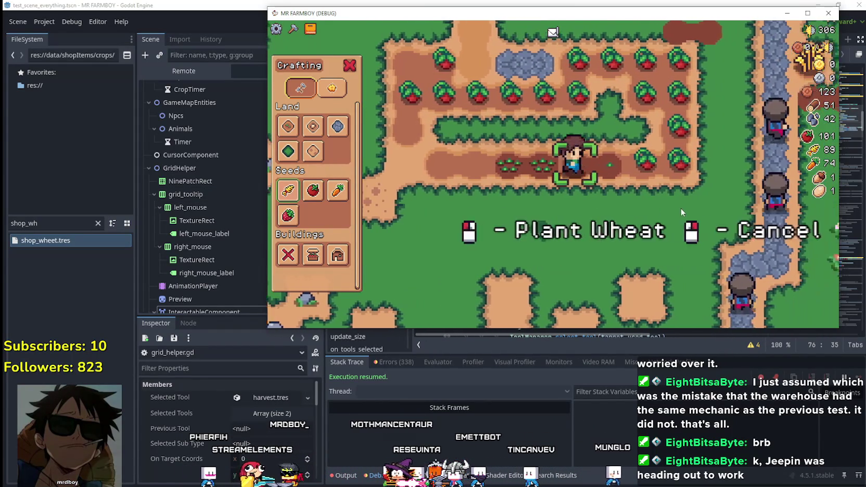
{"action": "left_click", "coordinate": [645, 206]}
{"action": "left_click", "coordinate": [644, 206]}
{"action": "left_click", "coordinate": [644, 206]}
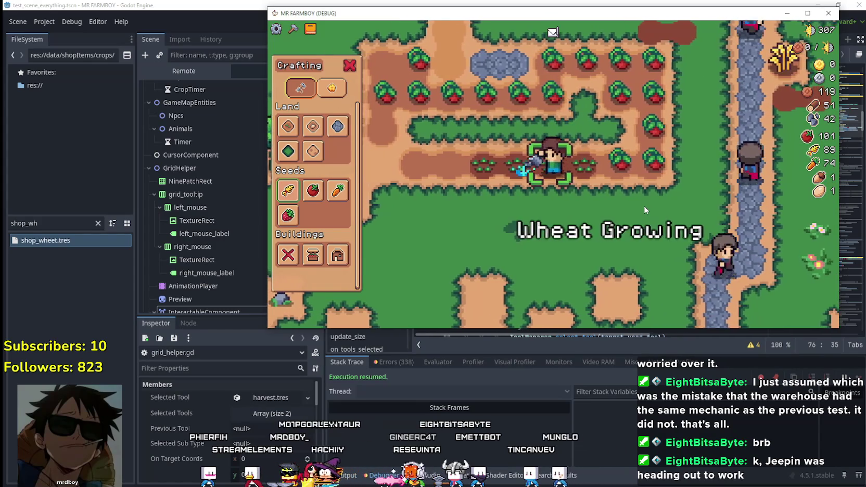
{"action": "key", "text": "d"}
{"action": "left_click", "coordinate": [644, 205]}
{"action": "left_click", "coordinate": [644, 206]}
Continue along the field, harvesting ripe tomatoes and planting and watering more wheat
{"action": "key", "text": "d"}
{"action": "left_click", "coordinate": [644, 206]}
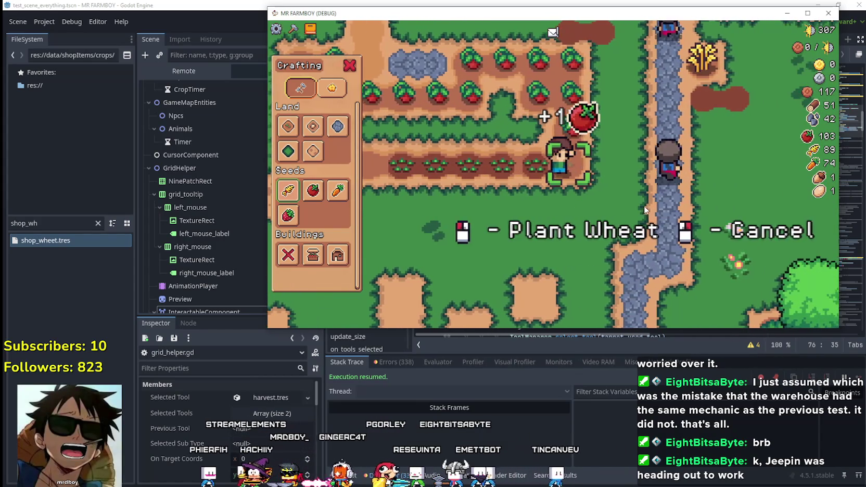
{"action": "left_click", "coordinate": [644, 206]}
{"action": "left_click", "coordinate": [644, 205]}
{"action": "key", "text": "w"}
{"action": "left_click", "coordinate": [644, 206]}
{"action": "left_click", "coordinate": [645, 209]}
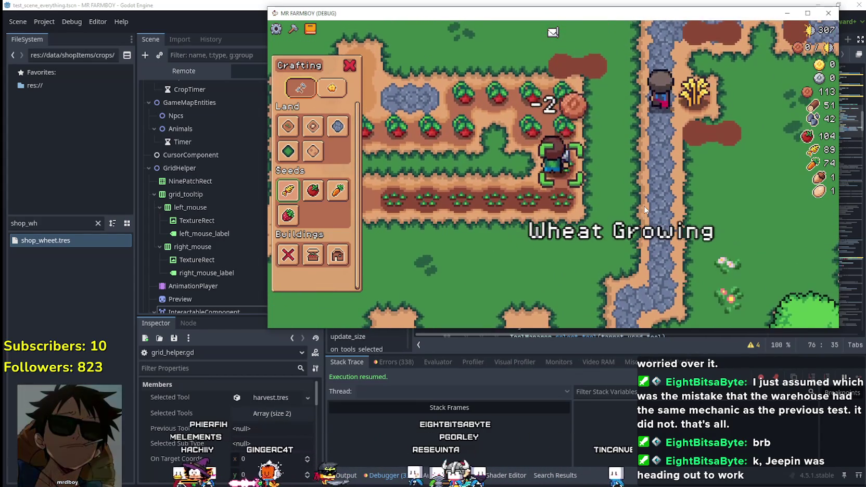
{"action": "left_click", "coordinate": [644, 210]}
{"action": "key", "text": "w"}
{"action": "left_click", "coordinate": [644, 209]}
{"action": "left_click", "coordinate": [645, 210]}
{"action": "key", "text": "a"}
{"action": "left_click", "coordinate": [644, 210]}
{"action": "left_click", "coordinate": [644, 209]}
{"action": "left_click", "coordinate": [644, 210]}
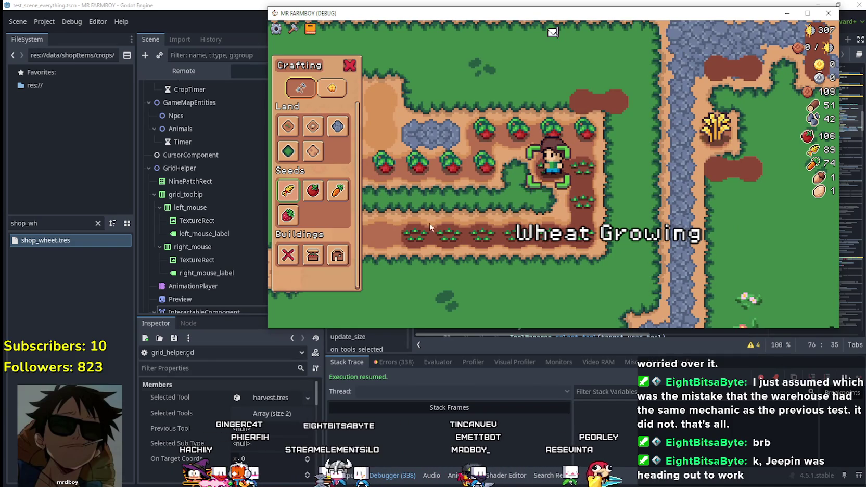
Switch to Tomato seeds and plant and water tomatoes on the next several tiles
{"action": "left_click", "coordinate": [312, 190]}
{"action": "left_click", "coordinate": [625, 198]}
{"action": "left_click", "coordinate": [626, 194]}
{"action": "key", "text": "d"}
{"action": "left_click", "coordinate": [626, 195]}
{"action": "left_click", "coordinate": [626, 193]}
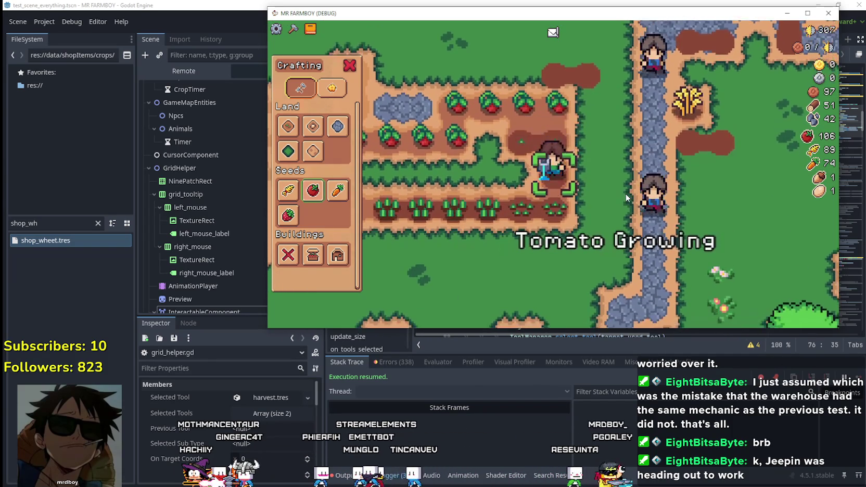
{"action": "key", "text": "s"}
{"action": "key", "text": "a"}
{"action": "left_click", "coordinate": [595, 263]}
{"action": "left_click", "coordinate": [595, 263]}
{"action": "key", "text": "w"}
{"action": "left_click", "coordinate": [605, 242]}
{"action": "left_click", "coordinate": [605, 242]}
Plant and water a tomato on a new soil plot, then cancel planting and walk away
{"action": "key", "text": "s"}
{"action": "key", "text": "d"}
{"action": "key", "text": "s"}
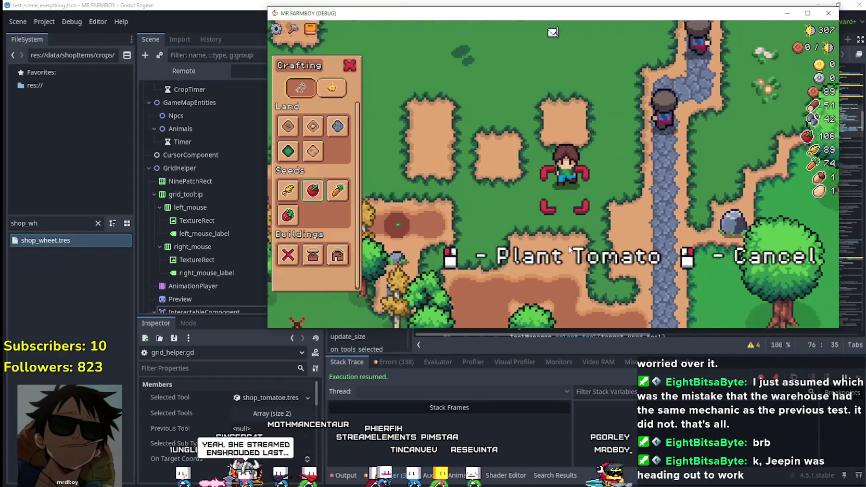
{"action": "left_click", "coordinate": [568, 250]}
{"action": "left_click", "coordinate": [568, 250]}
{"action": "key", "text": "a"}
{"action": "right_click", "coordinate": [554, 253]}
{"action": "key", "text": "a"}
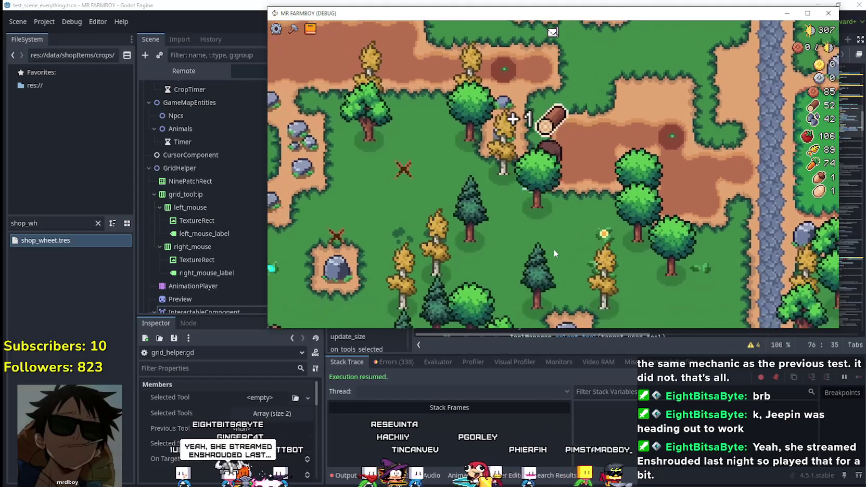
{"action": "right_click", "coordinate": [554, 249]}
{"action": "key", "text": "w"}
{"action": "key", "text": "d"}
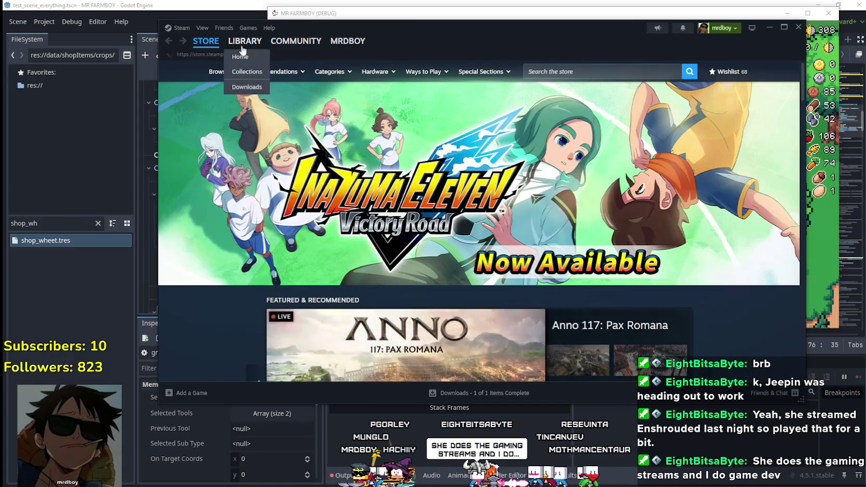
Open Where Winds Meet from the Steam library and go to its store page
{"action": "left_click", "coordinate": [244, 41]}
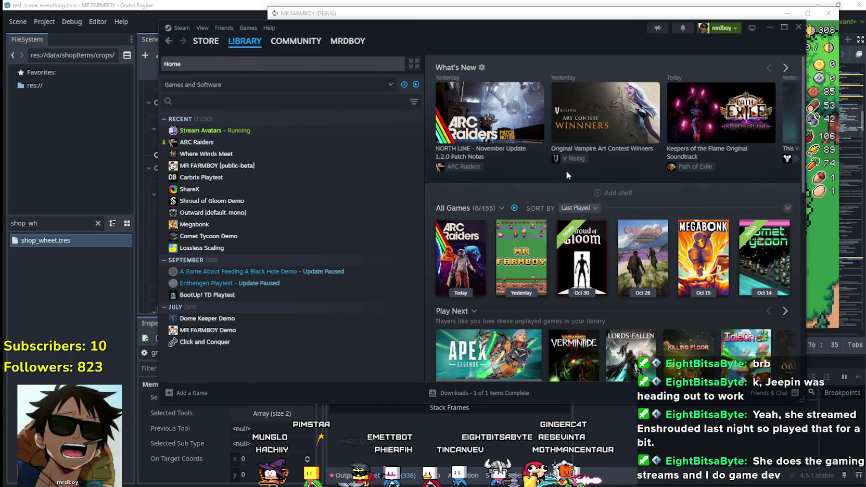
{"action": "left_click", "coordinate": [206, 157]}
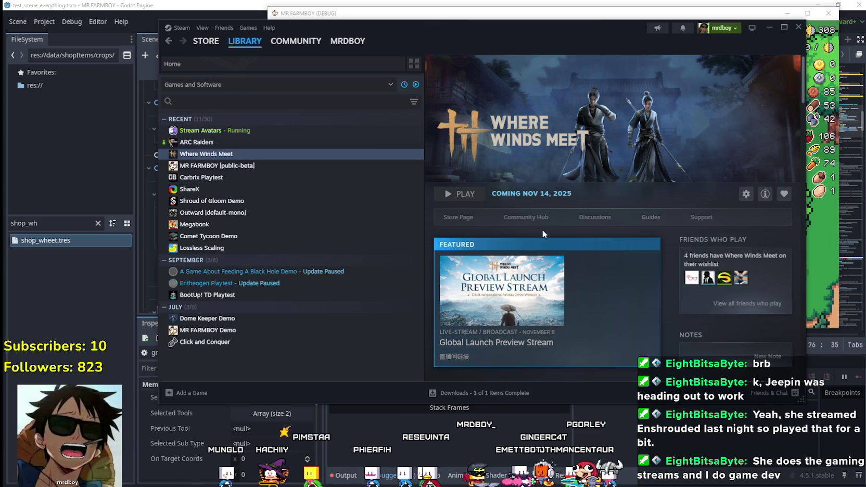
{"action": "left_click", "coordinate": [464, 218]}
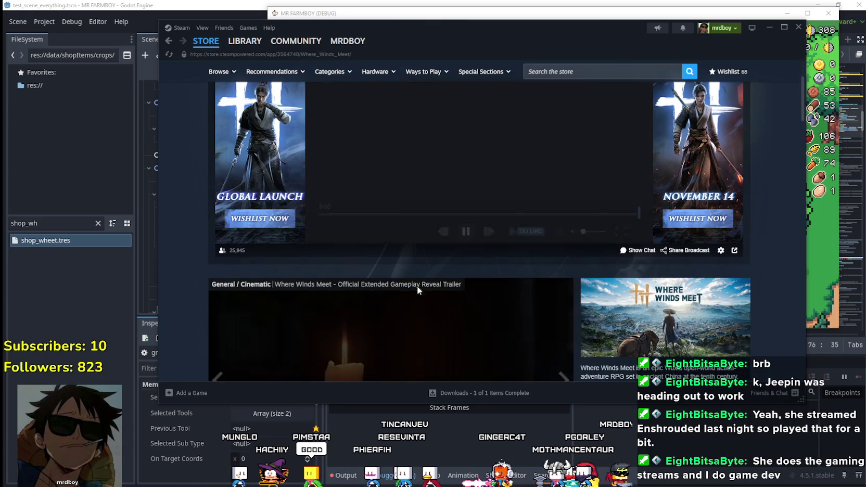
Scroll the store page to read the unlock time and the 14 Nov, 2025 release date
{"action": "scroll", "scroll_direction": "down", "scroll_amount": 3}
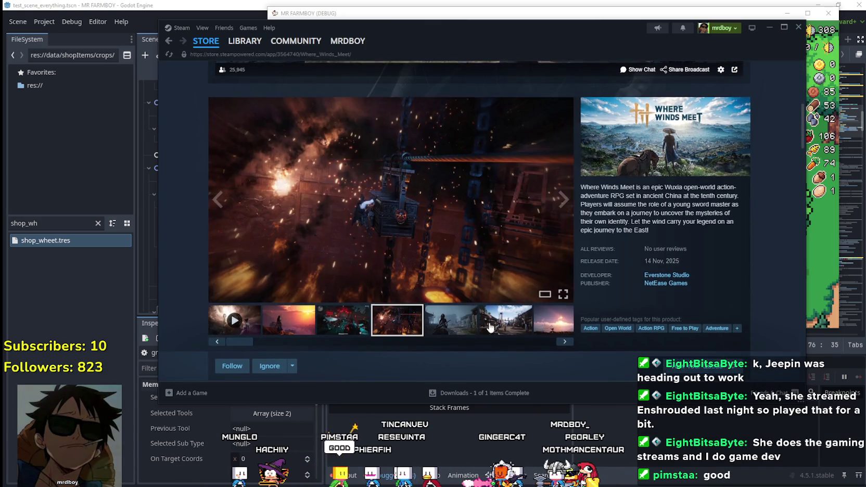
{"action": "scroll", "scroll_direction": "down", "scroll_amount": 3}
{"action": "triple_click", "coordinate": [354, 208]}
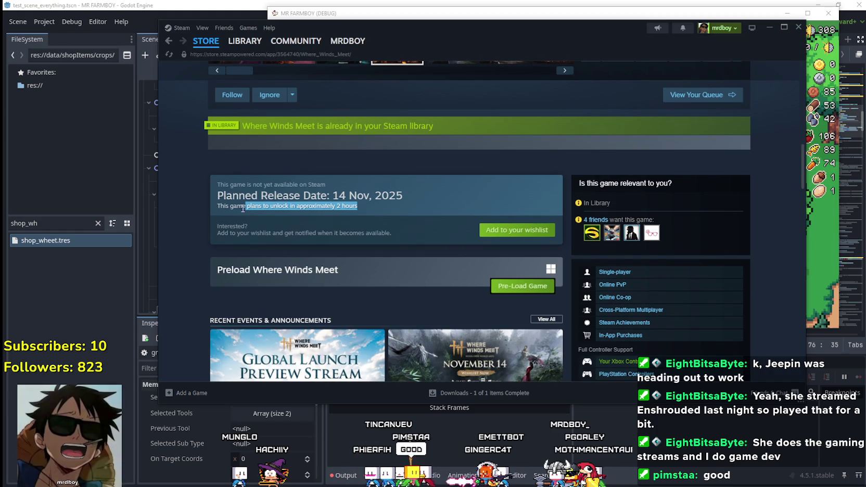
{"action": "scroll", "scroll_direction": "up", "scroll_amount": 3}
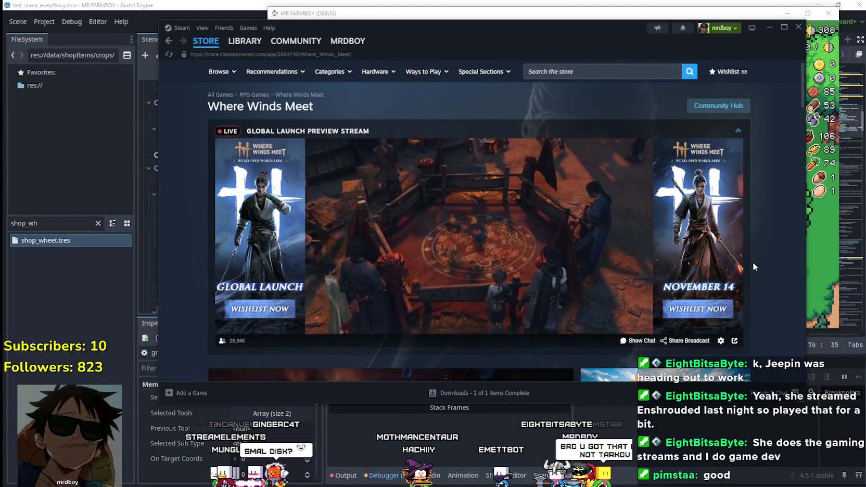
{"action": "scroll", "scroll_direction": "down", "scroll_amount": 3}
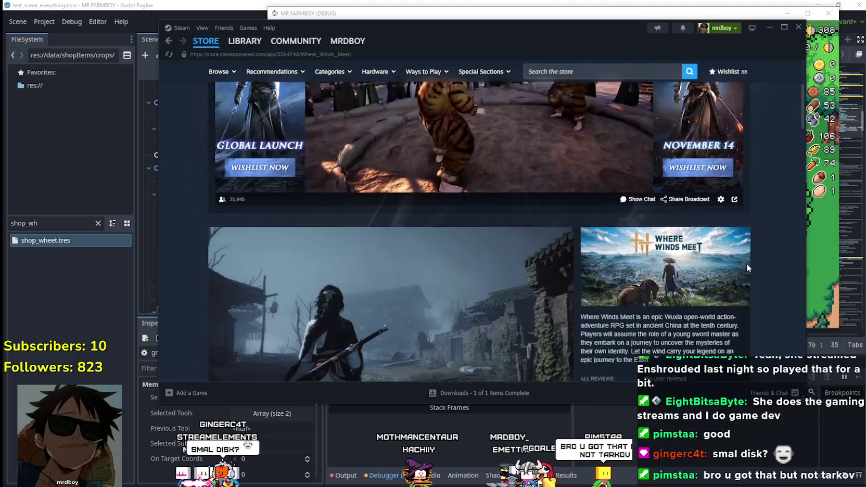
{"action": "scroll", "scroll_direction": "up", "scroll_amount": 3}
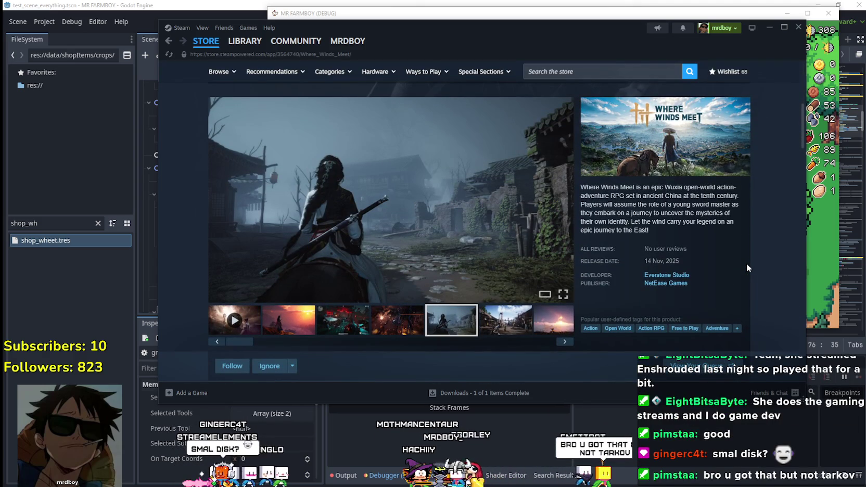
{"action": "scroll", "scroll_direction": "down", "scroll_amount": 3}
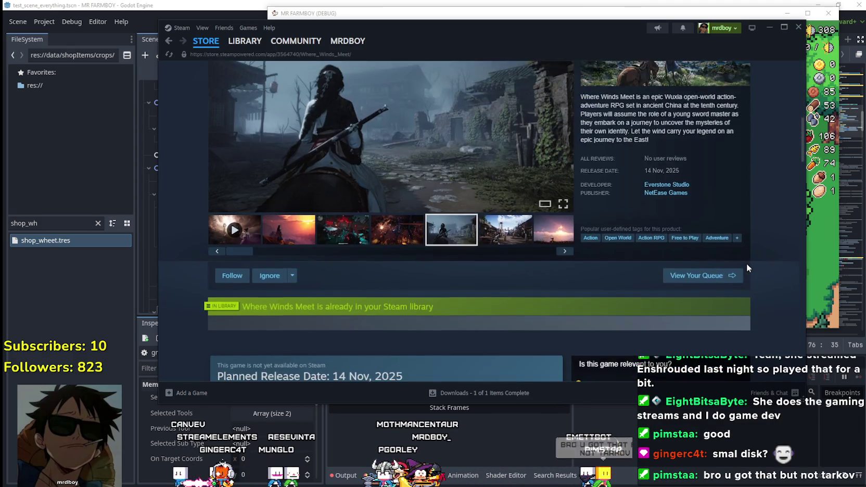
{"action": "scroll", "scroll_direction": "up", "scroll_amount": 3}
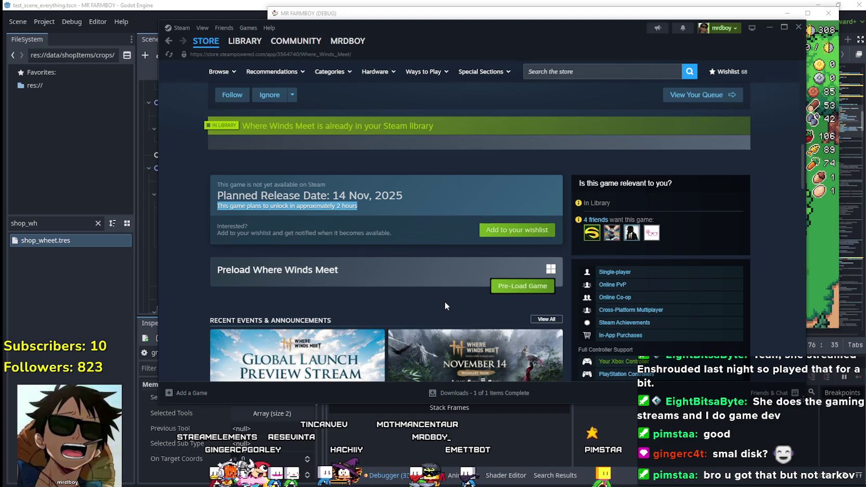
{"action": "scroll", "scroll_direction": "up", "scroll_amount": 3}
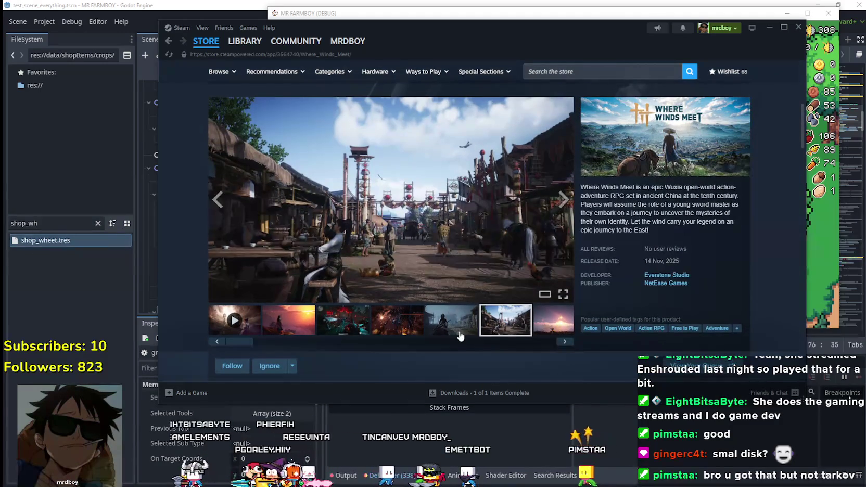
Step through the Where Winds Meet screenshot carousel and scroll the store page
{"action": "left_click", "coordinate": [460, 332]}
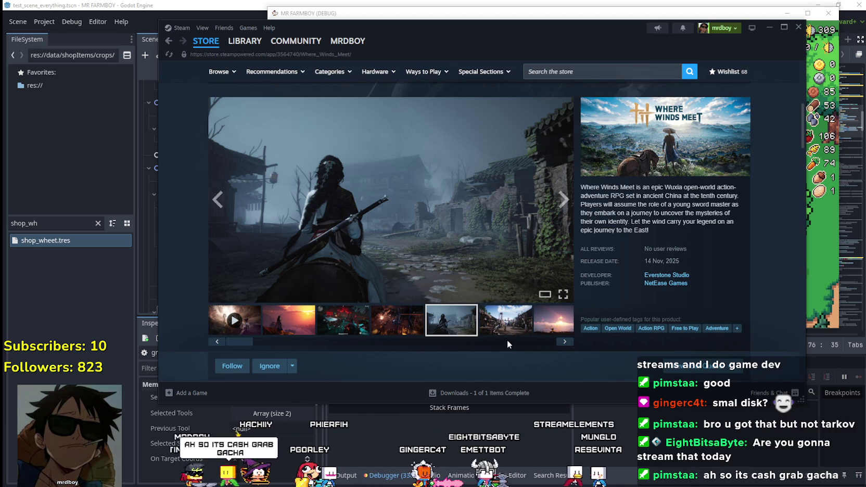
{"action": "left_click", "coordinate": [564, 201]}
{"action": "left_click", "coordinate": [564, 201]}
{"action": "left_click", "coordinate": [563, 201]}
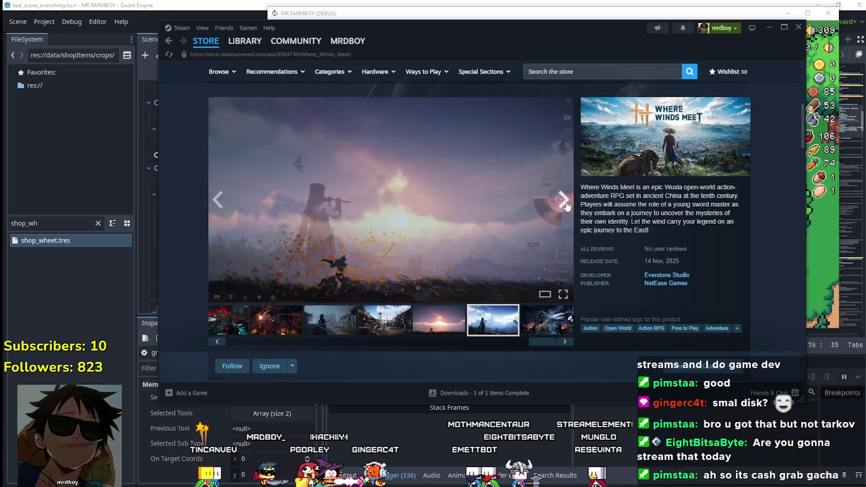
{"action": "scroll", "scroll_direction": "down", "scroll_amount": 3}
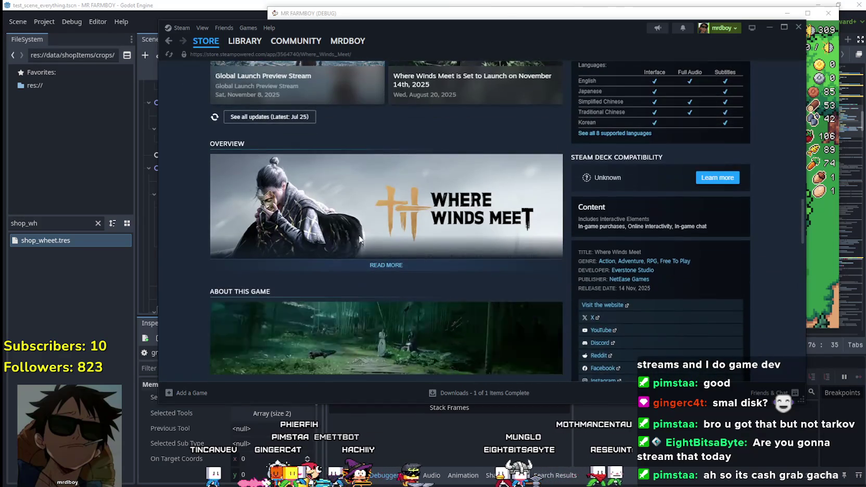
{"action": "scroll", "scroll_direction": "down", "scroll_amount": 3}
{"action": "scroll", "scroll_direction": "up", "scroll_amount": 3}
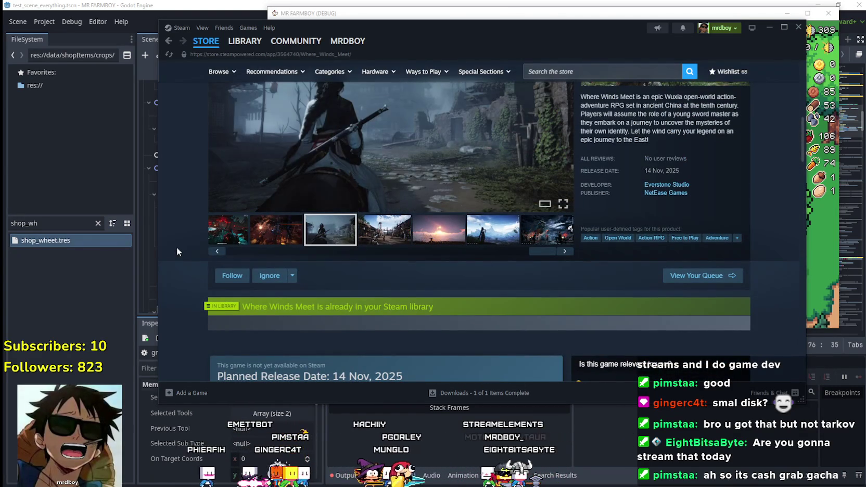
Pick gallery screenshots, then open the sunset image in the large viewer at 3 of 9
{"action": "left_click", "coordinate": [218, 253]}
{"action": "left_click", "coordinate": [377, 252]}
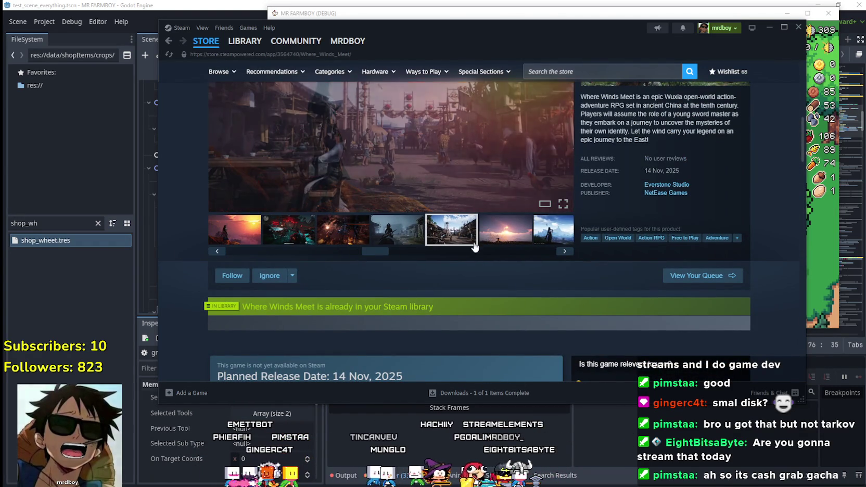
{"action": "left_click_drag", "start_coordinate": [378, 257], "coordinate": [355, 246]}
{"action": "scroll", "scroll_direction": "up", "scroll_amount": 3}
{"action": "left_click", "coordinate": [287, 320]}
{"action": "left_click", "coordinate": [364, 331]}
{"action": "left_click", "coordinate": [287, 320]}
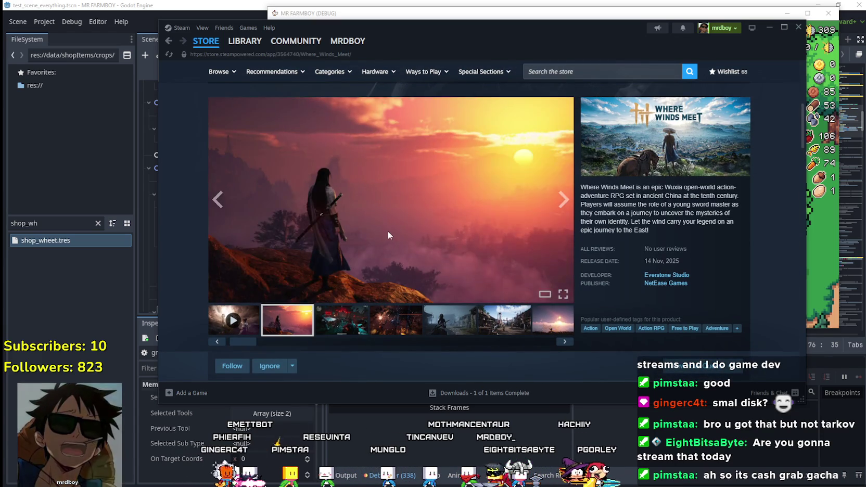
{"action": "left_click", "coordinate": [386, 236]}
{"action": "left_click", "coordinate": [711, 229]}
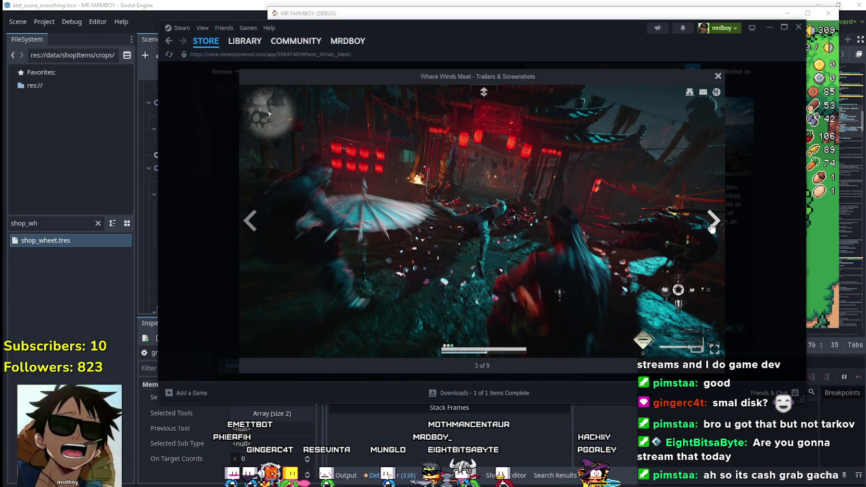
Page through all nine screenshots and the trailer, then switch to the browser's Reddit thread
{"action": "left_click", "coordinate": [711, 229]}
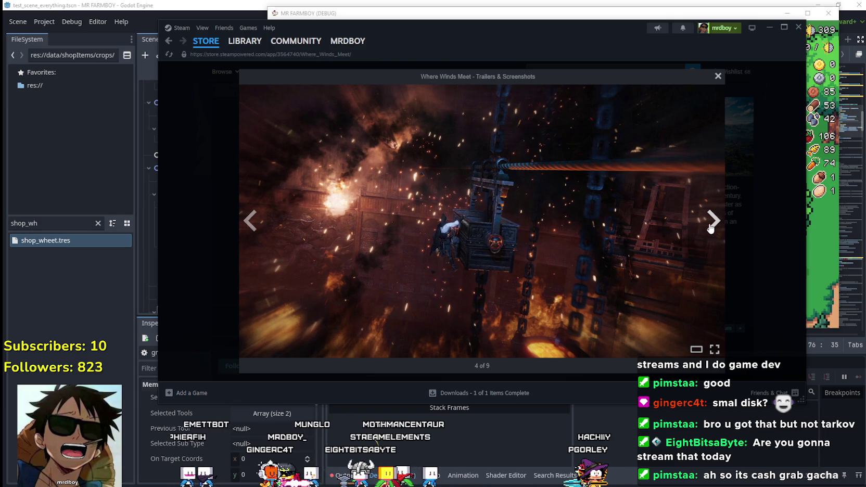
{"action": "left_click", "coordinate": [712, 229]}
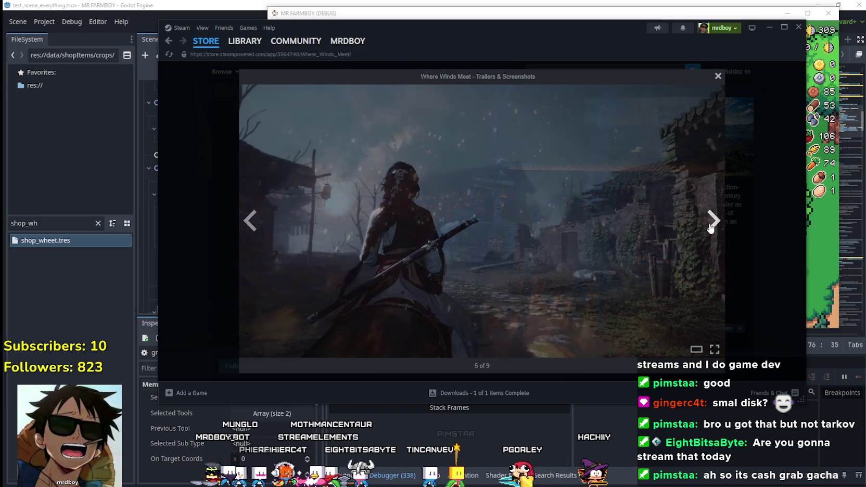
{"action": "left_click", "coordinate": [711, 229]}
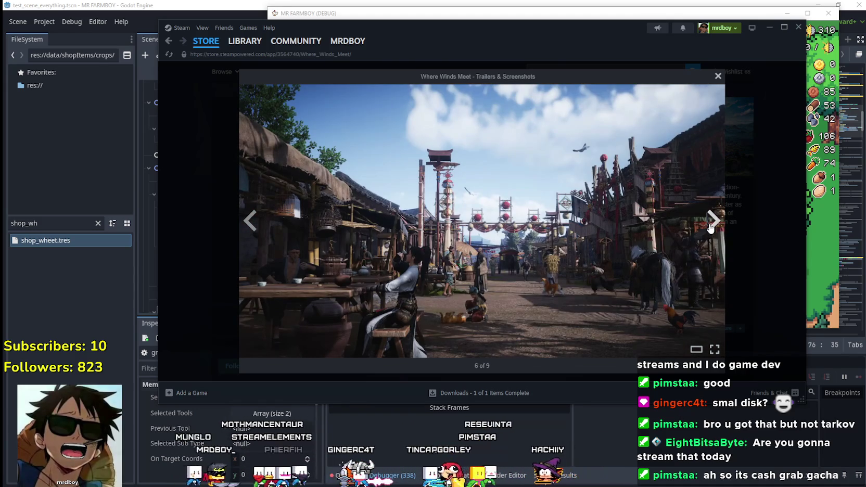
{"action": "left_click", "coordinate": [711, 229]}
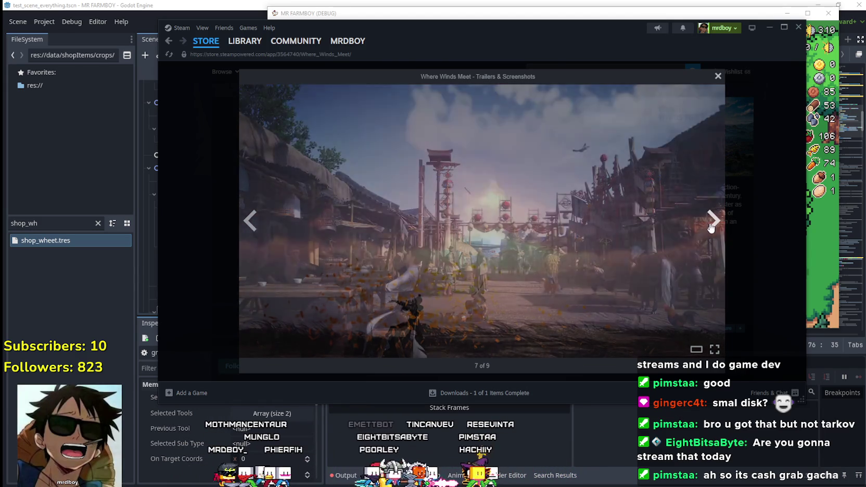
{"action": "left_click", "coordinate": [712, 229]}
{"action": "left_click", "coordinate": [711, 228]}
{"action": "left_click", "coordinate": [711, 228]}
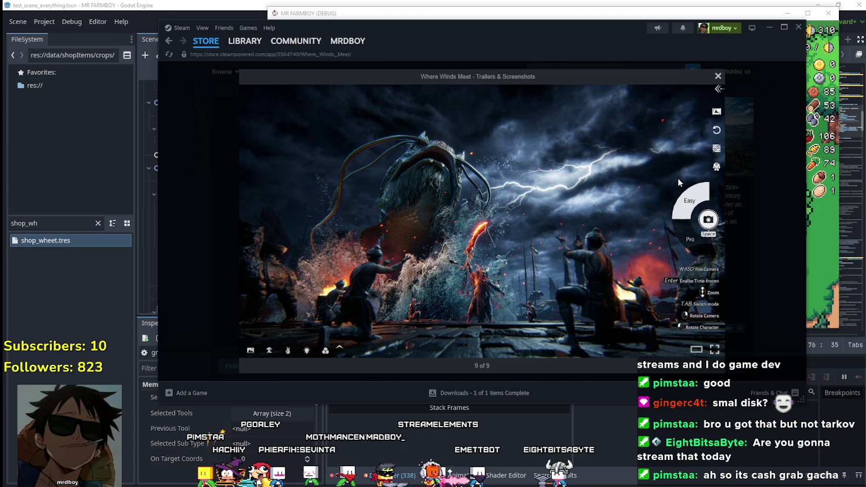
{"action": "left_click", "coordinate": [714, 221]}
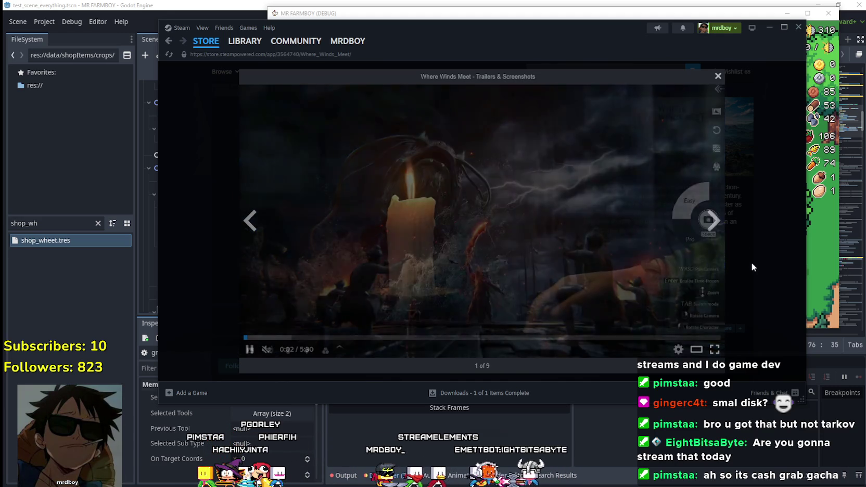
{"action": "left_click", "coordinate": [713, 220]}
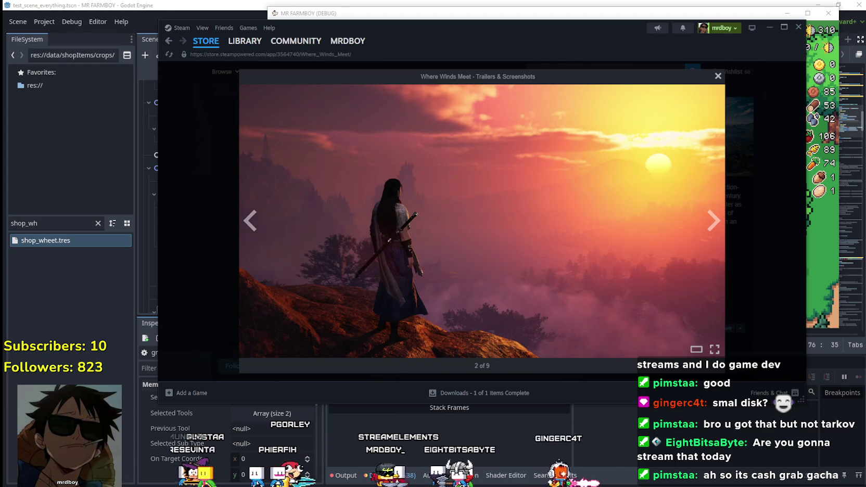
{"action": "key", "text": "alt+Tab"}
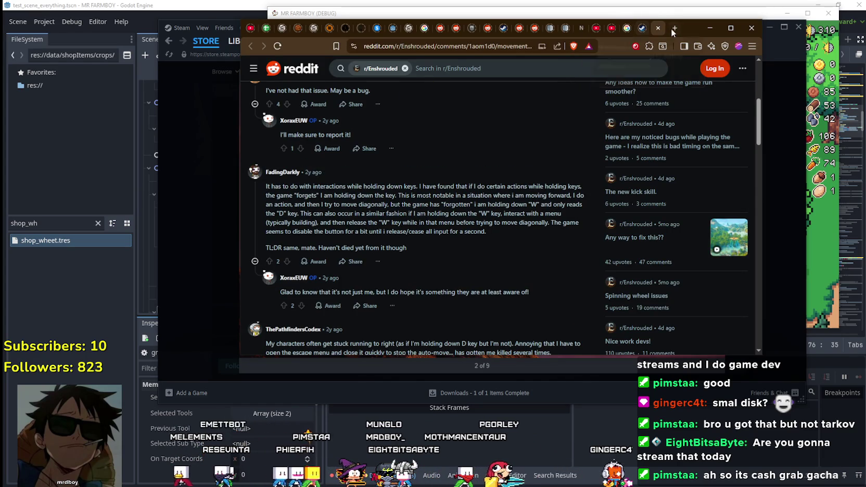
Open the steamdb.info charts in a new tab and check ARC Raiders' 462,488 all-time peak
{"action": "left_click", "coordinate": [673, 27]}
{"action": "type", "text": "stea"}
{"action": "left_click", "coordinate": [460, 65]}
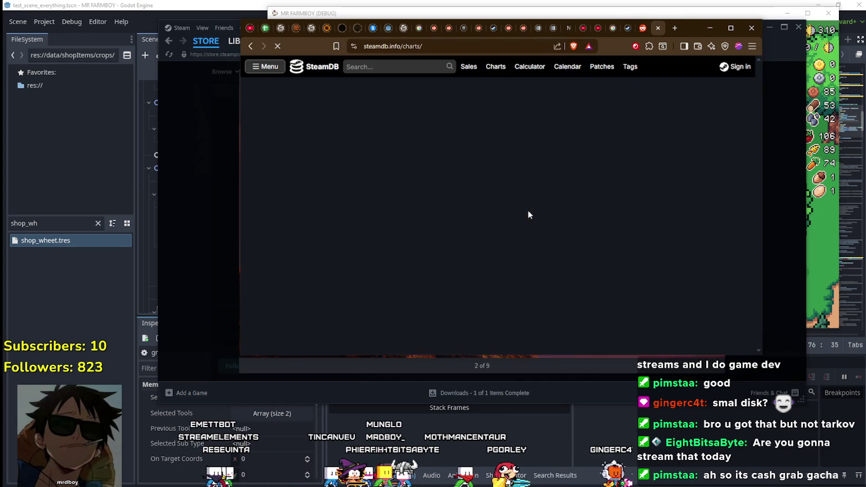
{"action": "scroll", "scroll_direction": "down", "scroll_amount": 3}
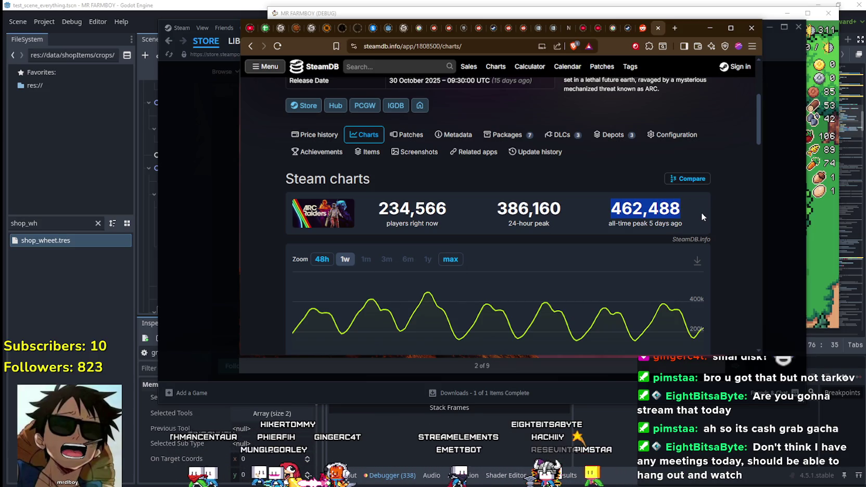
{"action": "scroll", "scroll_direction": "up", "scroll_amount": 3}
{"action": "scroll", "scroll_direction": "down", "scroll_amount": 3}
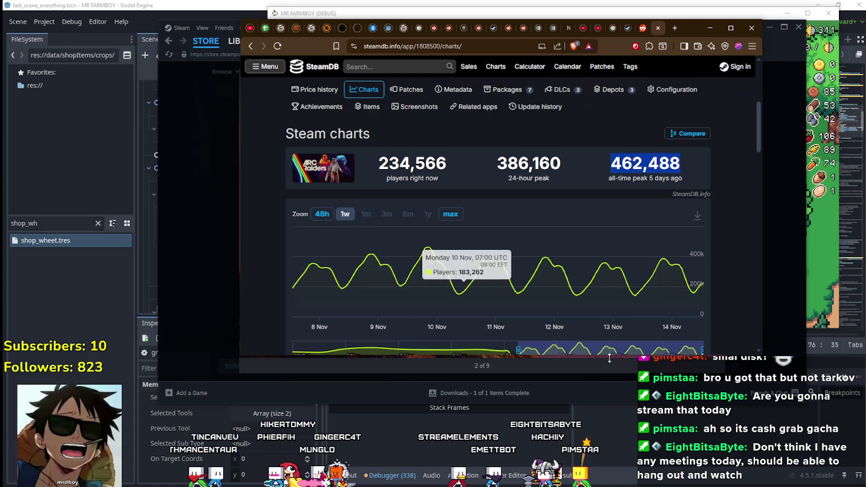
{"action": "scroll", "scroll_direction": "up", "scroll_amount": 3}
{"action": "scroll", "scroll_direction": "down", "scroll_amount": 3}
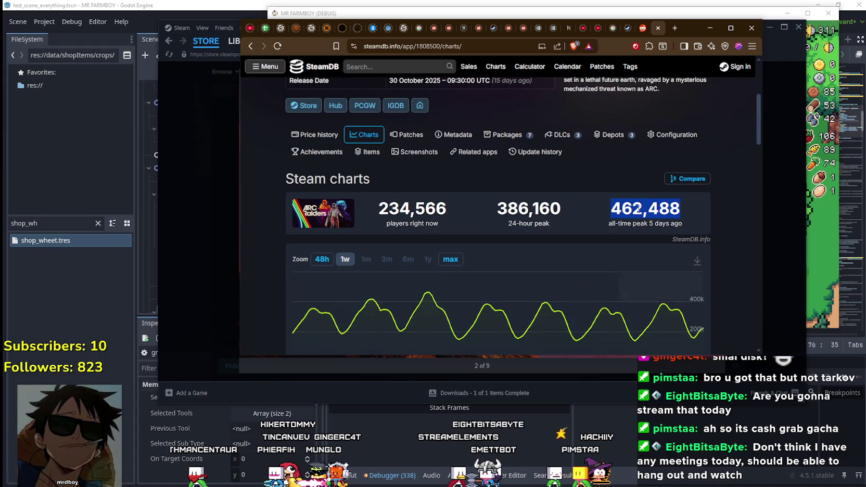
{"action": "scroll", "scroll_direction": "up", "scroll_amount": 3}
{"action": "scroll", "scroll_direction": "down", "scroll_amount": 3}
{"action": "scroll", "scroll_direction": "up", "scroll_amount": 3}
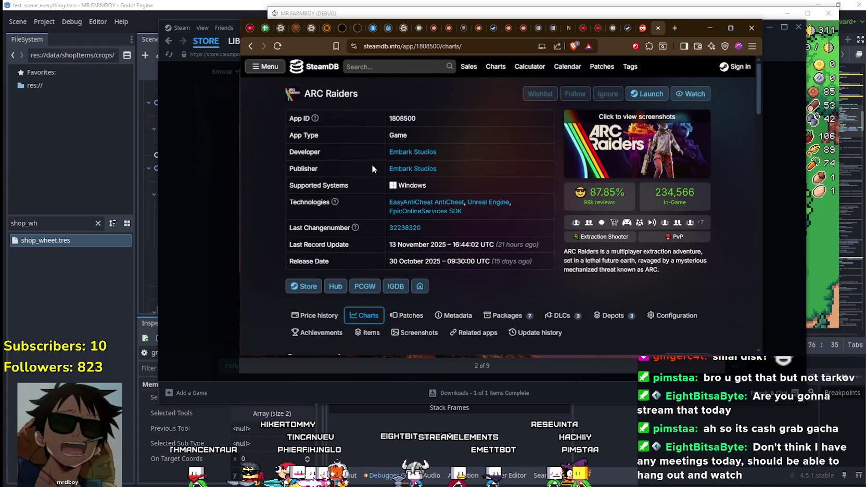
{"action": "scroll", "scroll_direction": "down", "scroll_amount": 3}
Minimise Brave, close the Steam screenshot viewer and minimise Steam to return to the game
{"action": "left_click", "coordinate": [700, 26]}
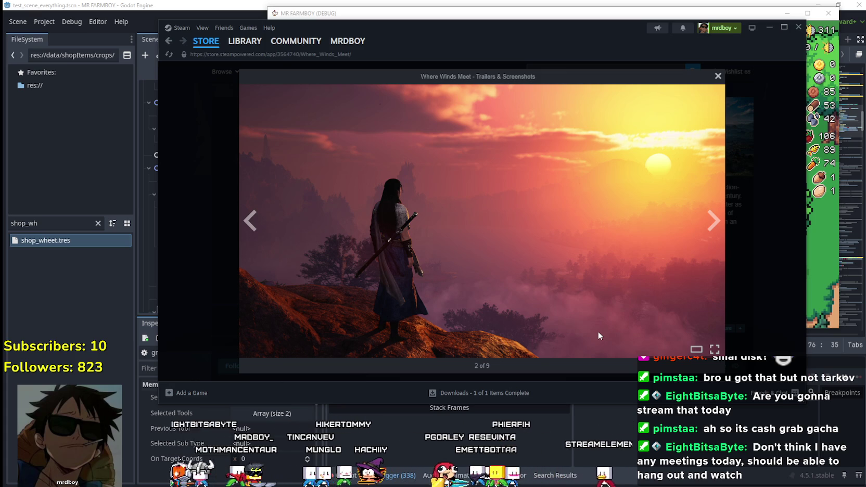
{"action": "left_click", "coordinate": [712, 227]}
{"action": "left_click", "coordinate": [754, 286]}
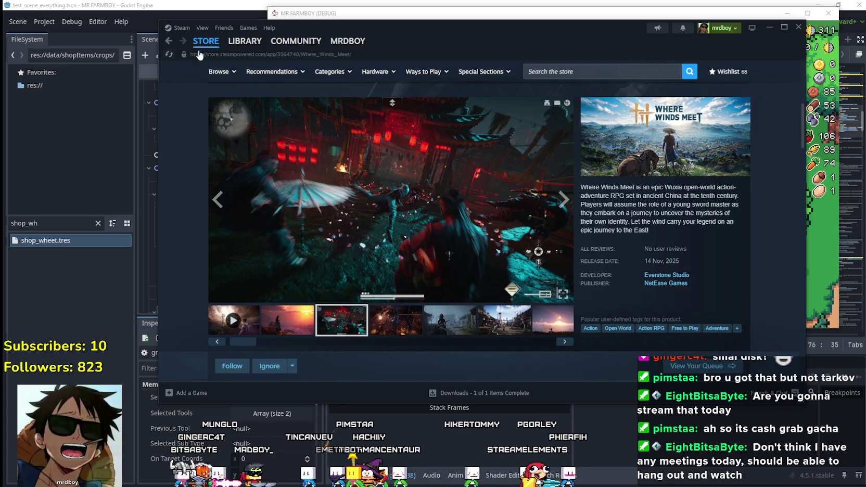
{"action": "left_click", "coordinate": [764, 28]}
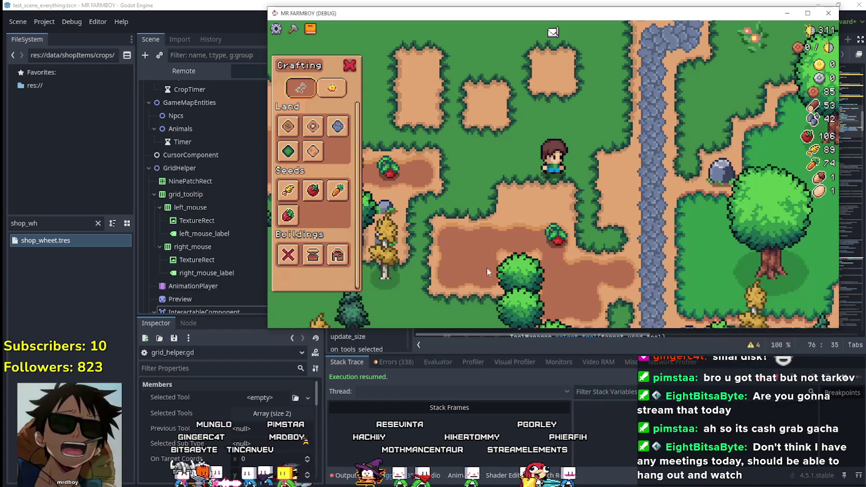
Harvest the ripe tomato beside the farmer, then replant and water its plot
{"action": "key", "text": "s"}
{"action": "left_click", "coordinate": [634, 187]}
{"action": "left_click", "coordinate": [636, 190]}
{"action": "left_click", "coordinate": [635, 190]}
Harvest and replant the next tomato up-left, then collect stones walking up to the crop field
{"action": "key", "text": "a"}
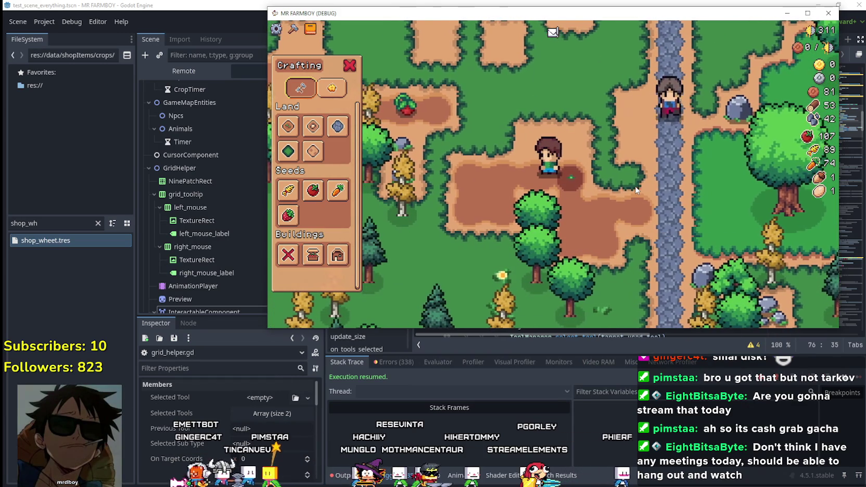
{"action": "key", "text": "a"}
{"action": "key", "text": "w"}
{"action": "left_click", "coordinate": [635, 189]}
{"action": "left_click", "coordinate": [635, 188]}
{"action": "key", "text": "w"}
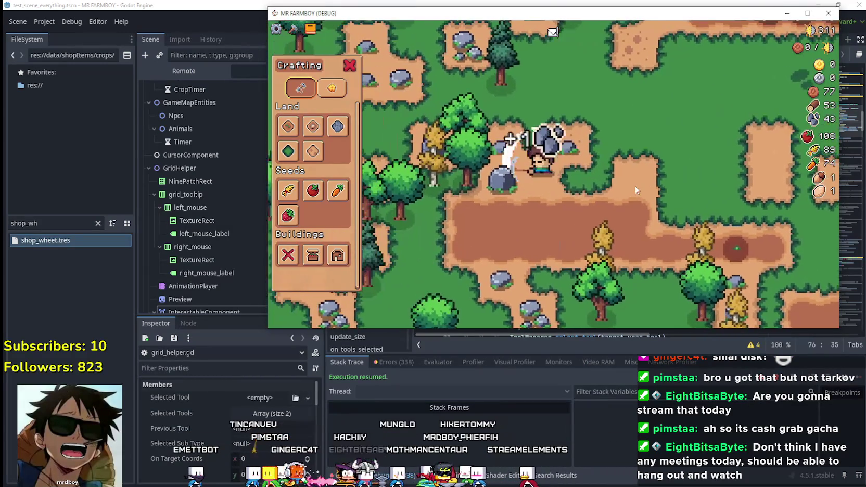
{"action": "key", "text": "a"}
{"action": "key", "text": "w"}
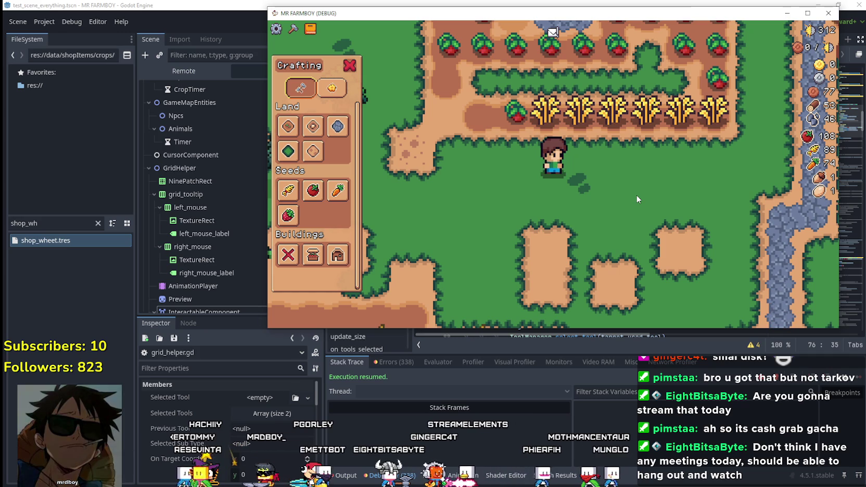
Walk up to the wheat and harvest and replant the first wheat tiles in the row
{"action": "key", "text": "w"}
{"action": "key", "text": "d"}
{"action": "left_click", "coordinate": [635, 195]}
{"action": "left_click", "coordinate": [636, 195]}
{"action": "left_click", "coordinate": [636, 195]}
{"action": "key", "text": "a"}
{"action": "left_click", "coordinate": [636, 194]}
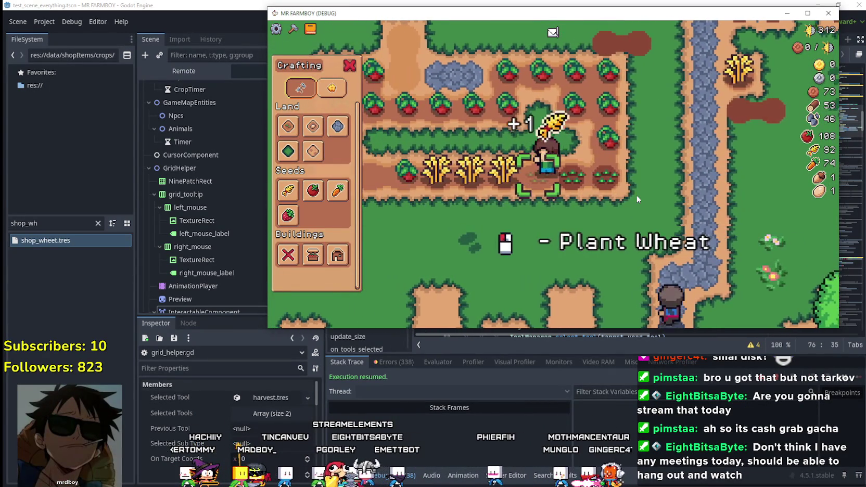
{"action": "left_click", "coordinate": [636, 195]}
{"action": "left_click", "coordinate": [635, 195]}
Harvest, replant and water more wheat leftward, plus the ripe tomato at the row's end
{"action": "key", "text": "a"}
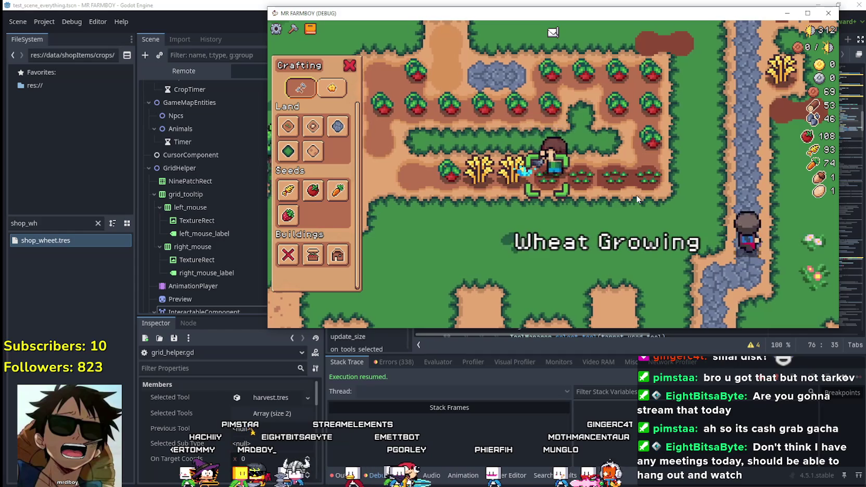
{"action": "left_click", "coordinate": [637, 198]}
{"action": "left_click", "coordinate": [637, 198]}
{"action": "left_click", "coordinate": [637, 198]}
{"action": "left_click", "coordinate": [637, 198]}
{"action": "left_click", "coordinate": [637, 199]}
{"action": "key", "text": "a"}
{"action": "left_click", "coordinate": [637, 199]}
{"action": "left_click", "coordinate": [637, 199]}
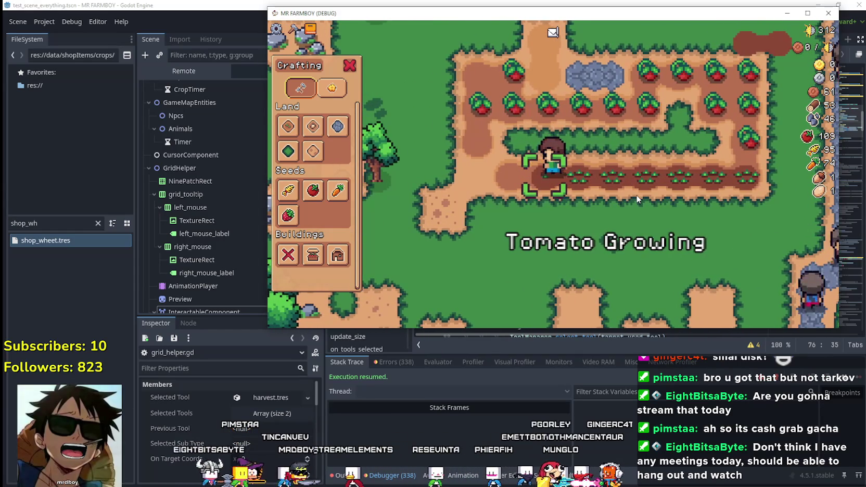
Plant tomato seeds on the empty tilled plots further up and water them
{"action": "key", "text": "a"}
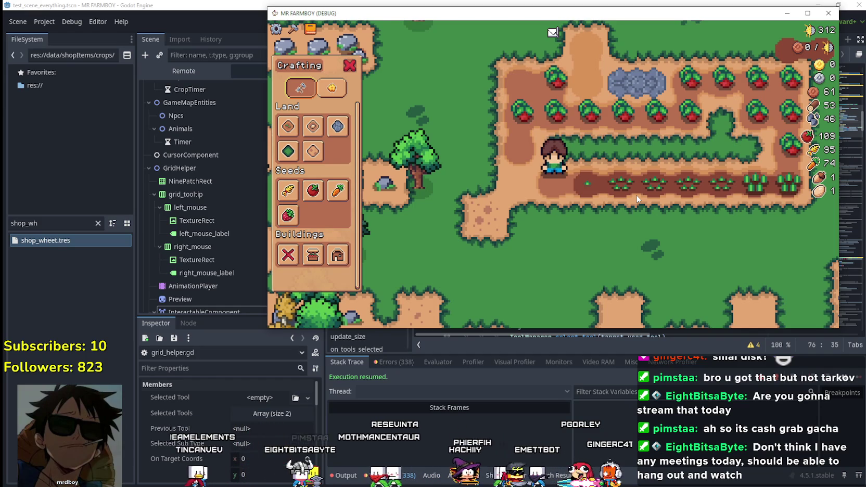
{"action": "key", "text": "d"}
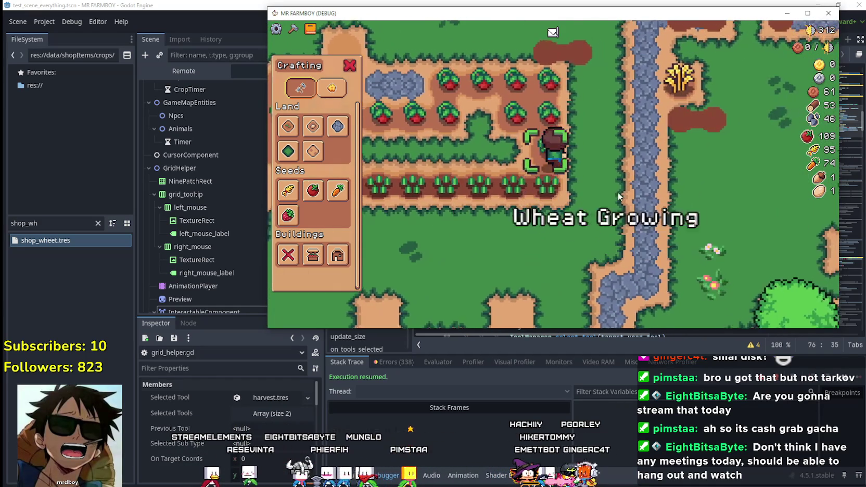
{"action": "key", "text": "w"}
{"action": "left_click", "coordinate": [685, 178]}
{"action": "left_click", "coordinate": [662, 184]}
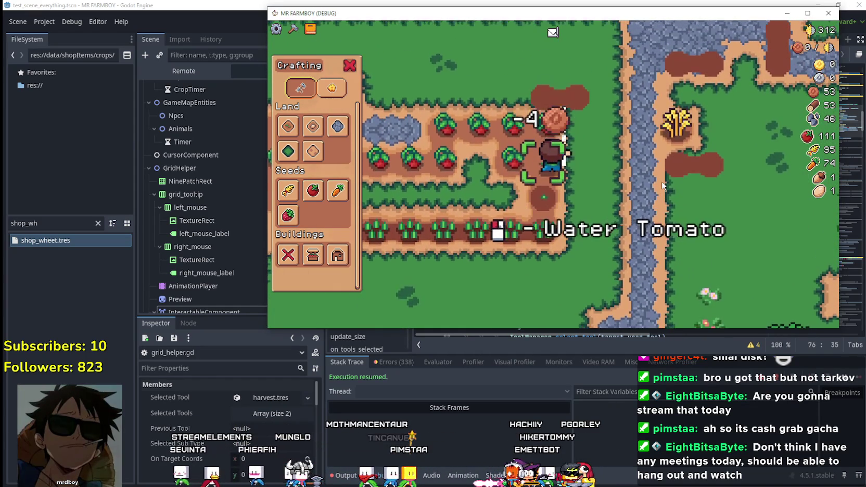
{"action": "left_click", "coordinate": [662, 185]}
Harvest and replant the ripe tomatoes along the upper tomato row
{"action": "key", "text": "a"}
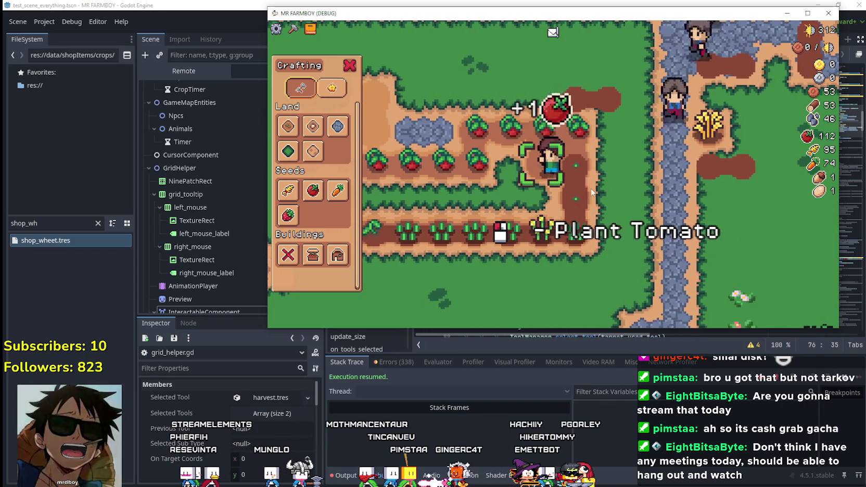
{"action": "left_click", "coordinate": [587, 217]}
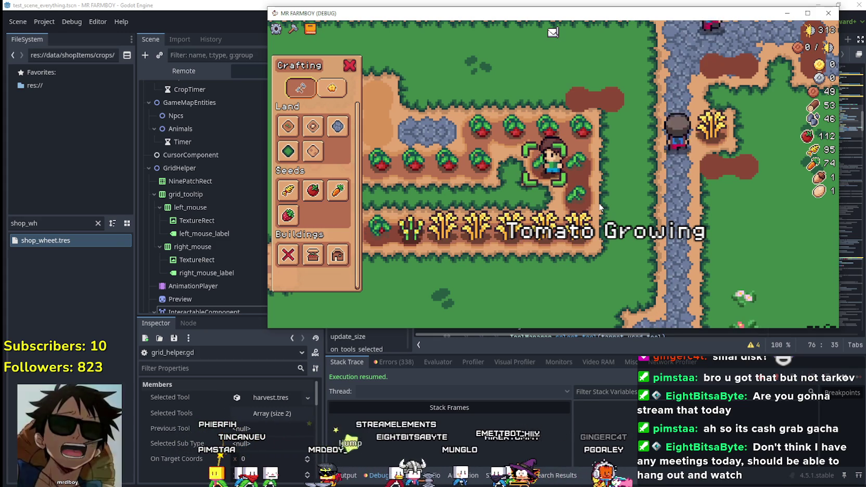
{"action": "key", "text": "w"}
{"action": "left_click", "coordinate": [600, 206]}
{"action": "left_click", "coordinate": [599, 206]}
{"action": "left_click", "coordinate": [599, 206]}
{"action": "left_click", "coordinate": [600, 206]}
{"action": "key", "text": "a"}
{"action": "left_click", "coordinate": [599, 206]}
{"action": "left_click", "coordinate": [600, 206]}
{"action": "left_click", "coordinate": [599, 207]}
{"action": "left_click", "coordinate": [598, 207]}
Continue left, harvesting ripe tomatoes and reseeding each emptied plot
{"action": "key", "text": "a"}
{"action": "left_click", "coordinate": [599, 206]}
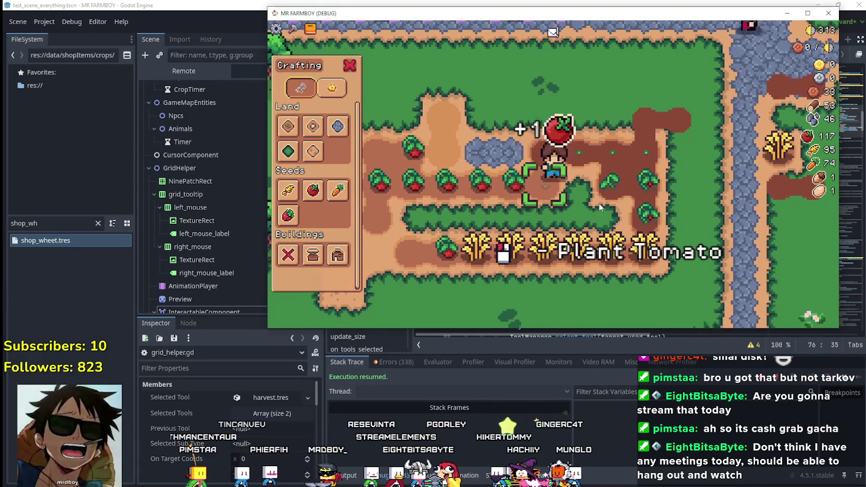
{"action": "left_click", "coordinate": [600, 207]}
{"action": "left_click", "coordinate": [600, 206]}
{"action": "key", "text": "a"}
{"action": "left_click", "coordinate": [599, 207]}
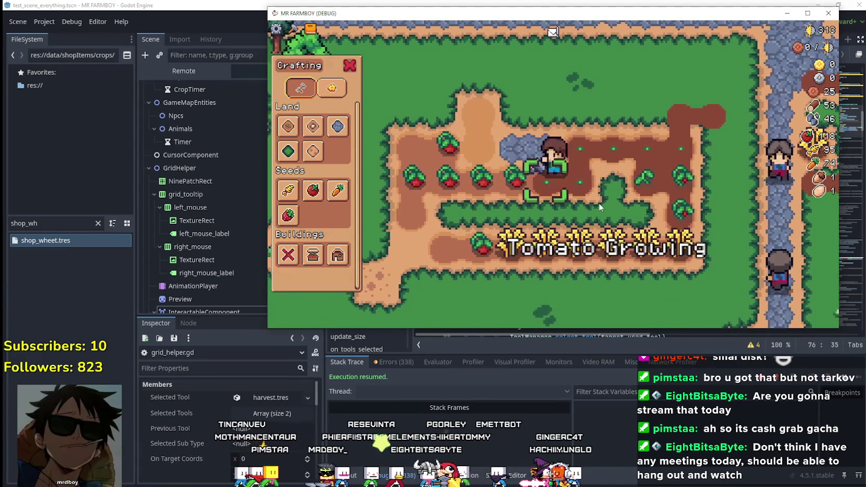
{"action": "left_click", "coordinate": [599, 207]}
{"action": "key", "text": "a"}
{"action": "left_click", "coordinate": [599, 207]}
{"action": "left_click", "coordinate": [599, 207]}
{"action": "key", "text": "a"}
{"action": "left_click", "coordinate": [600, 206]}
Finish the row's far end, harvesting, planting and watering until tomatoes reach 123
{"action": "left_click", "coordinate": [599, 207]}
{"action": "key", "text": "a"}
{"action": "left_click", "coordinate": [599, 207]}
{"action": "left_click", "coordinate": [599, 206]}
{"action": "left_click", "coordinate": [599, 206]}
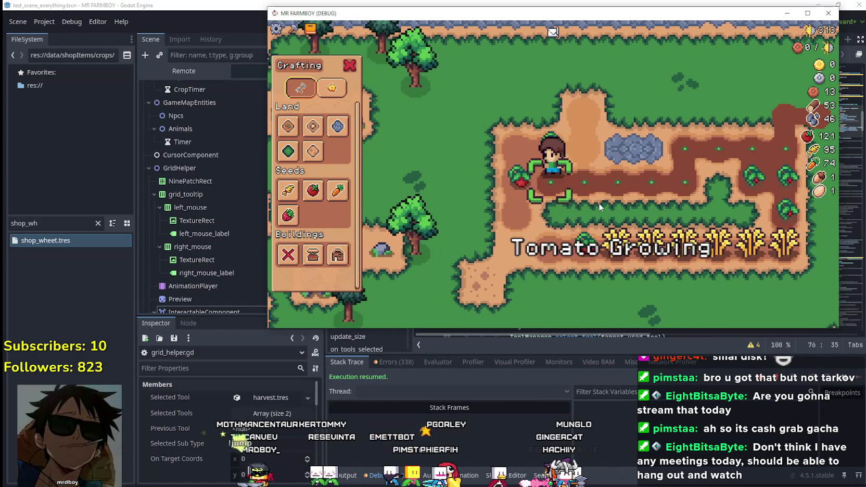
{"action": "left_click", "coordinate": [599, 206]}
{"action": "left_click", "coordinate": [599, 207]}
{"action": "key", "text": "w"}
{"action": "left_click", "coordinate": [599, 207]}
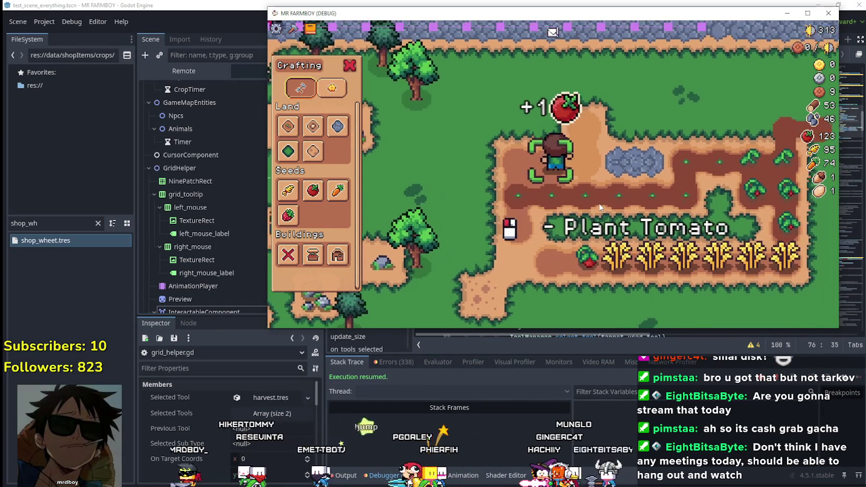
{"action": "left_click", "coordinate": [599, 206]}
Walk out to the stone crossroads and back, then harvest, replant and water a wheat plot
{"action": "key", "text": "d"}
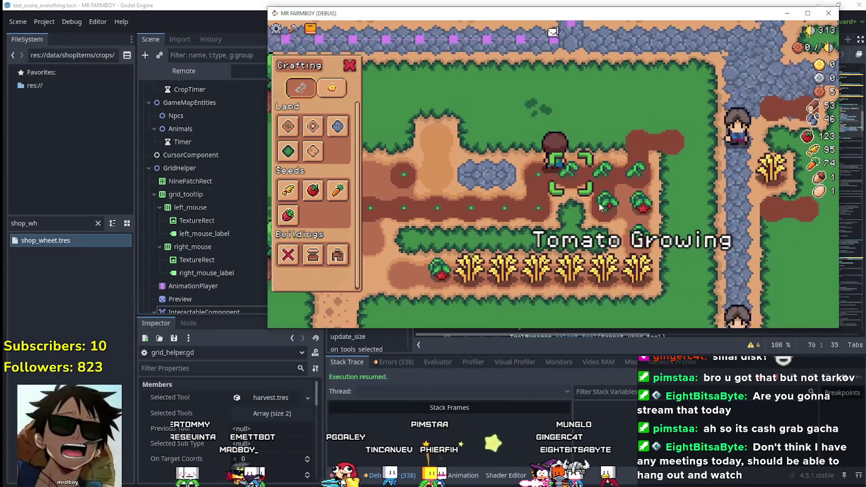
{"action": "key", "text": "w"}
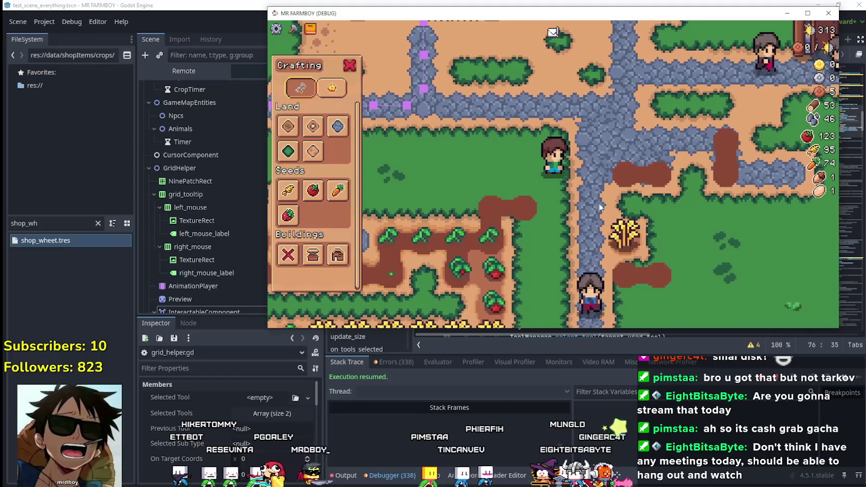
{"action": "key", "text": "d"}
{"action": "key", "text": "a"}
{"action": "key", "text": "w"}
{"action": "key", "text": "a"}
{"action": "key", "text": "s"}
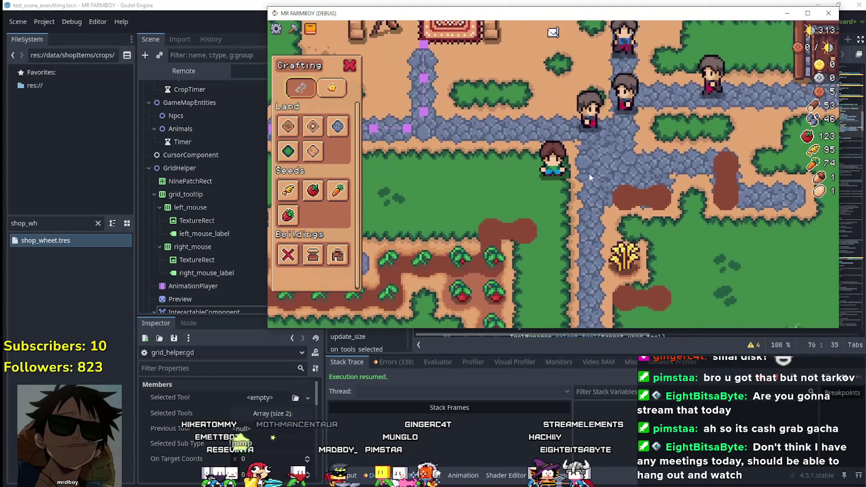
{"action": "key", "text": "d"}
{"action": "key", "text": "s"}
{"action": "left_click", "coordinate": [576, 194]}
{"action": "left_click", "coordinate": [629, 206]}
{"action": "left_click", "coordinate": [628, 206]}
Harvest two ripe tomatoes, then harvest and replant the wheat just below
{"action": "key", "text": "a"}
{"action": "key", "text": "a"}
{"action": "key", "text": "s"}
{"action": "left_click", "coordinate": [627, 208]}
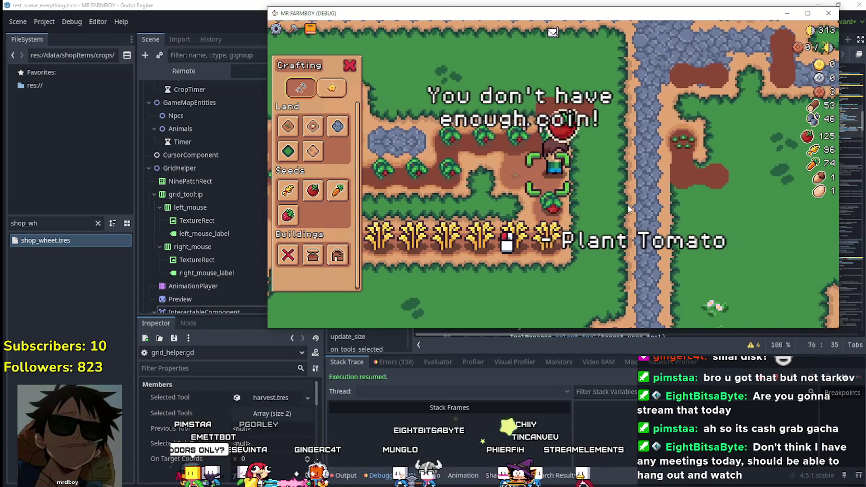
{"action": "left_click", "coordinate": [628, 208]}
{"action": "key", "text": "s"}
{"action": "left_click", "coordinate": [628, 208]}
{"action": "left_click", "coordinate": [628, 208]}
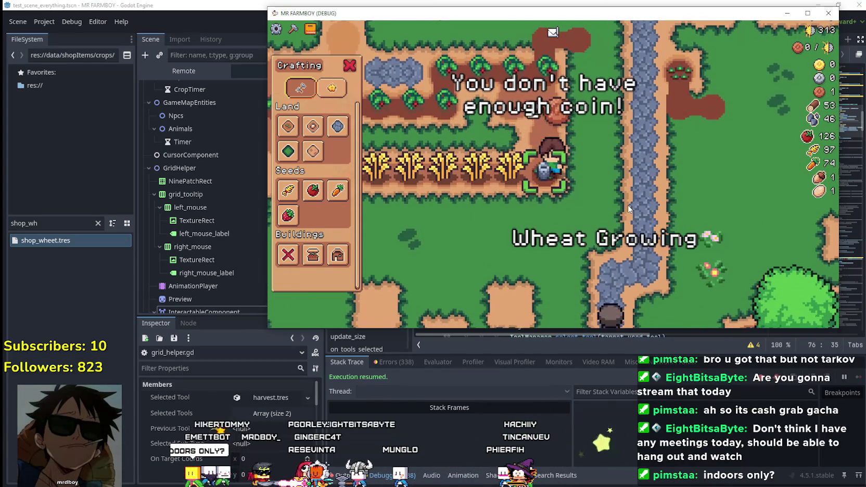
Harvest the remaining ripe wheat and a tomato along the row, reaching 127 tomatoes
{"action": "key", "text": "a"}
{"action": "left_click", "coordinate": [628, 208]}
{"action": "left_click", "coordinate": [628, 208]}
{"action": "left_click", "coordinate": [628, 209]}
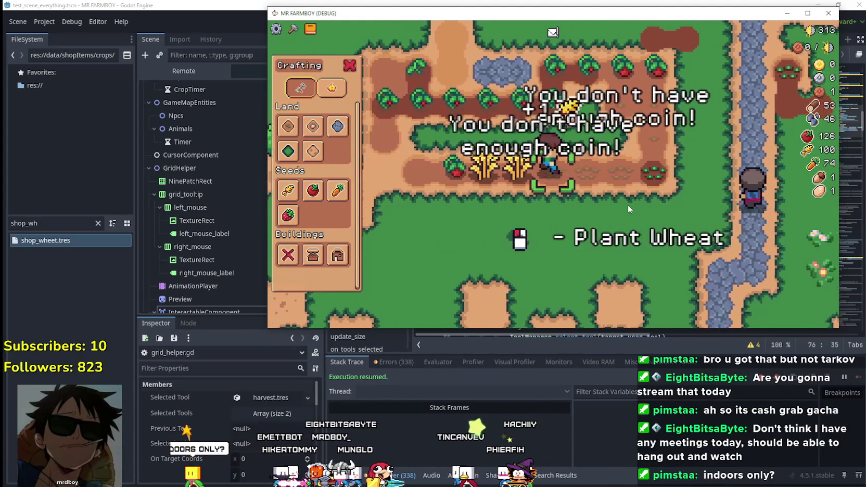
{"action": "left_click", "coordinate": [628, 208]}
{"action": "left_click", "coordinate": [628, 208]}
{"action": "key", "text": "a"}
{"action": "left_click", "coordinate": [628, 209]}
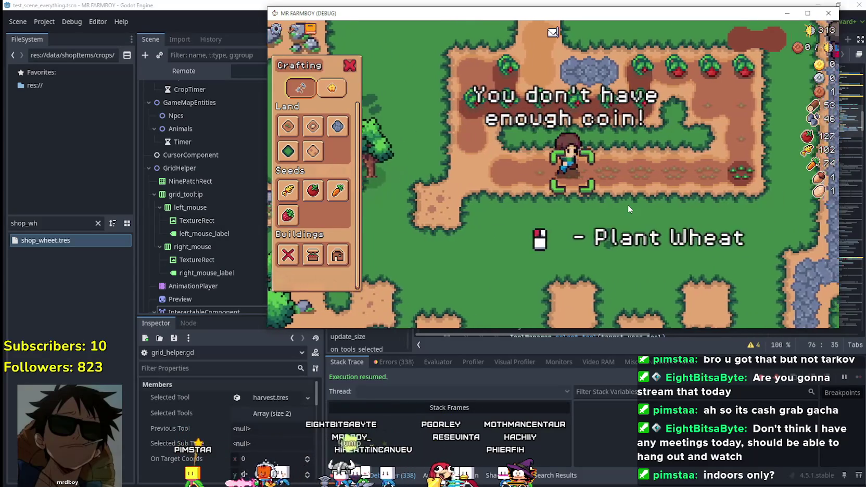
Walk past the river house, then chop a tree (wood to 58) and mine nearby rocks
{"action": "key", "text": "d"}
{"action": "key", "text": "w"}
{"action": "key", "text": "w"}
{"action": "key", "text": "d"}
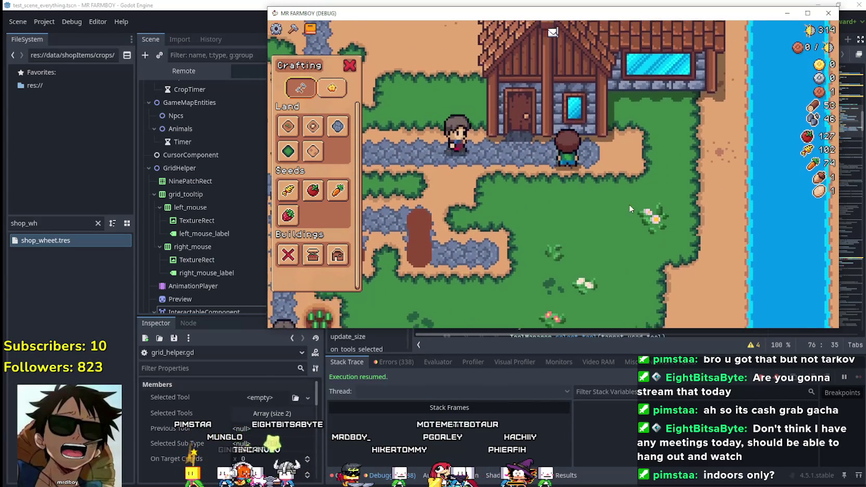
{"action": "key", "text": "a"}
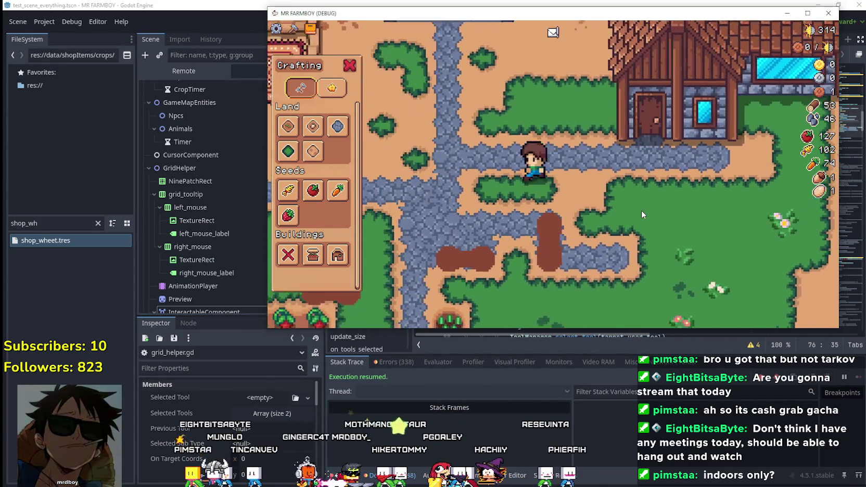
{"action": "key", "text": "a"}
{"action": "key", "text": "s"}
{"action": "key", "text": "s"}
{"action": "key", "text": "a"}
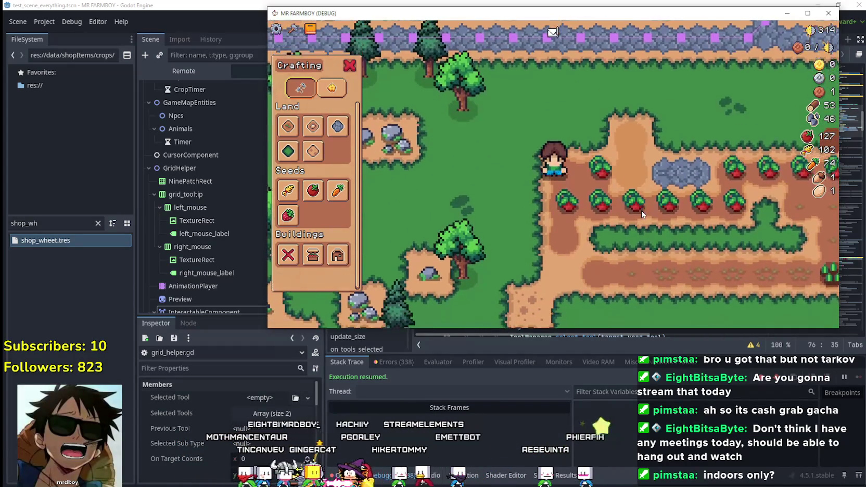
{"action": "key", "text": "a"}
{"action": "key", "text": "w"}
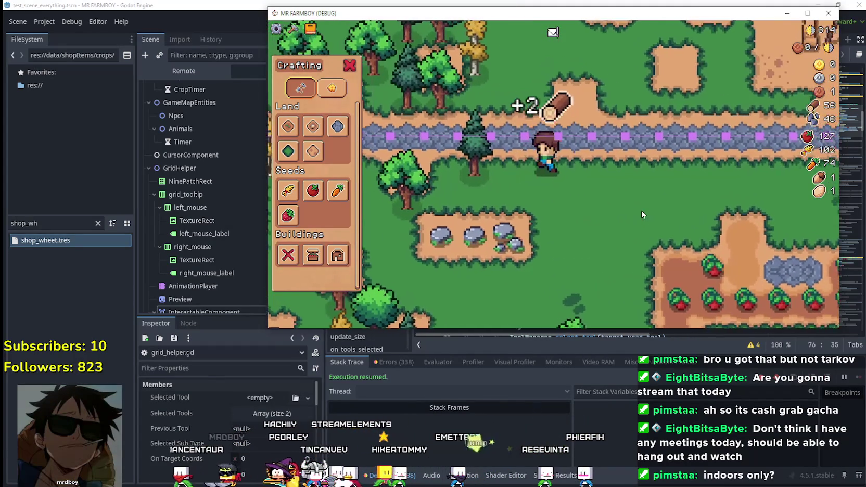
{"action": "key", "text": "s"}
{"action": "key", "text": "a"}
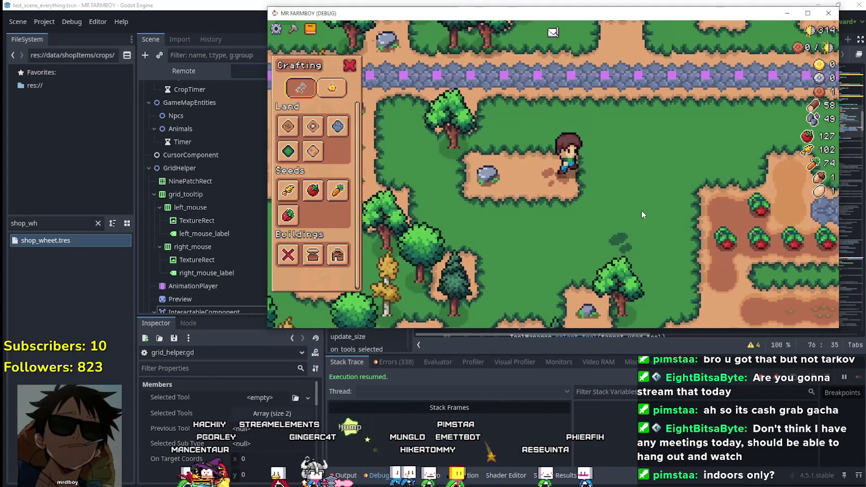
{"action": "key", "text": "d"}
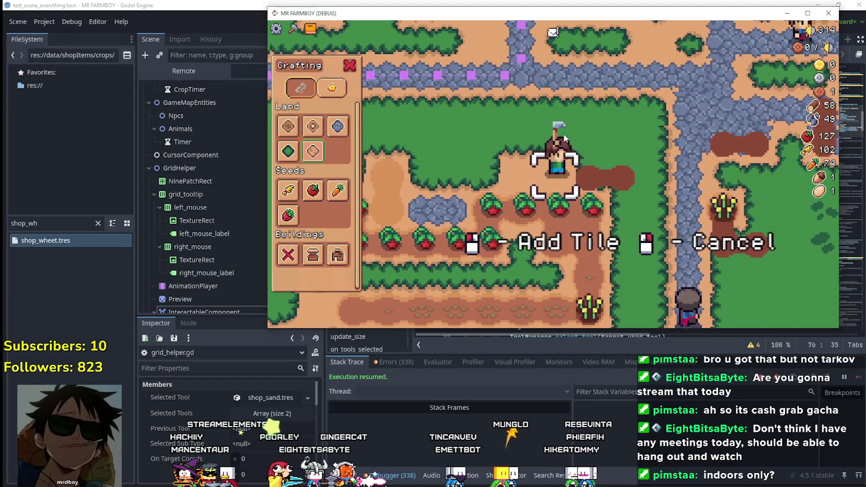
Preview a Land tile placement, switch to a different land tile, then cancel placement
{"action": "key", "text": "a"}
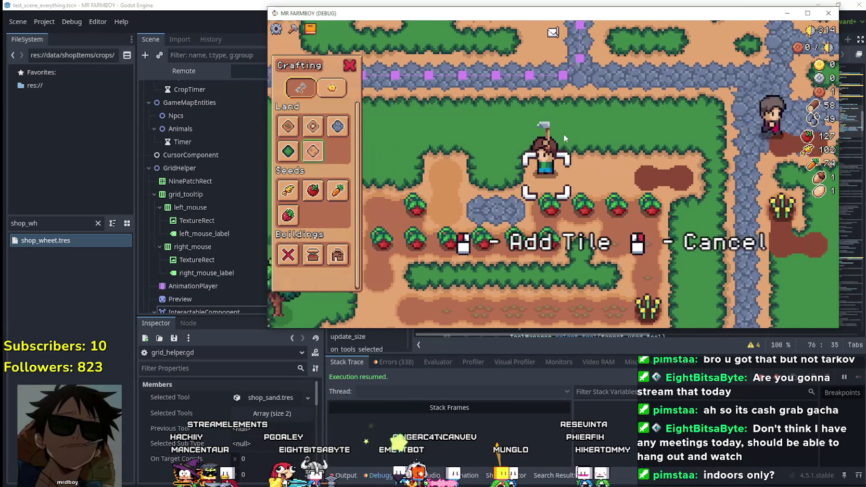
{"action": "key", "text": "w"}
{"action": "key", "text": "d"}
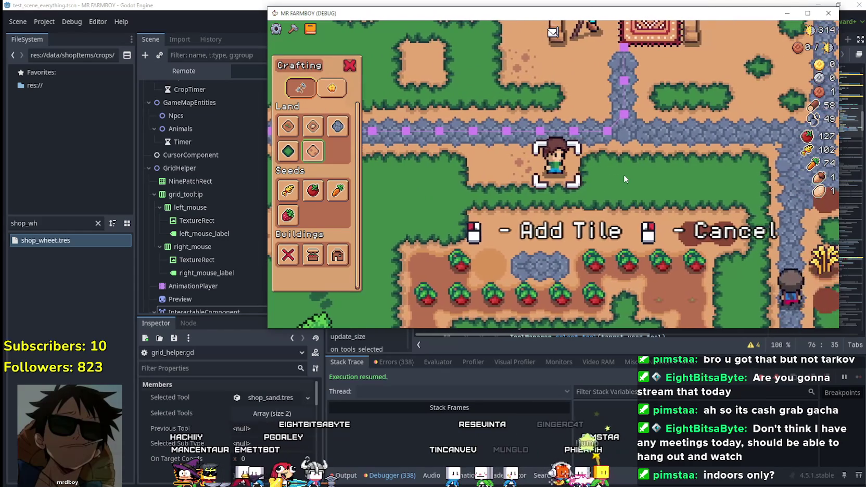
{"action": "key", "text": "w"}
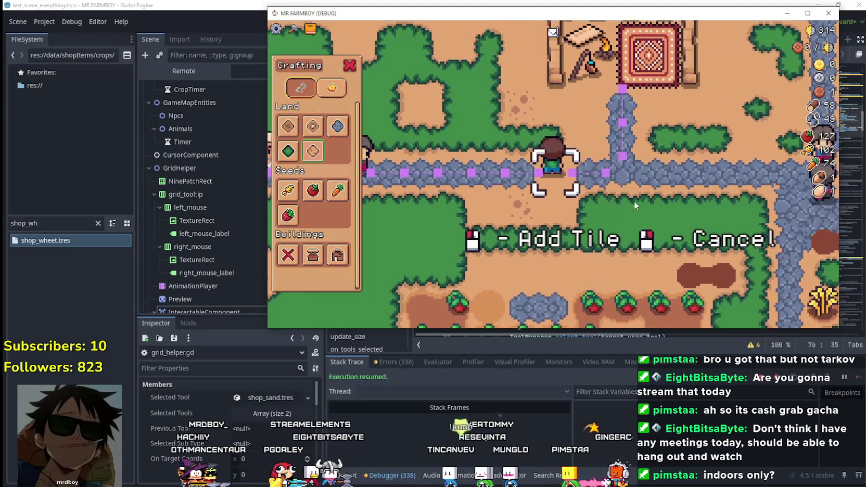
{"action": "left_click", "coordinate": [337, 126]}
{"action": "key", "text": "s"}
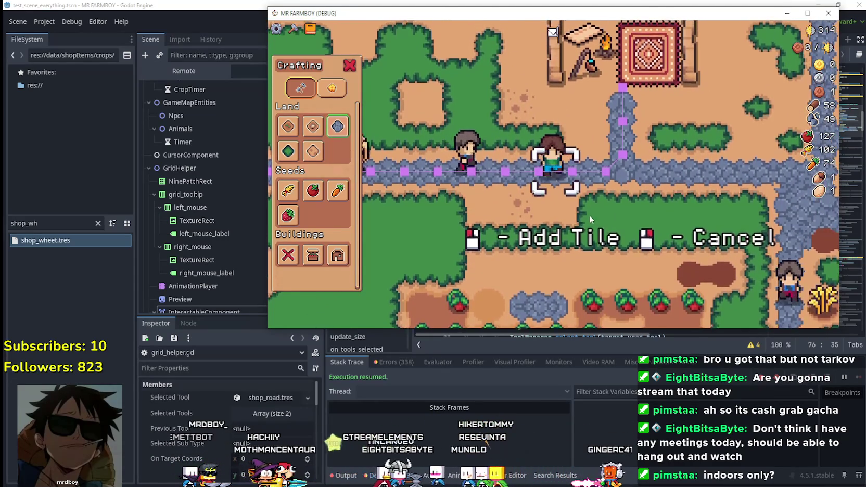
{"action": "key", "text": "d"}
{"action": "key", "text": "a"}
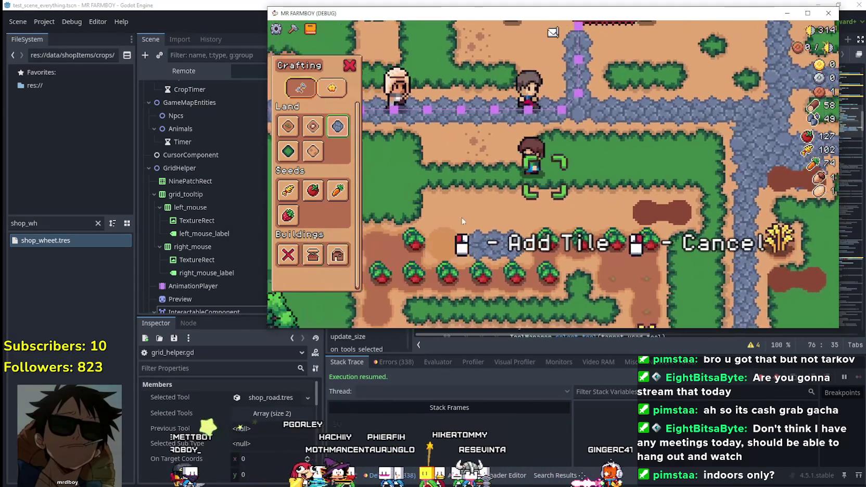
{"action": "right_click", "coordinate": [487, 223]}
Walk into the tomato field and harvest ripe tomatoes, bringing the count to 137
{"action": "key", "text": "s"}
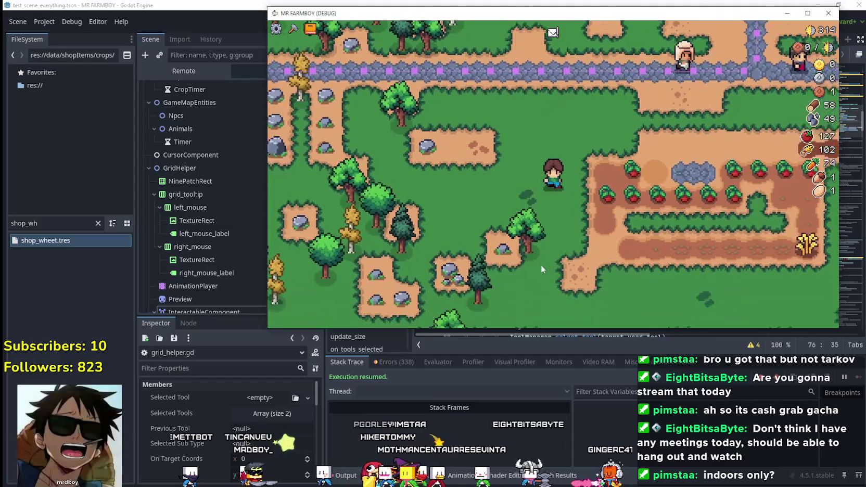
{"action": "key", "text": "c"}
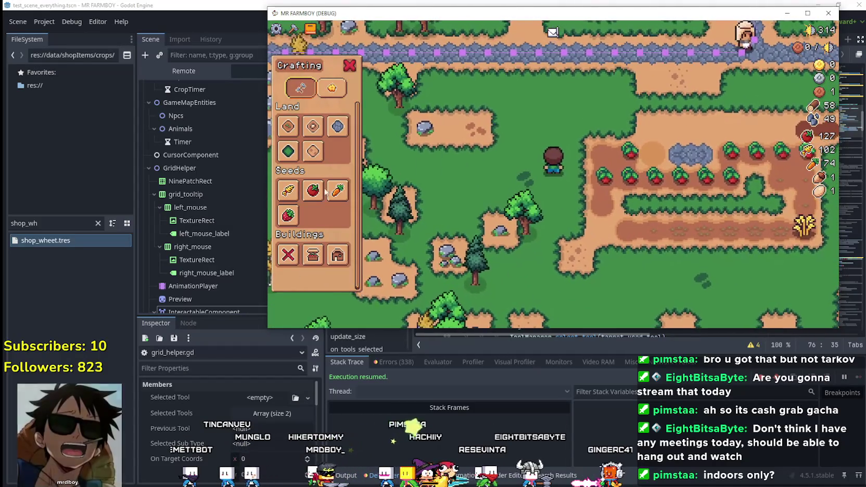
{"action": "key", "text": "d"}
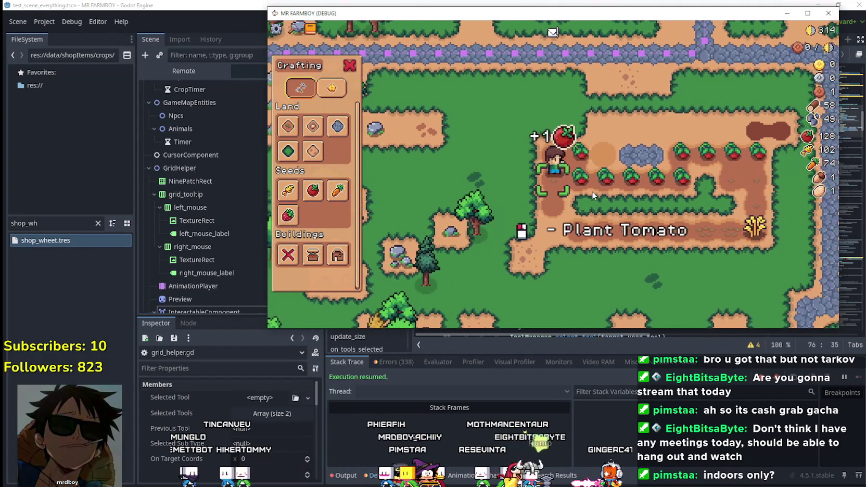
{"action": "left_click", "coordinate": [592, 191]}
{"action": "key", "text": "d"}
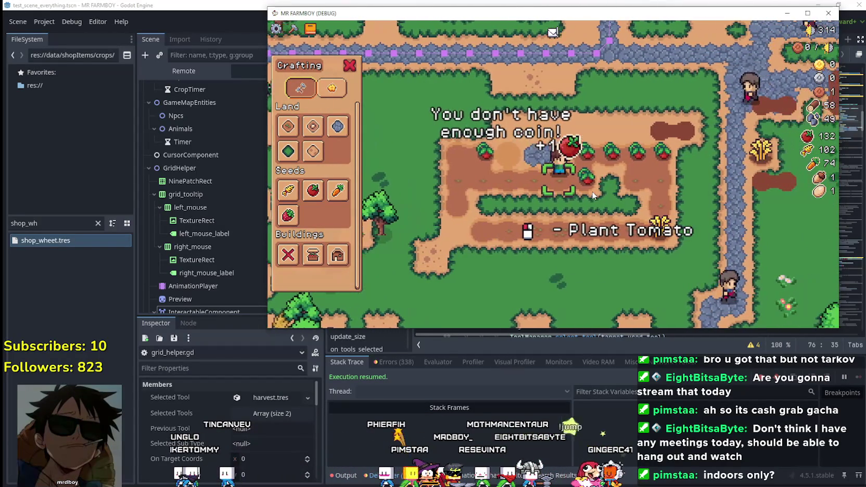
{"action": "key", "text": "d"}
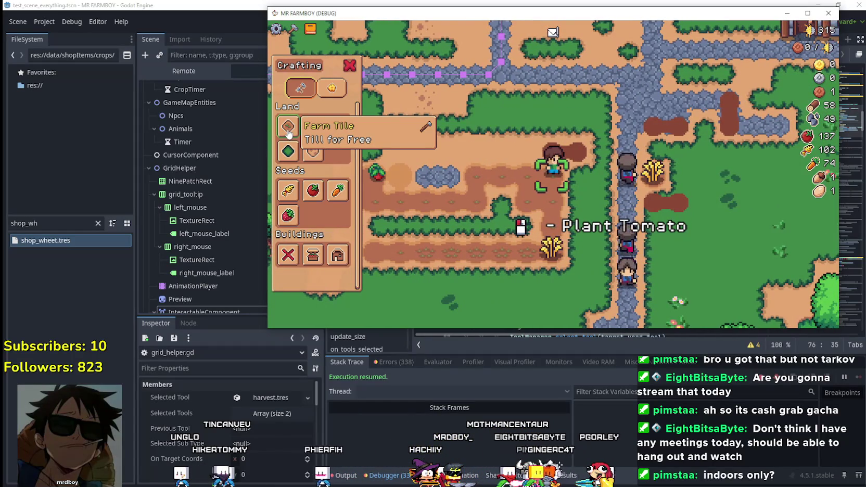
Start farm tile placement and walk the farmer around the field
{"action": "left_click", "coordinate": [289, 130]}
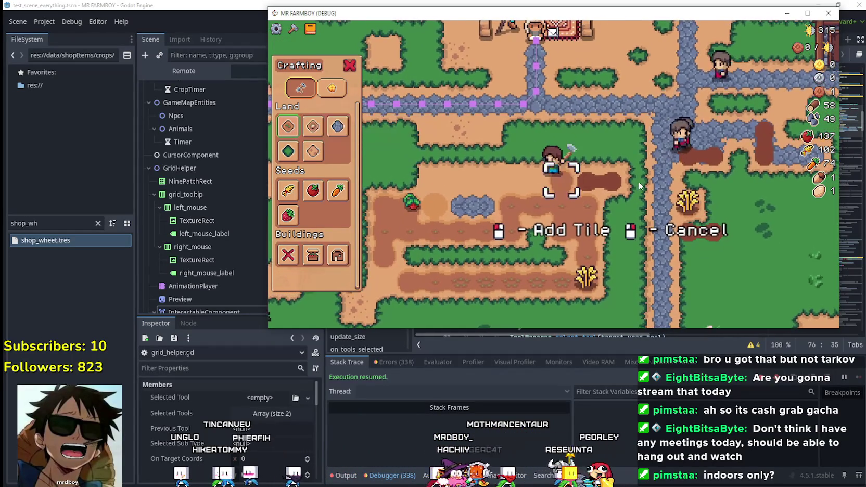
{"action": "key", "text": "s"}
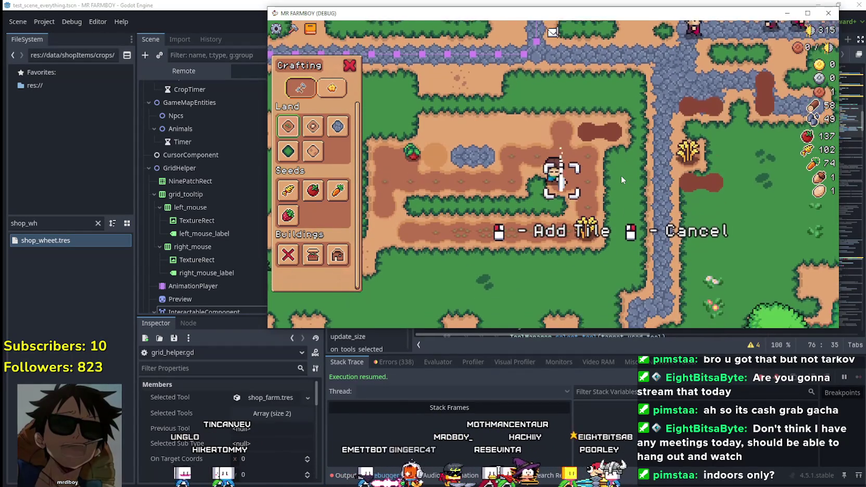
{"action": "key", "text": "w"}
{"action": "key", "text": "a"}
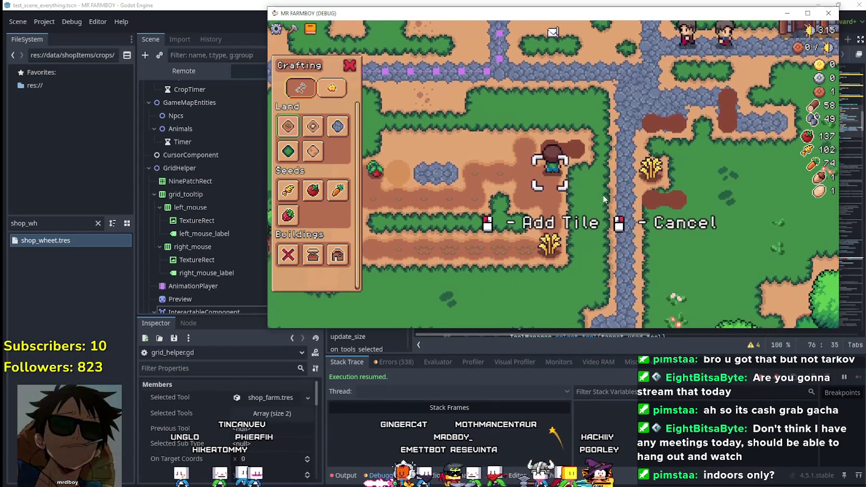
{"action": "key", "text": "a"}
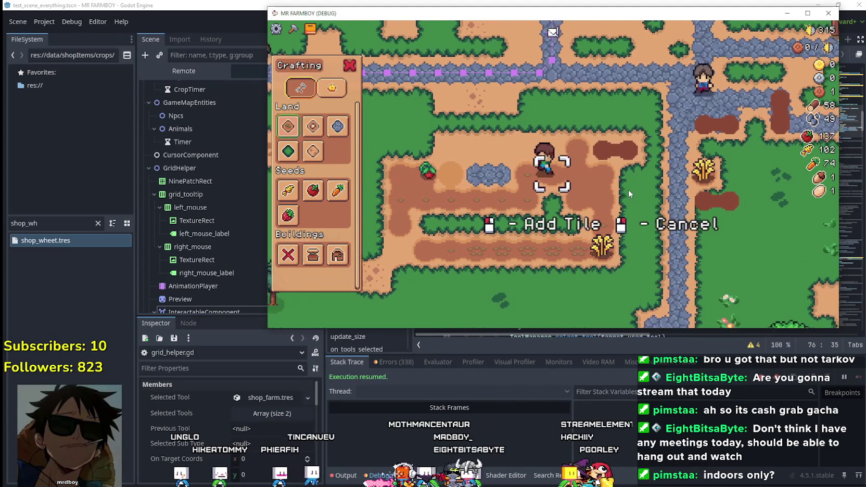
{"action": "key", "text": "a"}
{"action": "key", "text": "s"}
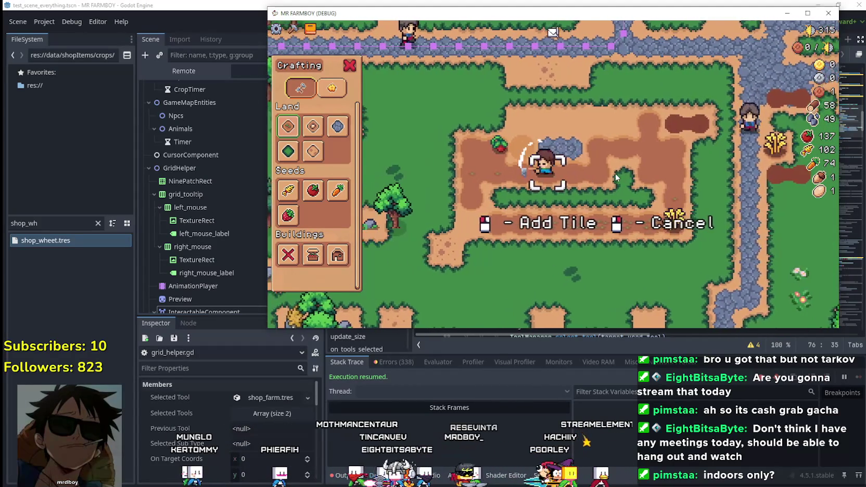
{"action": "key", "text": "w"}
{"action": "key", "text": "a"}
Harvest the ripe tomato, then walk down and right along the field
{"action": "left_click", "coordinate": [615, 177]}
{"action": "key", "text": "a"}
{"action": "key", "text": "s"}
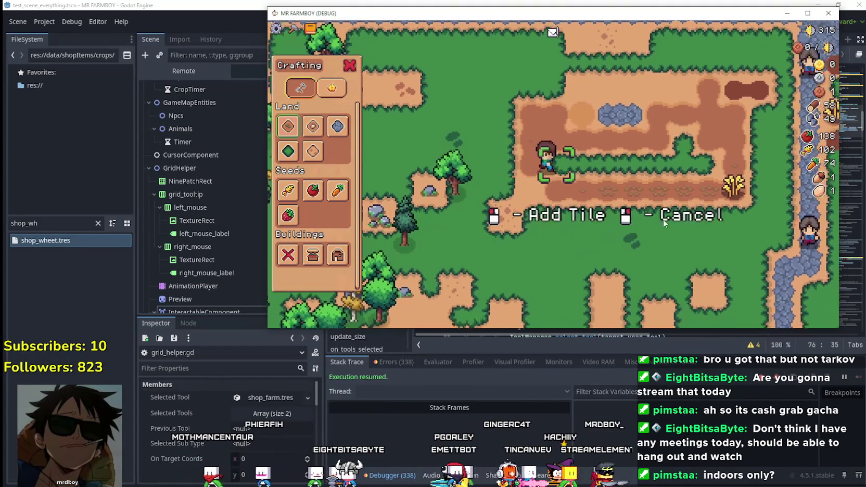
{"action": "key", "text": "d"}
{"action": "key", "text": "s"}
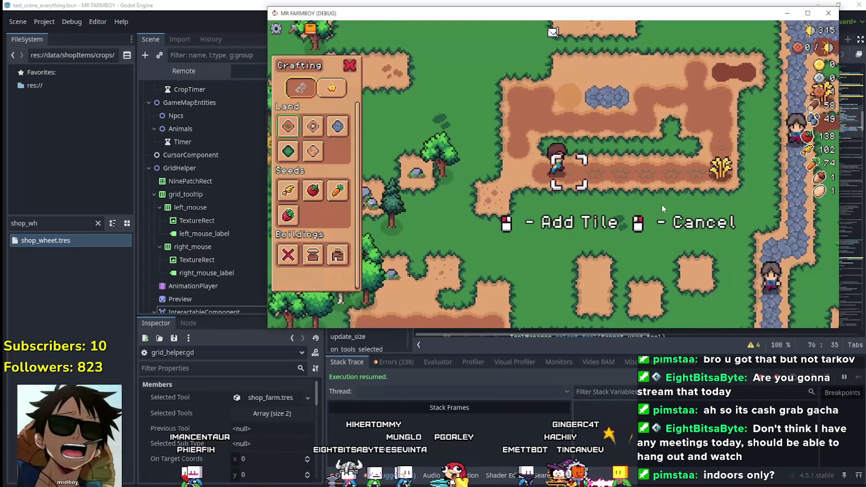
{"action": "key", "text": "d"}
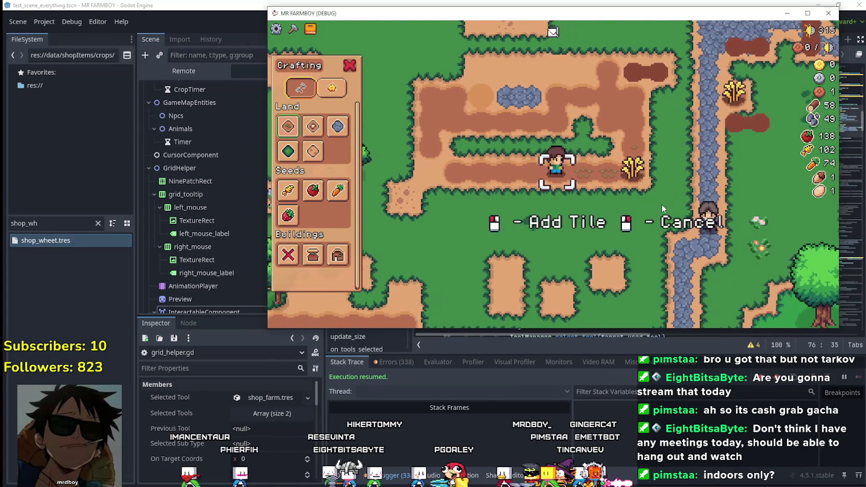
{"action": "key", "text": "d"}
{"action": "key", "text": "w"}
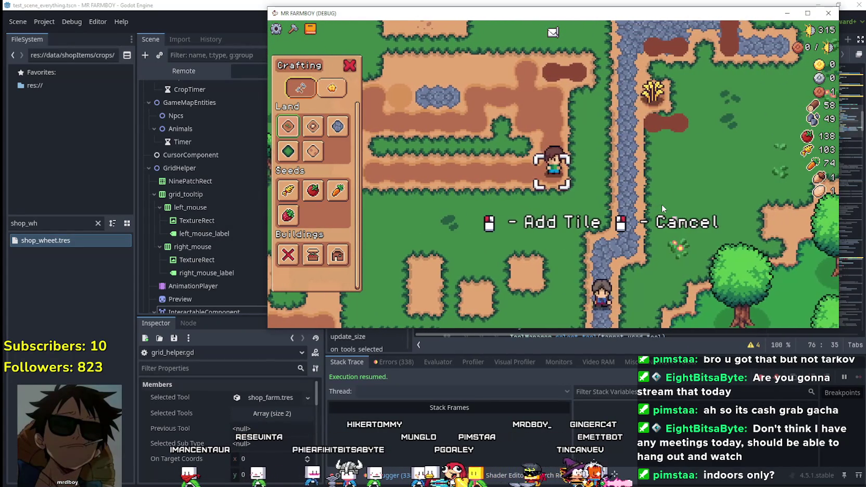
Walk back up, cancel the held tool and close the Crafting panel
{"action": "key", "text": "a"}
{"action": "key", "text": "w"}
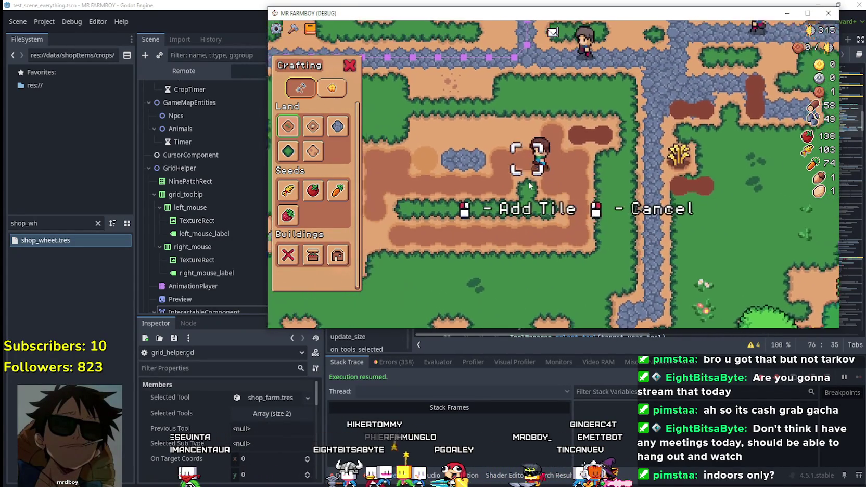
{"action": "key", "text": "d"}
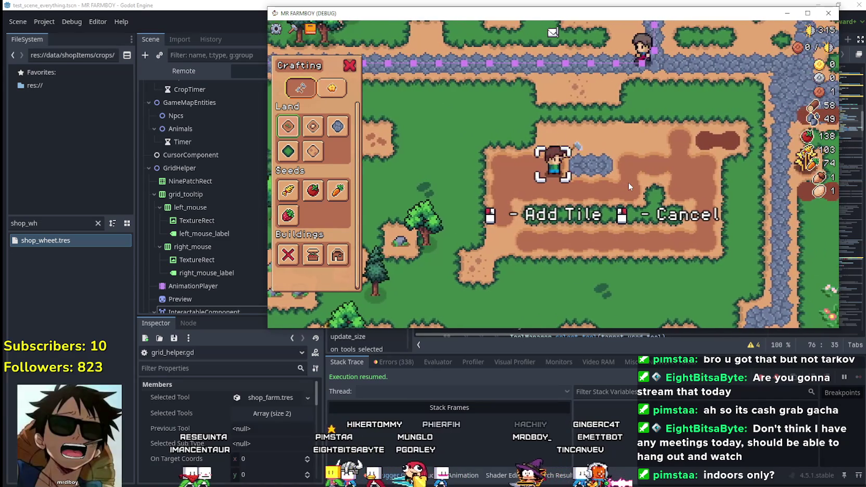
{"action": "mouse_move", "coordinate": [312, 196]}
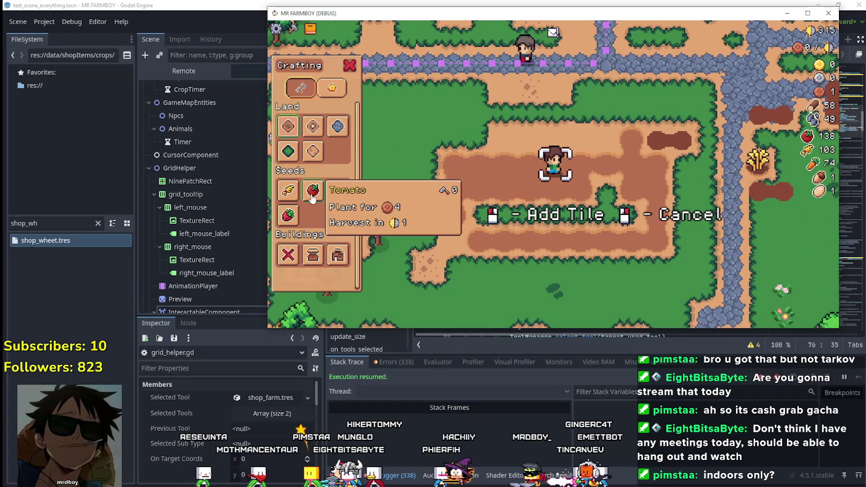
{"action": "key", "text": "a"}
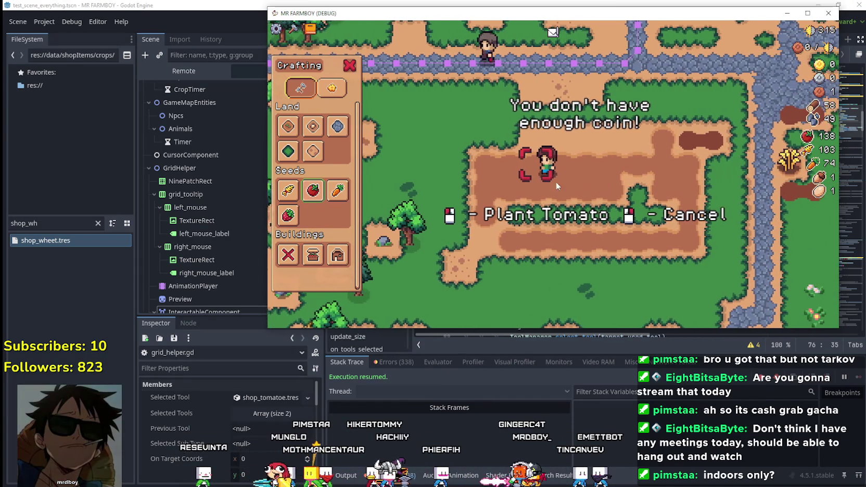
{"action": "right_click", "coordinate": [550, 183]}
Walk up to the merchant and open its Market inventory
{"action": "key", "text": "w"}
{"action": "key", "text": "d"}
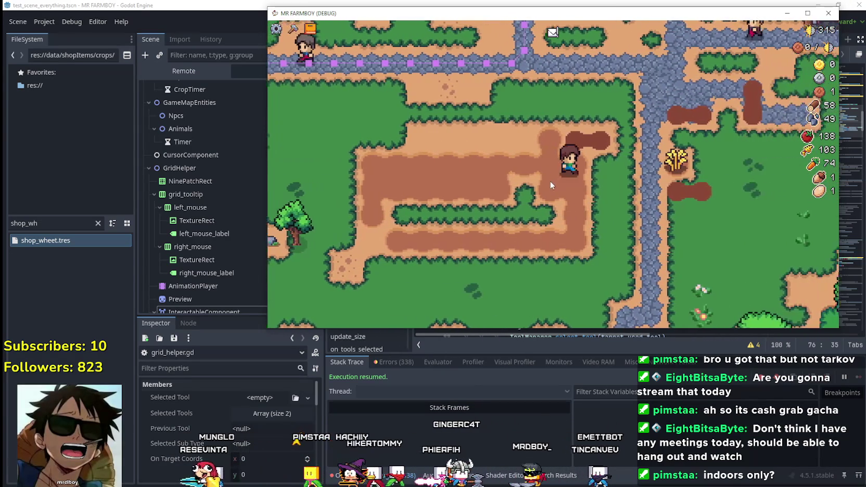
{"action": "key", "text": "w"}
{"action": "key", "text": "e"}
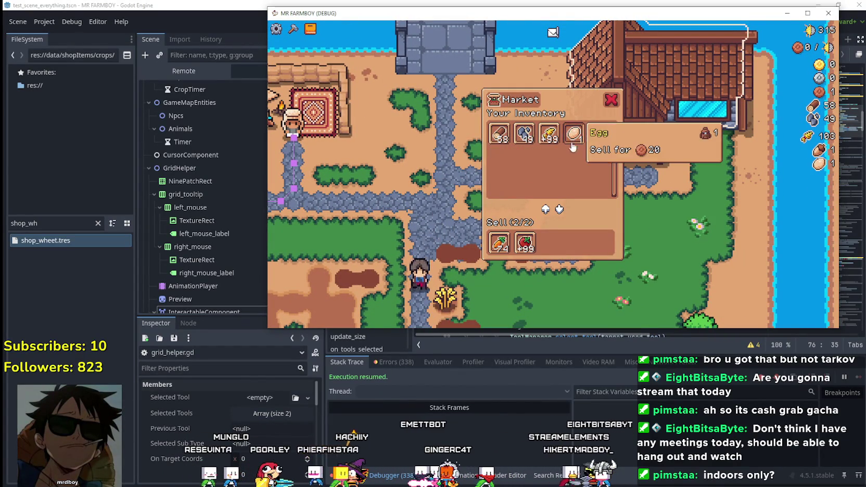
Maximize the game window, close the Market, walk left, then switch to Steam
{"action": "left_click", "coordinate": [805, 14]}
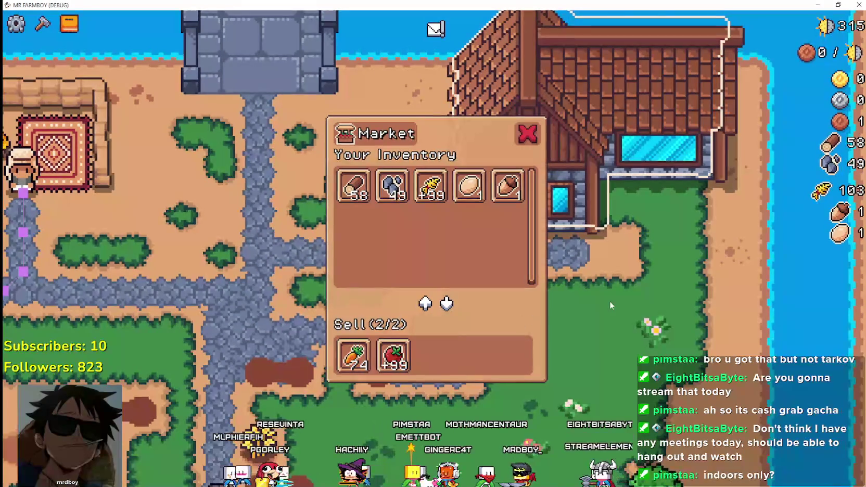
{"action": "key", "text": "e"}
{"action": "key", "text": "a"}
{"action": "key", "text": "w"}
{"action": "key", "text": "s"}
{"action": "key", "text": "s"}
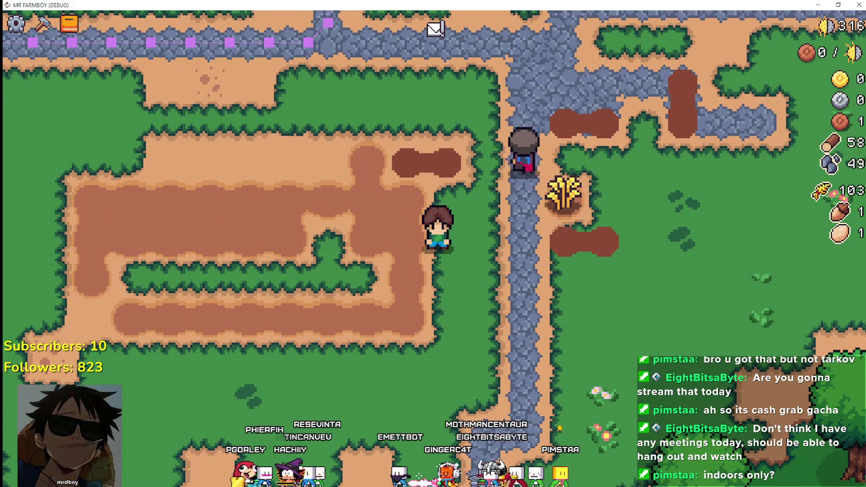
{"action": "key", "text": "alt+Tab"}
In the Steam library, view the ARC Raiders and then Megabonk pages
{"action": "left_click", "coordinate": [245, 42]}
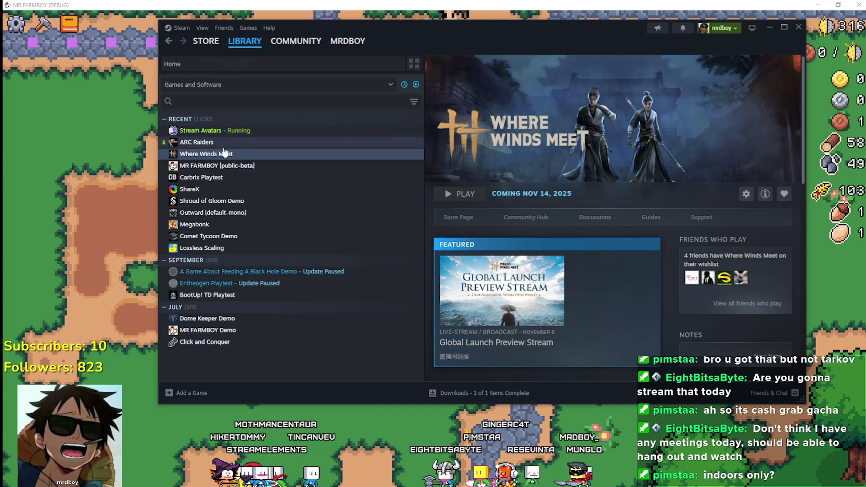
{"action": "left_click", "coordinate": [265, 144]}
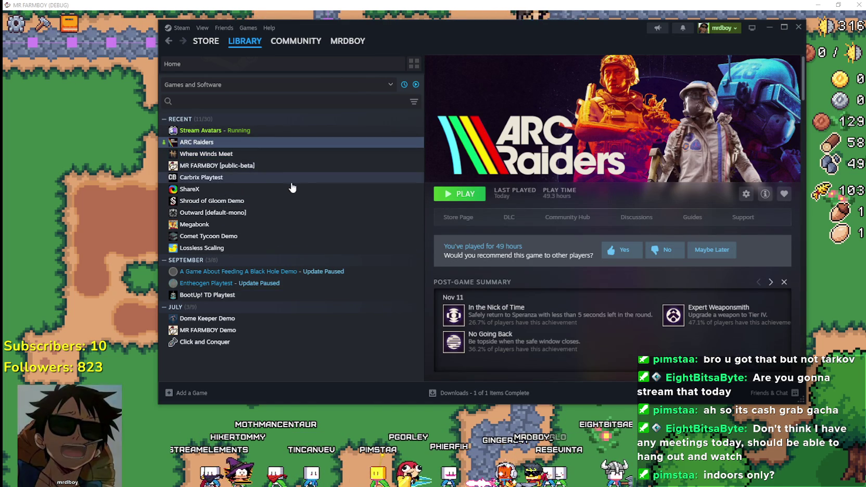
{"action": "left_click", "coordinate": [280, 227]}
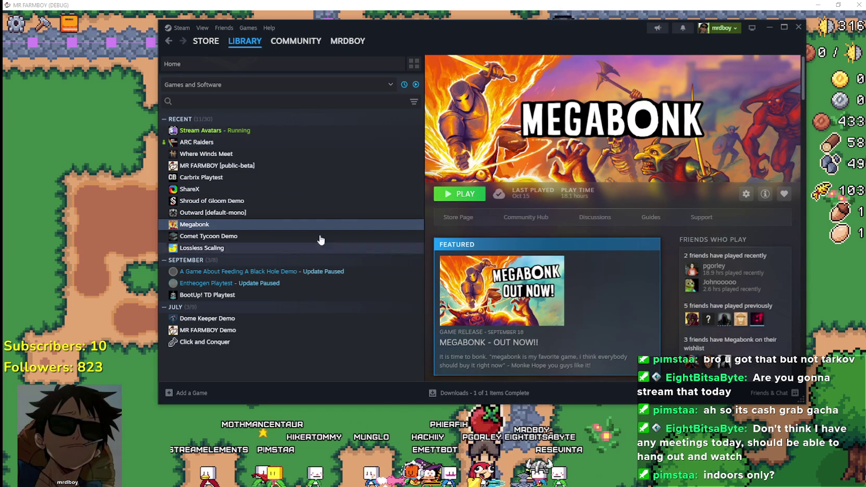
Toggle the ready-to-play filter off and back on, then minimize Steam
{"action": "left_click", "coordinate": [415, 85]}
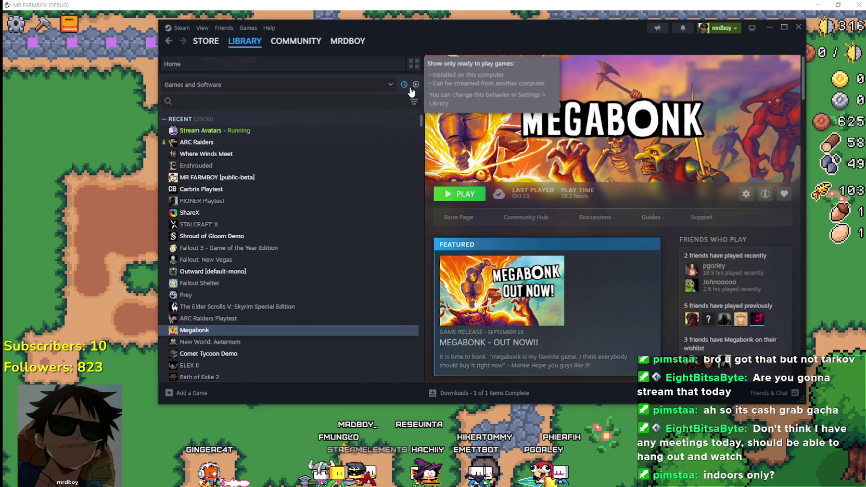
{"action": "left_click", "coordinate": [415, 85]}
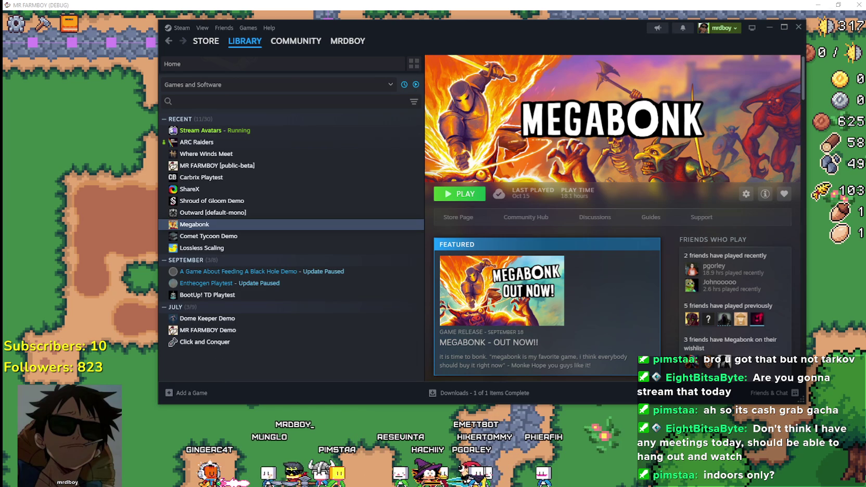
{"action": "left_click", "coordinate": [767, 28]}
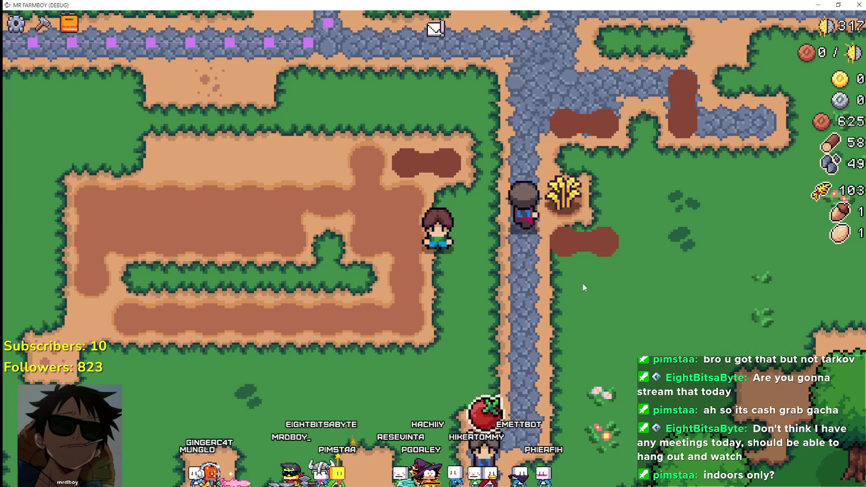
Plant a Tomato seed beside the farmer and water it
{"action": "key", "text": "c"}
{"action": "left_click", "coordinate": [73, 274]}
{"action": "left_click", "coordinate": [387, 240]}
{"action": "left_click", "coordinate": [411, 178]}
{"action": "key", "text": "s"}
Preview House and Market placement, cancelling each with a right-click
{"action": "left_click", "coordinate": [111, 373]}
{"action": "right_click", "coordinate": [498, 282]}
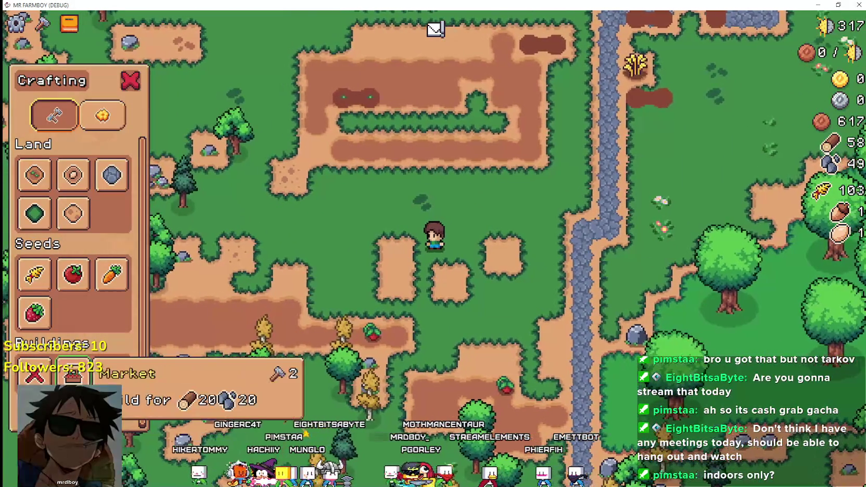
{"action": "left_click", "coordinate": [73, 373]}
{"action": "key", "text": "s"}
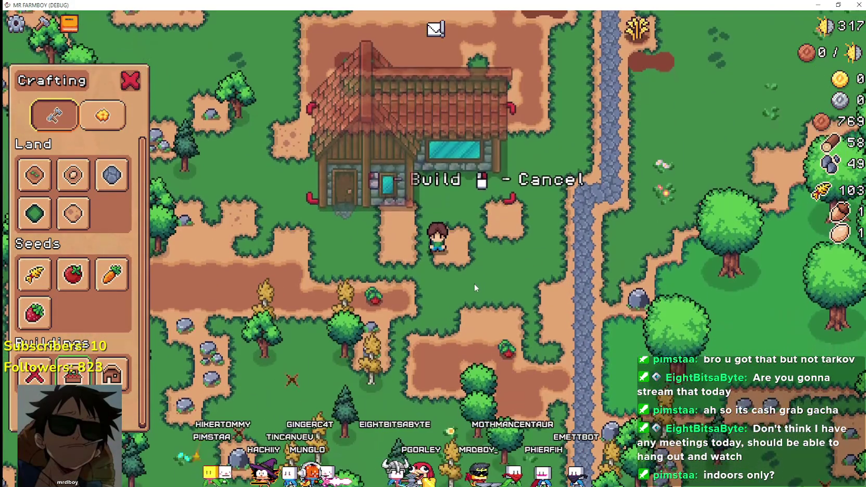
{"action": "right_click", "coordinate": [474, 284]}
{"action": "key", "text": "w"}
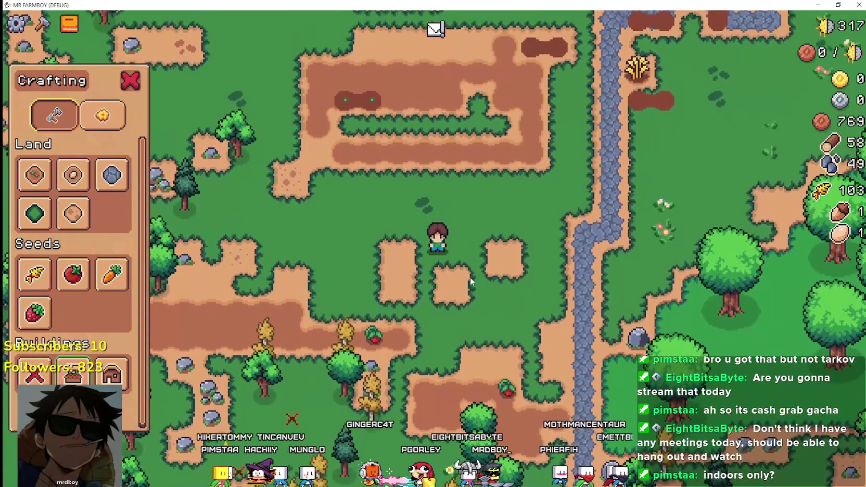
{"action": "key", "text": "alt+Tab"}
{"action": "key", "text": "alt+Tab"}
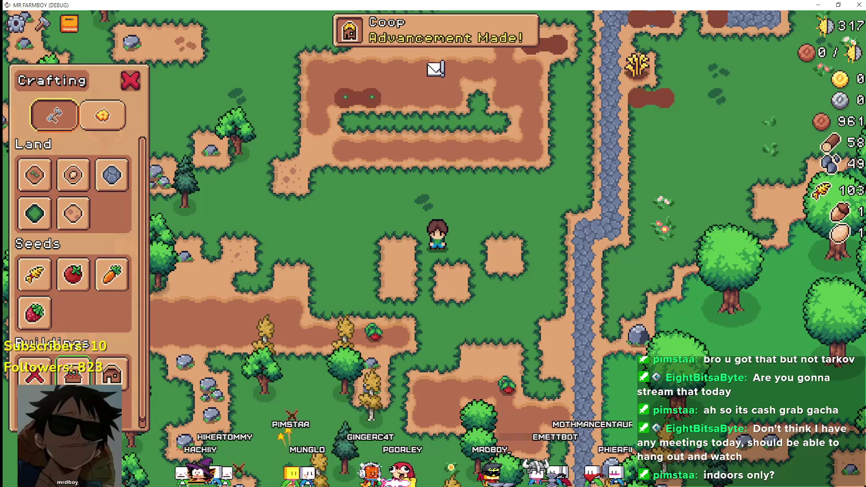
{"action": "key", "text": "alt+Tab"}
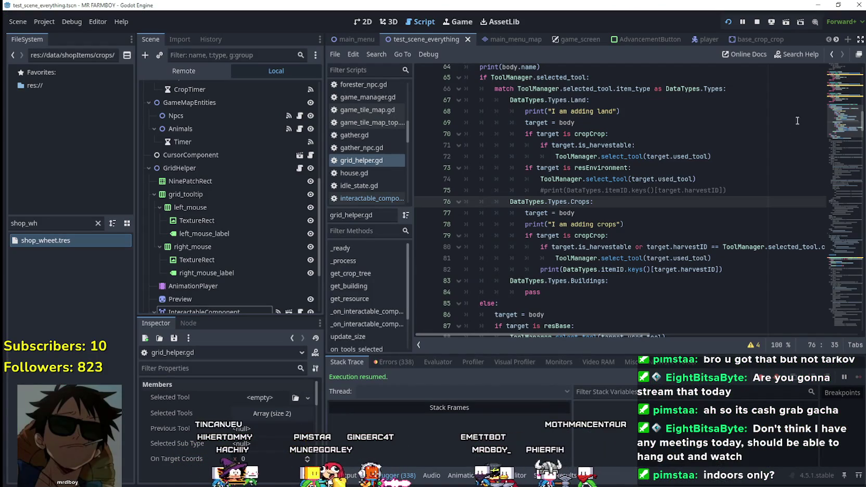
Locate the Buildings case's pass on line 84 of grid_helper.gd
{"action": "scroll", "scroll_direction": "up", "scroll_amount": 3}
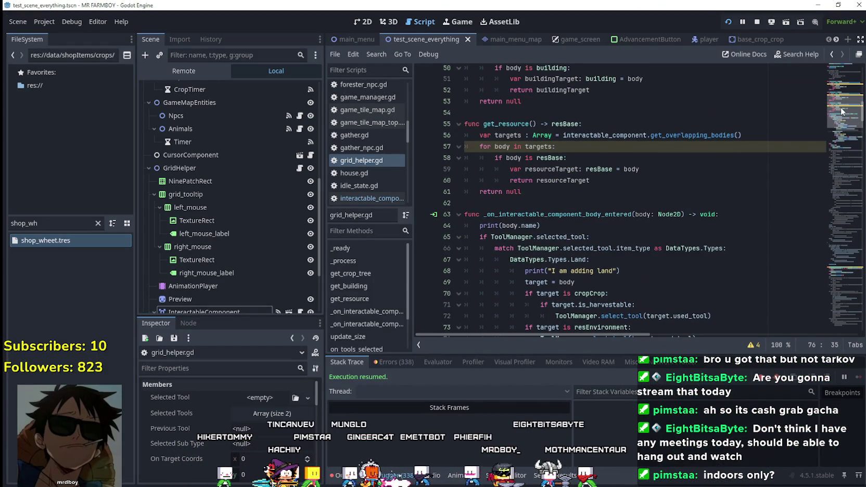
{"action": "scroll", "scroll_direction": "down", "scroll_amount": 3}
{"action": "scroll", "scroll_direction": "down", "scroll_amount": 3}
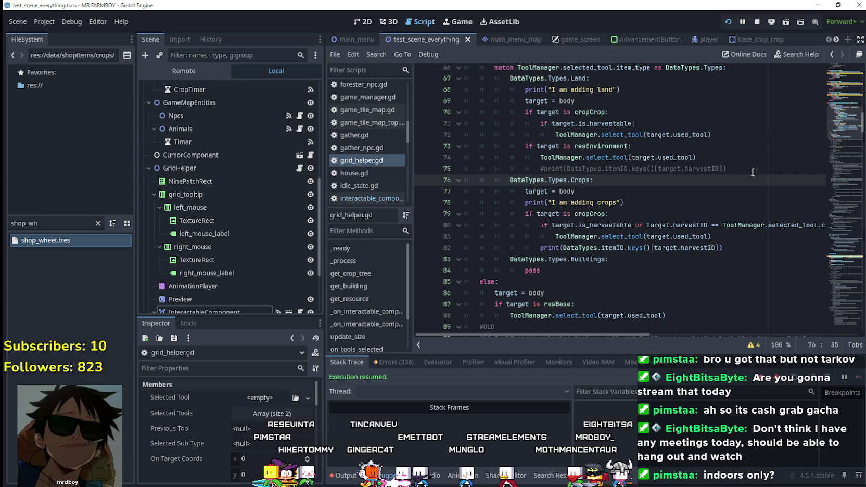
{"action": "double_click", "coordinate": [528, 270]}
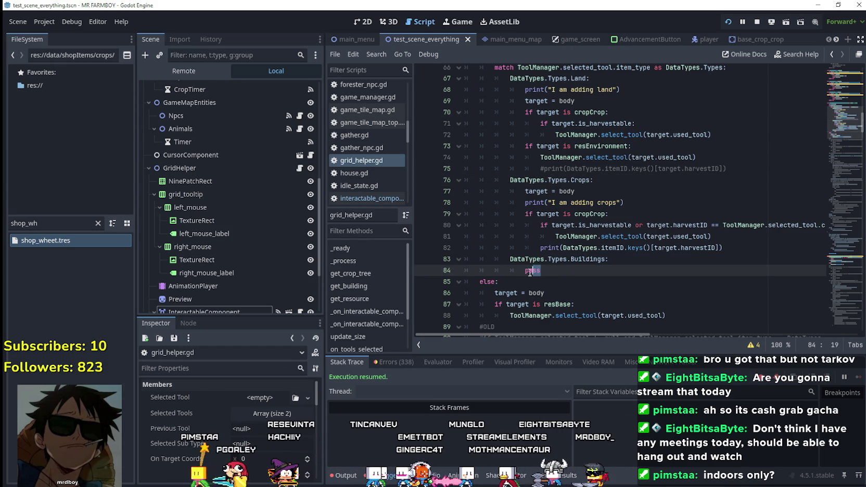
{"action": "scroll", "scroll_direction": "down", "scroll_amount": 3}
{"action": "scroll", "scroll_direction": "up", "scroll_amount": 3}
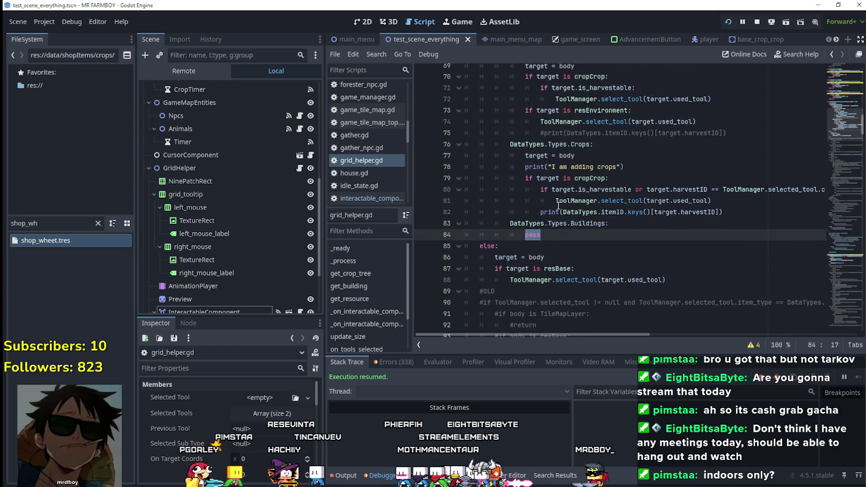
{"action": "scroll", "scroll_direction": "down", "scroll_amount": 3}
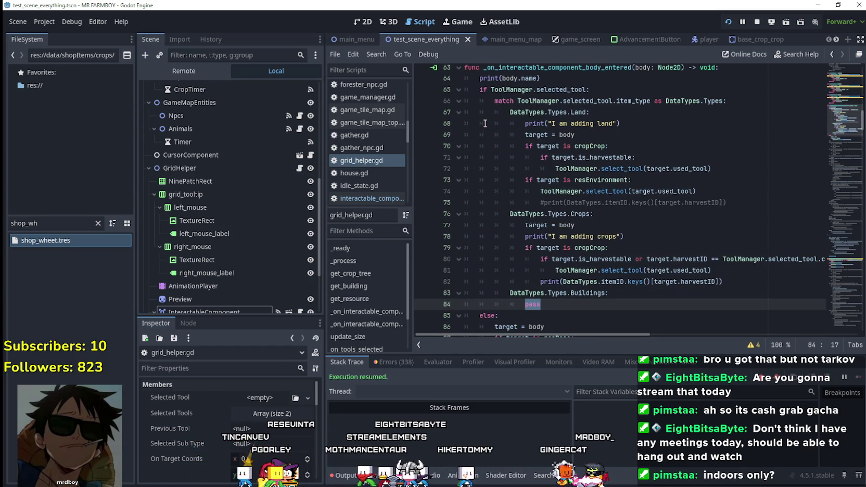
{"action": "left_click_drag", "start_coordinate": [561, 305], "coordinate": [457, 293]}
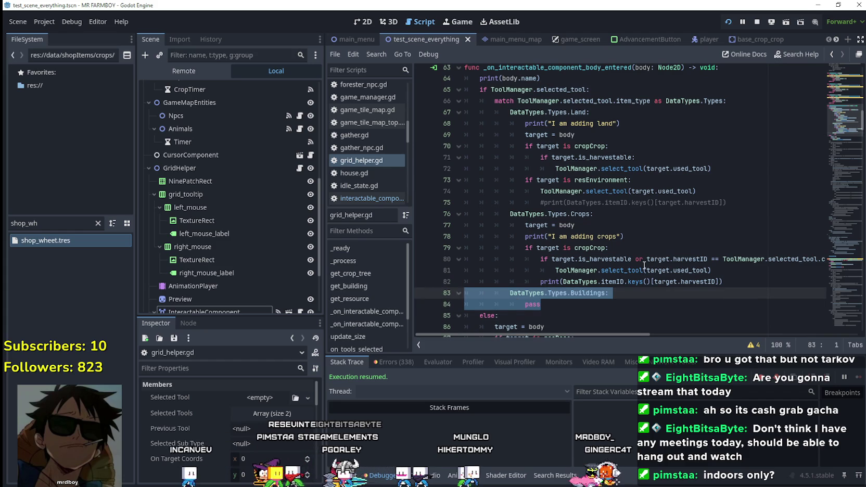
{"action": "scroll", "scroll_direction": "down", "scroll_amount": 3}
{"action": "left_click", "coordinate": [562, 168]}
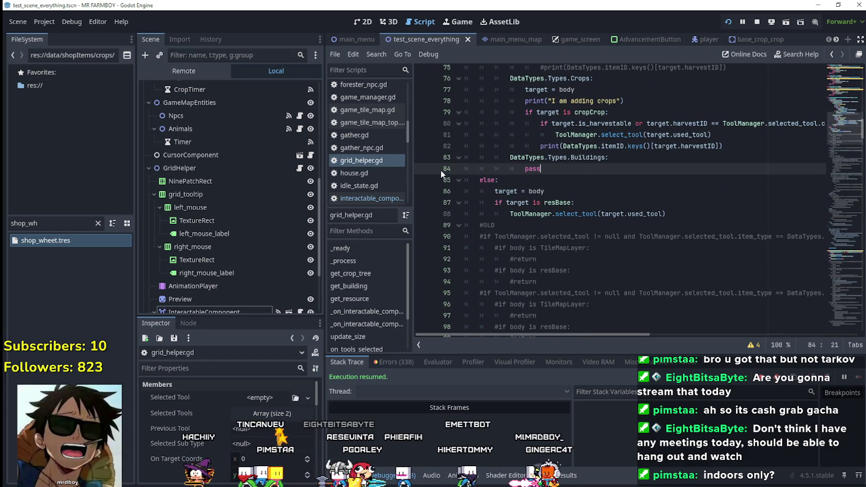
In the game, resume from the breakpoint and try placing a house to trigger it
{"action": "key", "text": "alt+Tab"}
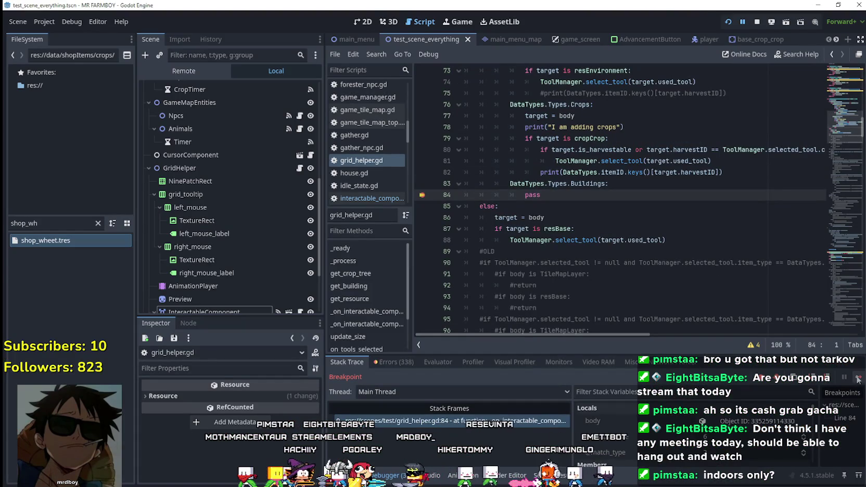
{"action": "left_click", "coordinate": [858, 379]}
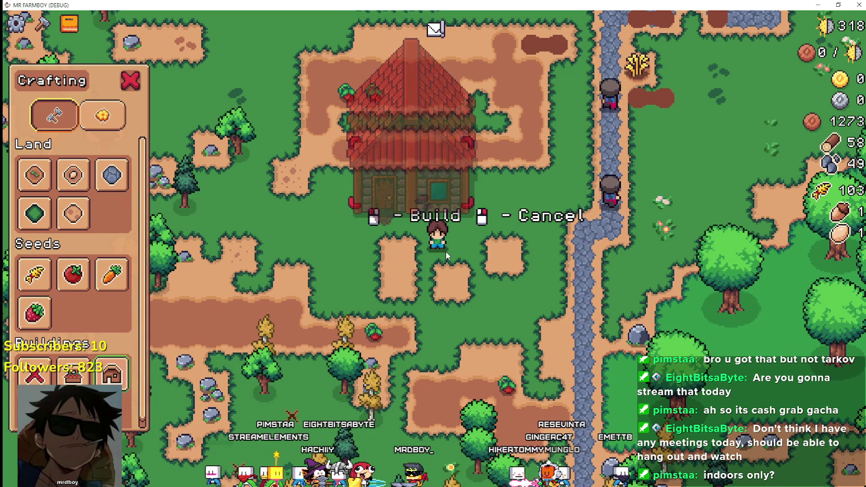
{"action": "left_click", "coordinate": [456, 249]}
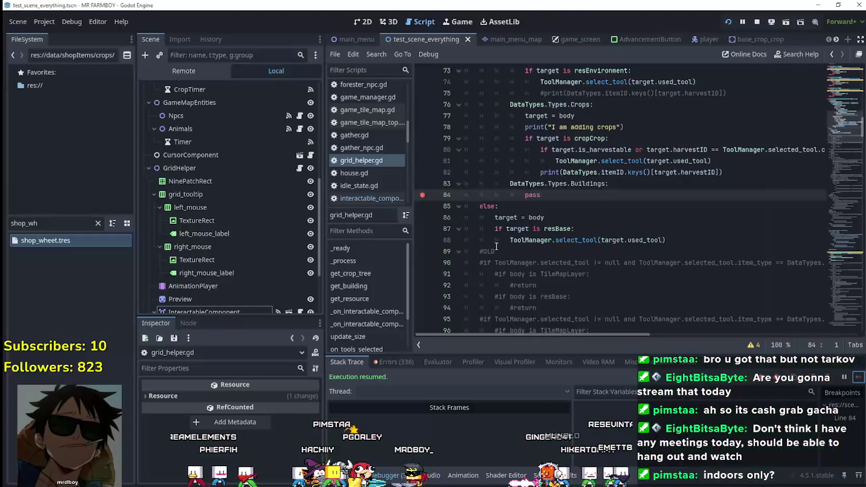
{"action": "left_click_drag", "start_coordinate": [843, 127], "coordinate": [842, 191]}
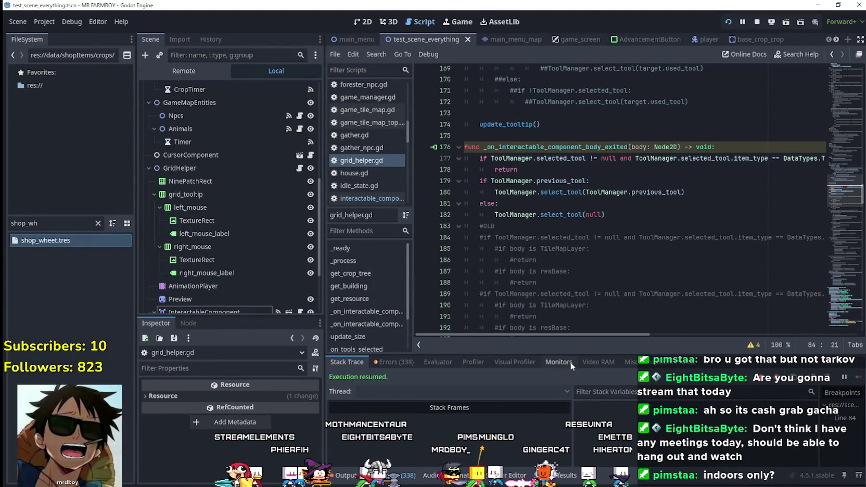
Add a DataTypes.Types.Buildings early-return check to the body-exited handler and save grid_helper.gd
{"action": "key", "text": "ctrl+z"}
{"action": "key", "text": "ctrl+z"}
{"action": "key", "text": "ctrl+z"}
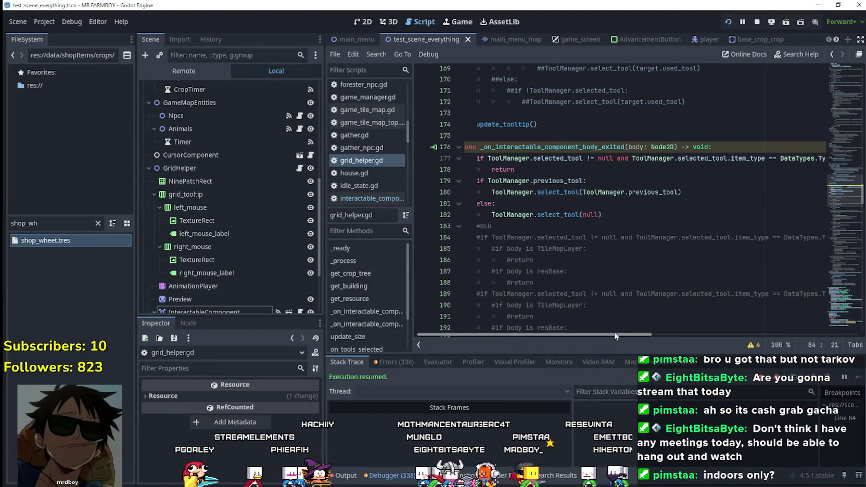
{"action": "key", "text": "ctrl+y"}
{"action": "key", "text": "ctrl+y"}
{"action": "key", "text": "ctrl+y"}
{"action": "key", "text": "ctrl+z"}
{"action": "key", "text": "ctrl+z"}
{"action": "key", "text": "ctrl+z"}
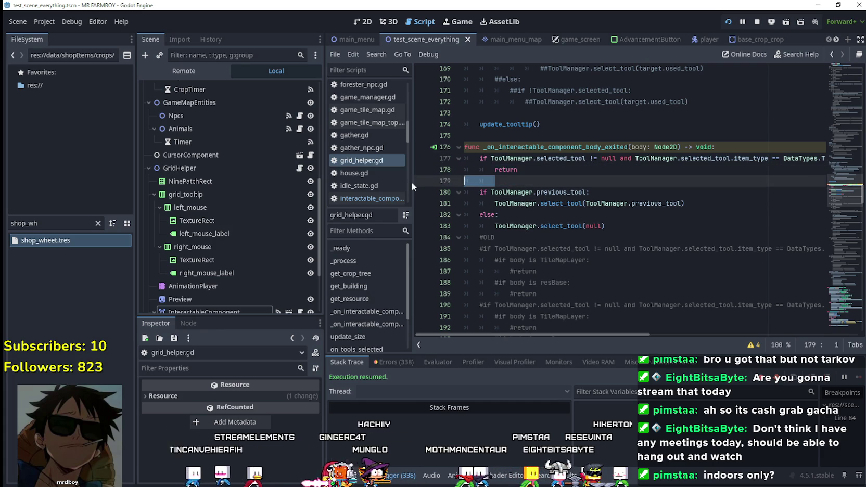
{"action": "key", "text": "ctrl+z"}
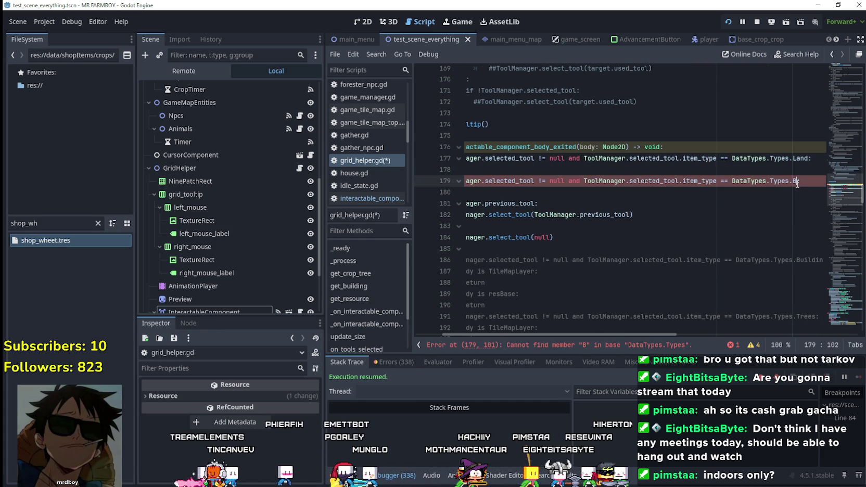
{"action": "double_click", "coordinate": [786, 191]}
{"action": "type", "text": "uildings"}
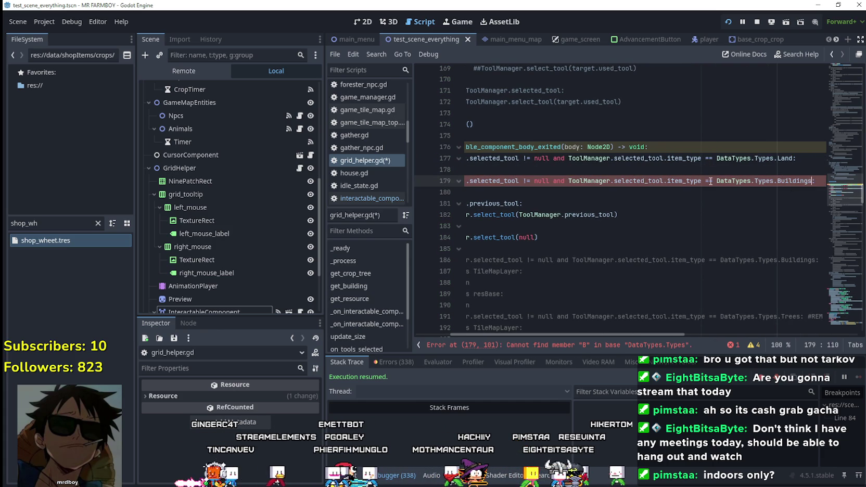
{"action": "key", "text": "ctrl+z"}
{"action": "key", "text": "ctrl+z"}
{"action": "key", "text": "ctrl+s"}
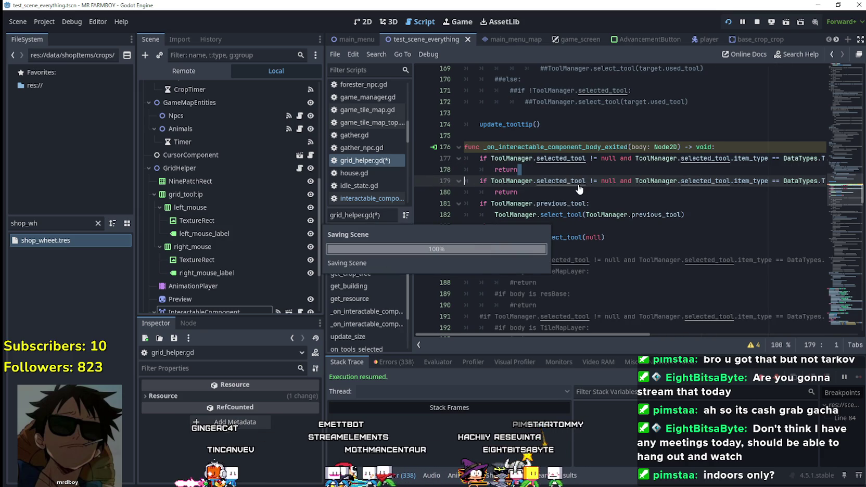
{"action": "key", "text": "alt+Tab"}
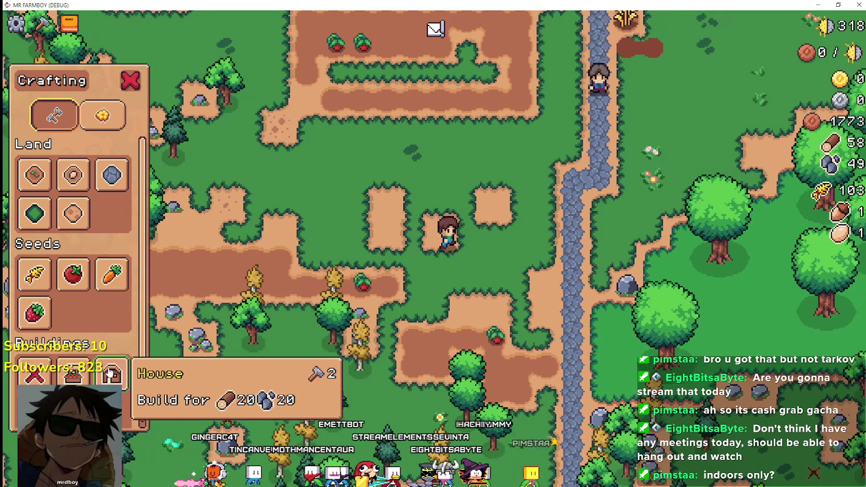
Select the House slot in Crafting and continue past the line 84 breakpoint
{"action": "left_click", "coordinate": [111, 380]}
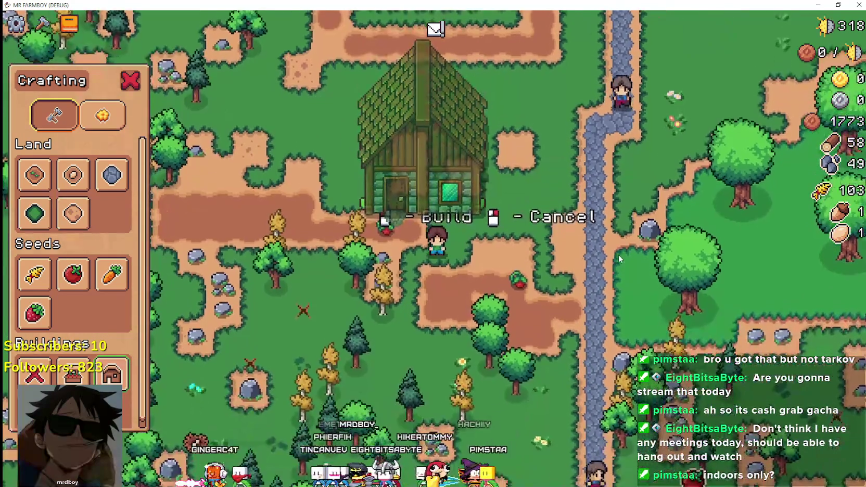
{"action": "key", "text": "ctrl+shift+End"}
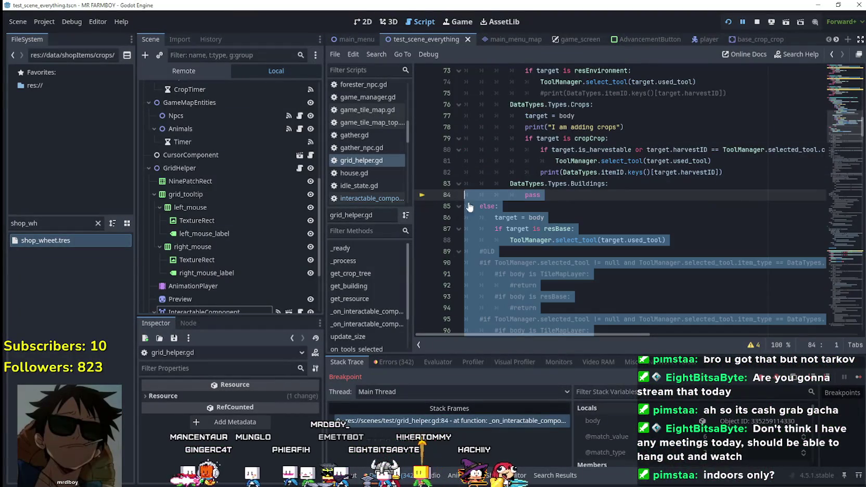
{"action": "left_click", "coordinate": [645, 194]}
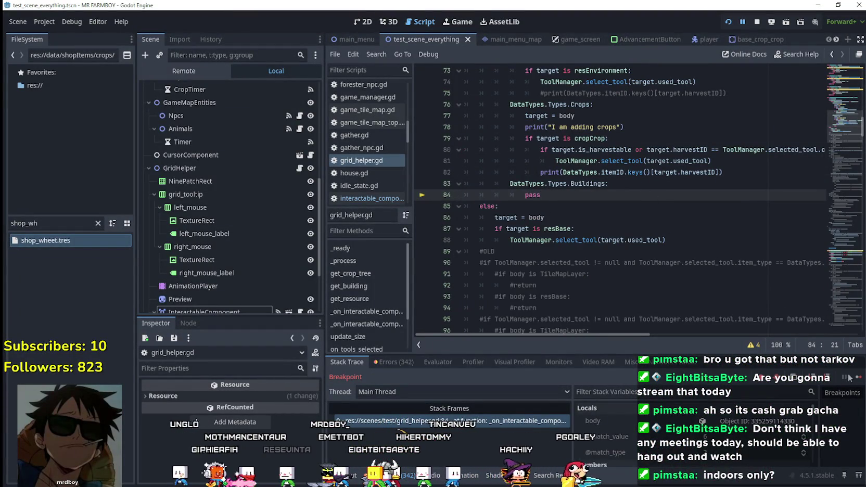
{"action": "left_click", "coordinate": [858, 378]}
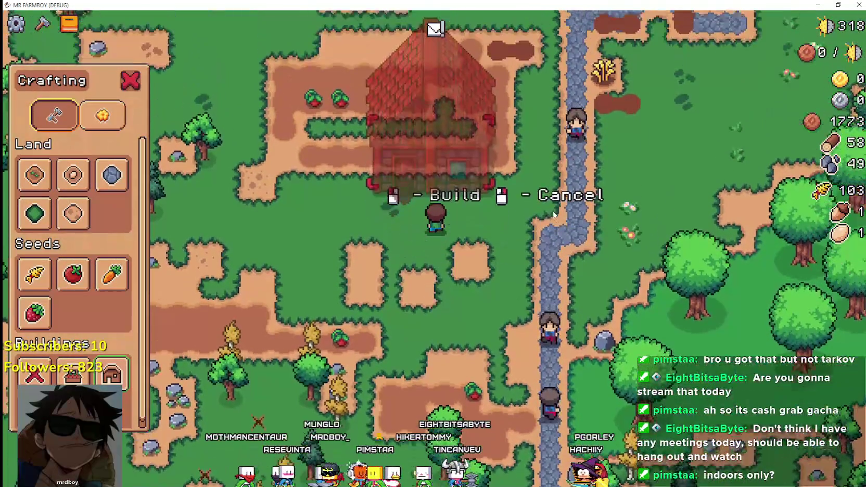
Steer the house preview to a free spot beside the path and build it
{"action": "scroll", "scroll_direction": "down", "scroll_amount": 3}
{"action": "key", "text": "d"}
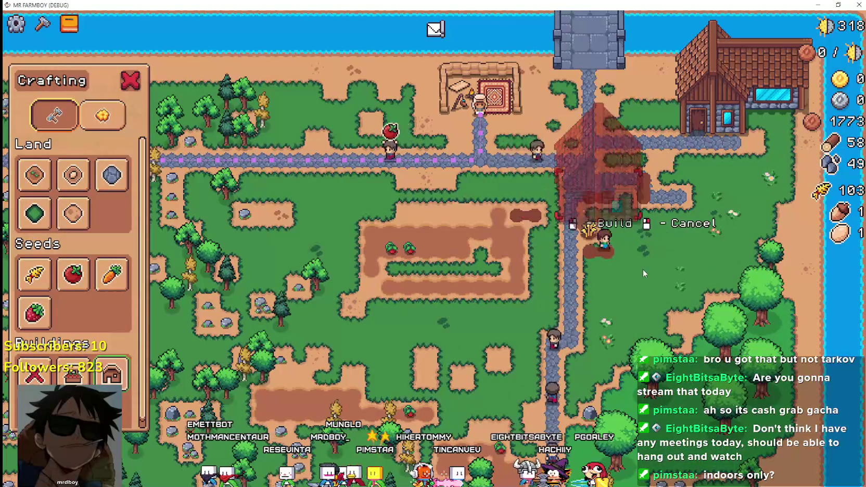
{"action": "key", "text": "d"}
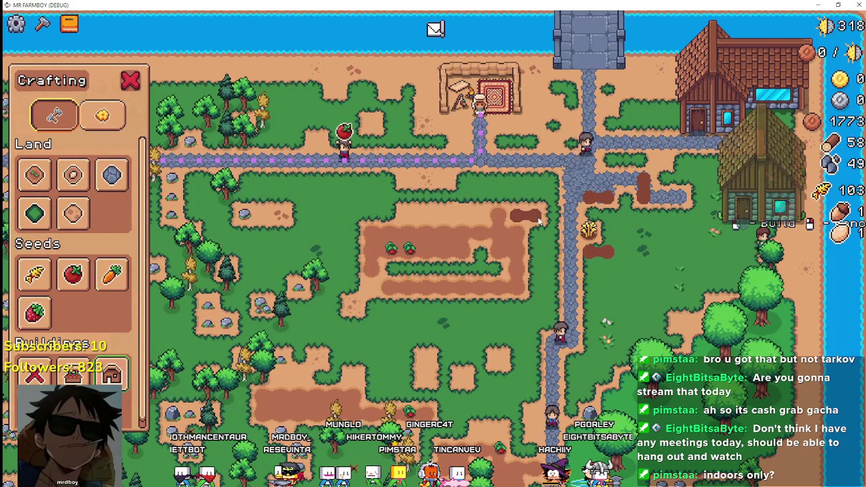
{"action": "key", "text": "w"}
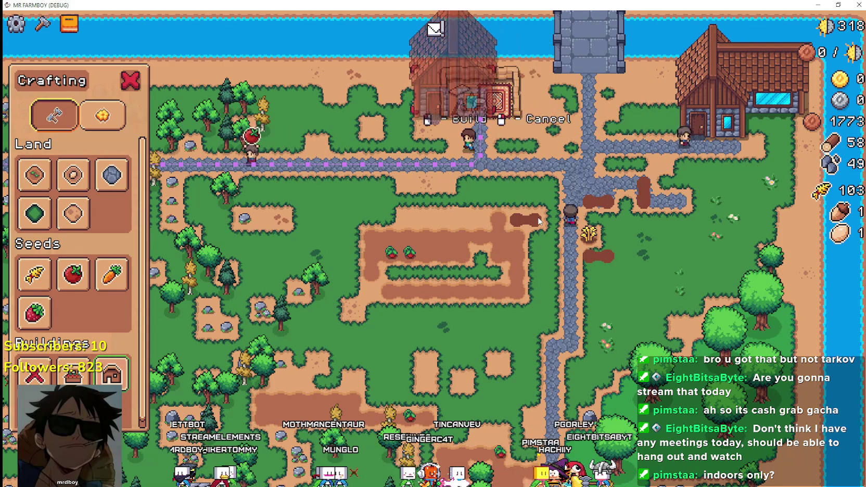
{"action": "key", "text": "a"}
{"action": "key", "text": "s"}
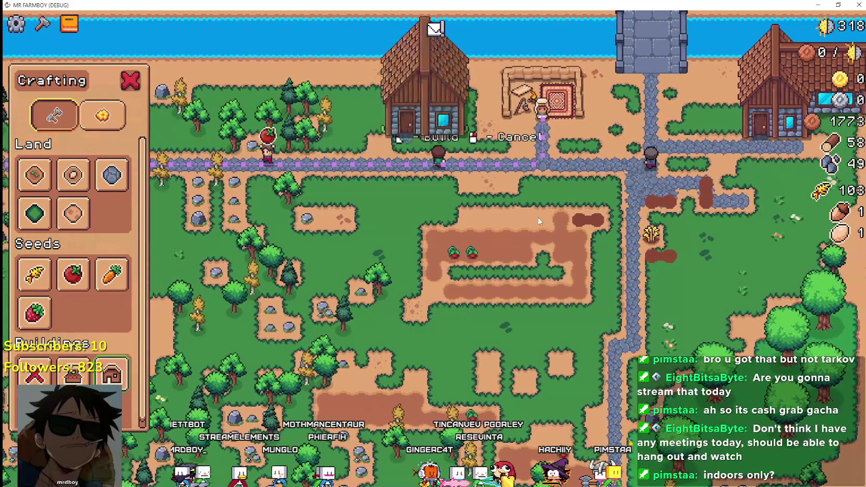
{"action": "key", "text": "a"}
{"action": "key", "text": "a"}
{"action": "key", "text": "s"}
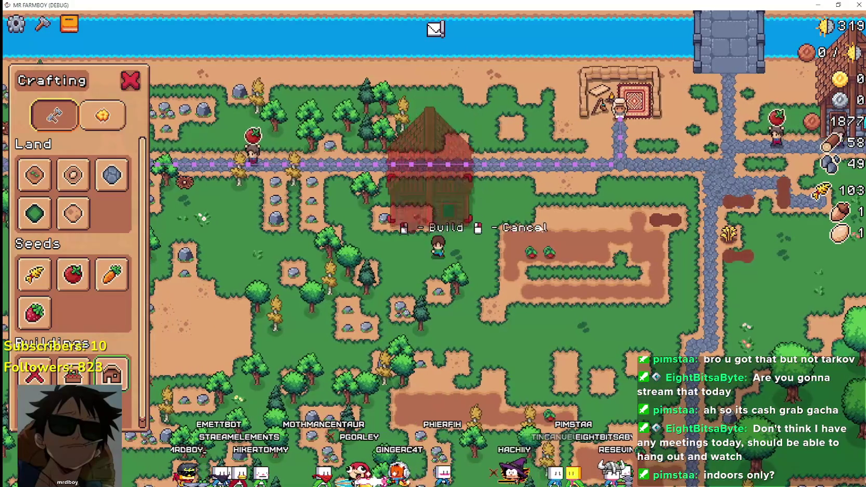
{"action": "key", "text": "d"}
{"action": "key", "text": "w"}
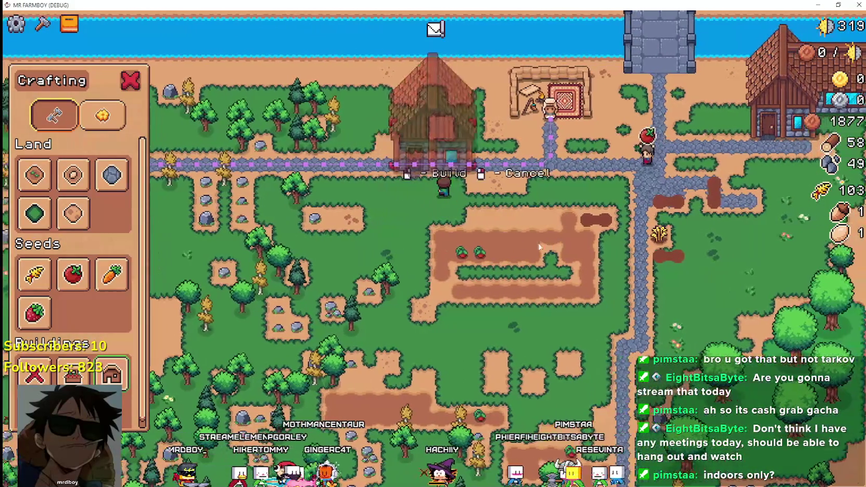
{"action": "left_click", "coordinate": [531, 235]}
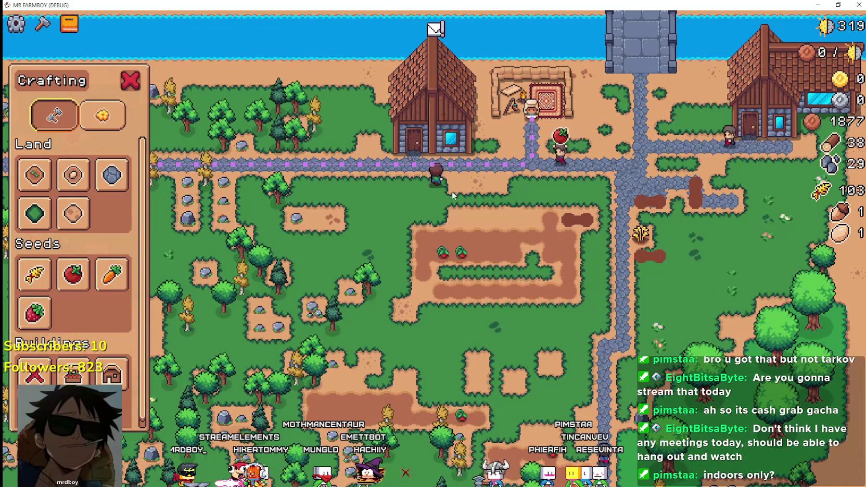
Try the Road Tile, cancel it, then open and close the new house's workers panel
{"action": "key", "text": "d"}
{"action": "key", "text": "s"}
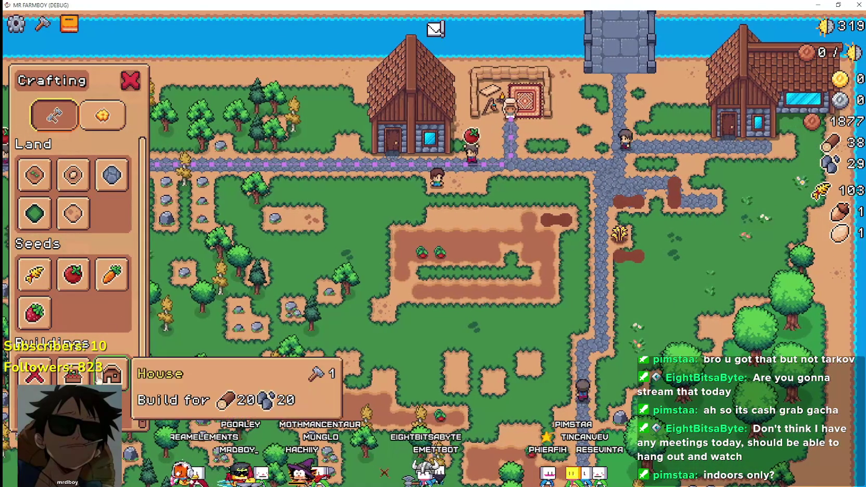
{"action": "scroll", "scroll_direction": "up", "scroll_amount": 3}
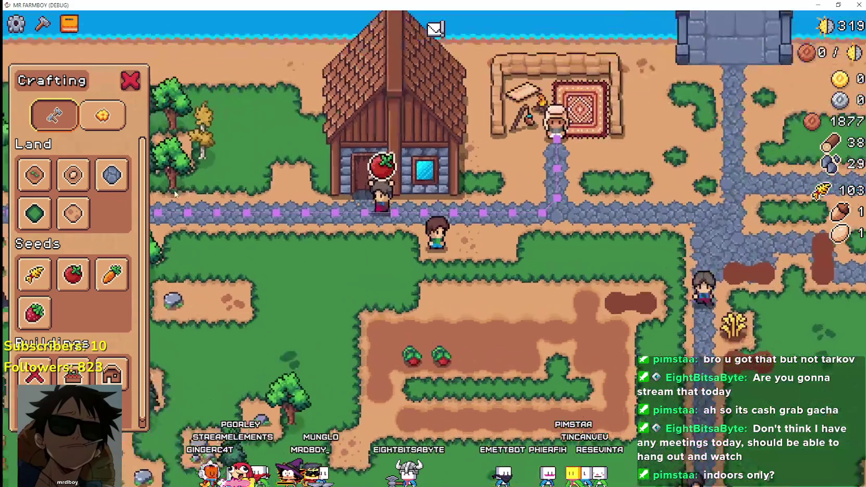
{"action": "key", "text": "w"}
{"action": "left_click", "coordinate": [111, 174]}
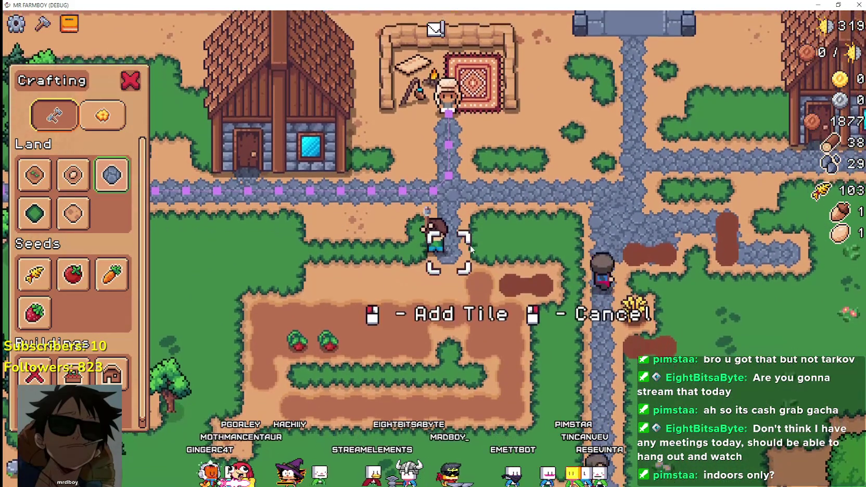
{"action": "key", "text": "s"}
{"action": "key", "text": "a"}
{"action": "right_click", "coordinate": [409, 204]}
{"action": "left_click", "coordinate": [409, 205]}
{"action": "key", "text": "Escape"}
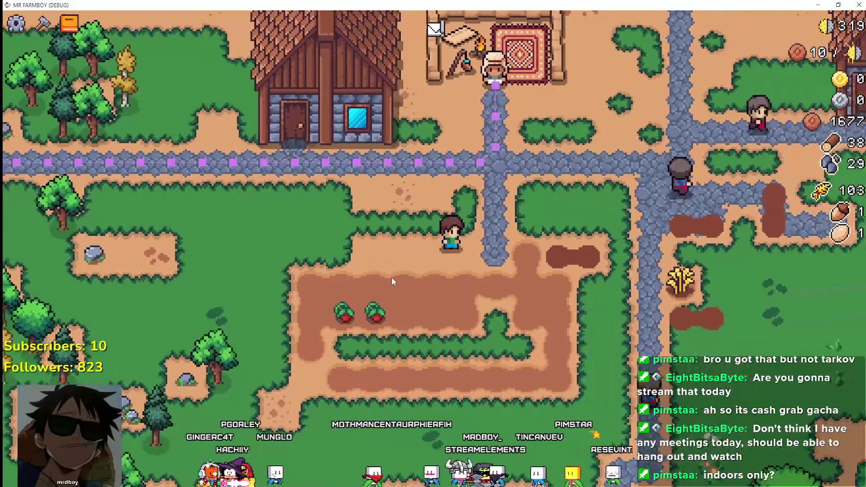
Reopen the new house's Your Workers panel, close it, and walk toward the merchant
{"action": "left_click", "coordinate": [396, 193]}
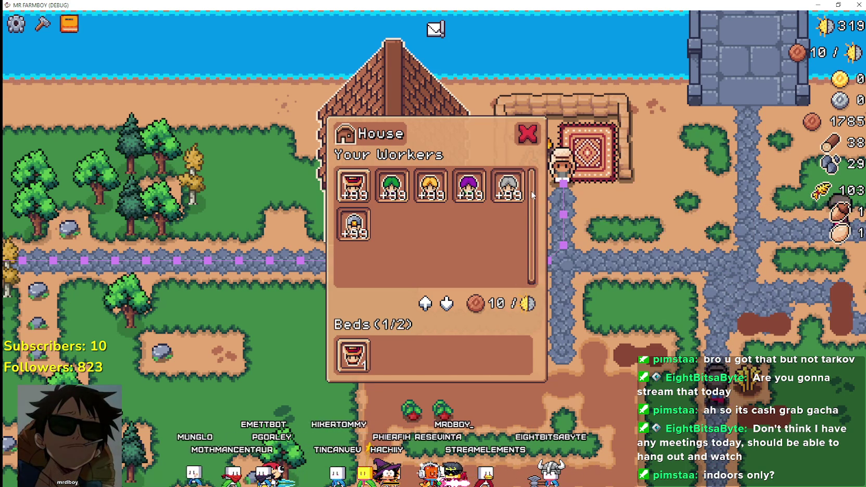
{"action": "key", "text": "w"}
{"action": "key", "text": "d"}
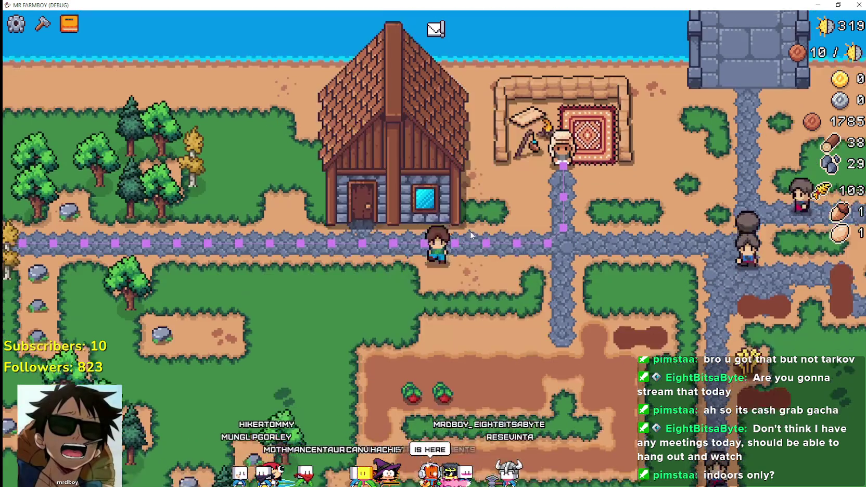
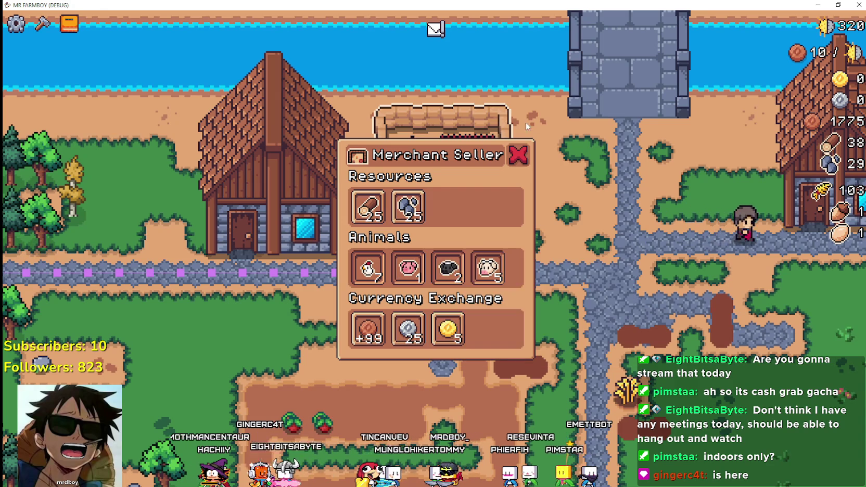
Close the Merchant Seller shop and the House workers panel, then reopen the merchant shop
{"action": "left_click", "coordinate": [519, 154]}
{"action": "left_click", "coordinate": [378, 202]}
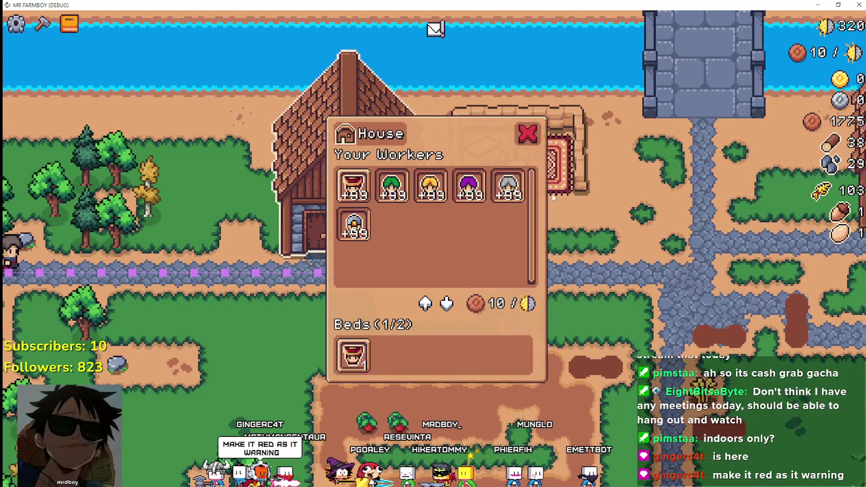
{"action": "left_click", "coordinate": [527, 134]}
{"action": "left_click", "coordinate": [437, 156]}
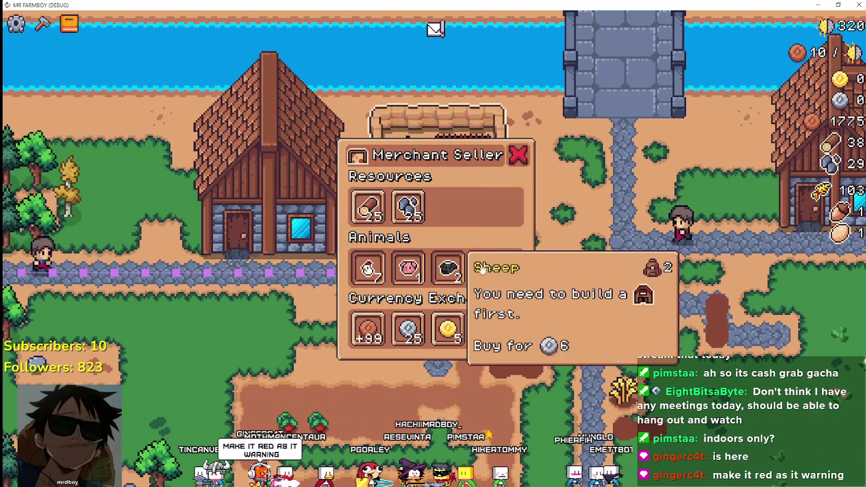
Walk the farmer down-left away from the stall, zoom out, and bring up the crafting menu
{"action": "key", "text": "s"}
{"action": "key", "text": "a"}
{"action": "scroll", "scroll_direction": "down", "scroll_amount": 3}
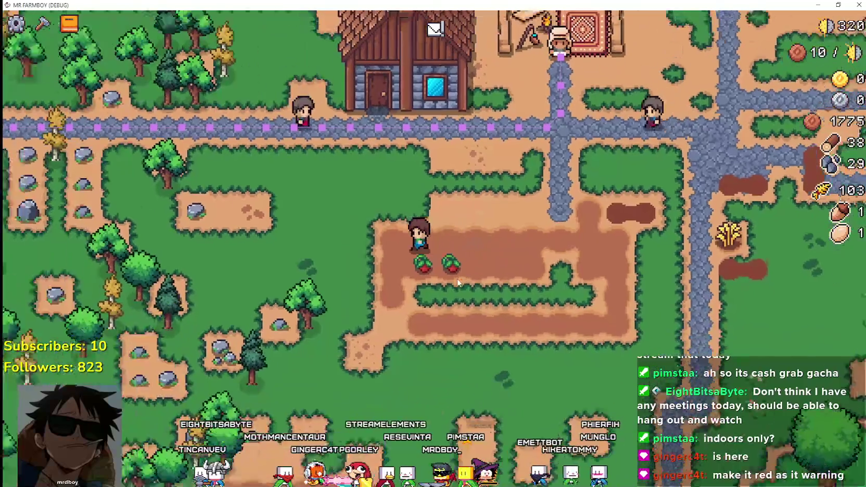
{"action": "key", "text": "c"}
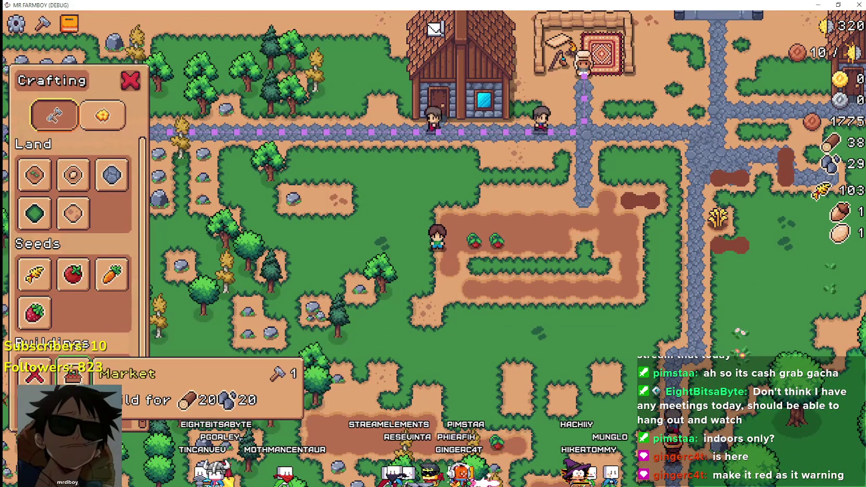
Pick the Market building (20 wood, 20 stone) and move its placement preview around the farm
{"action": "left_click", "coordinate": [73, 373]}
{"action": "key", "text": "s"}
{"action": "key", "text": "d"}
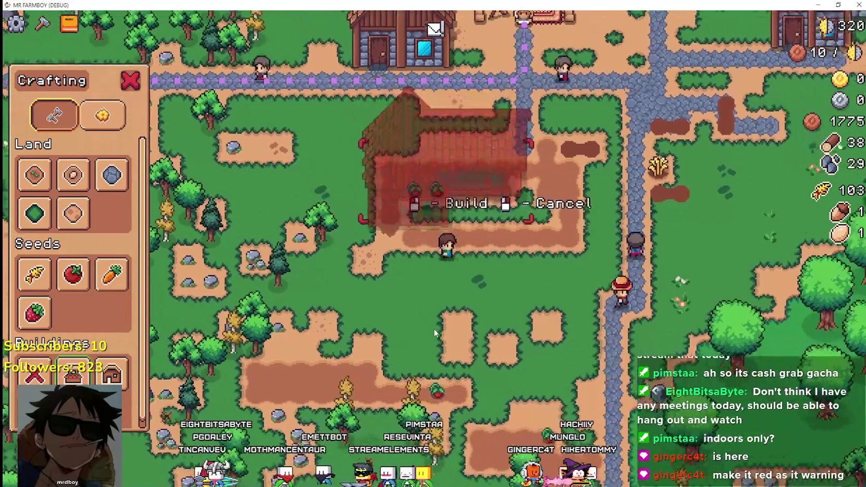
{"action": "key", "text": "d"}
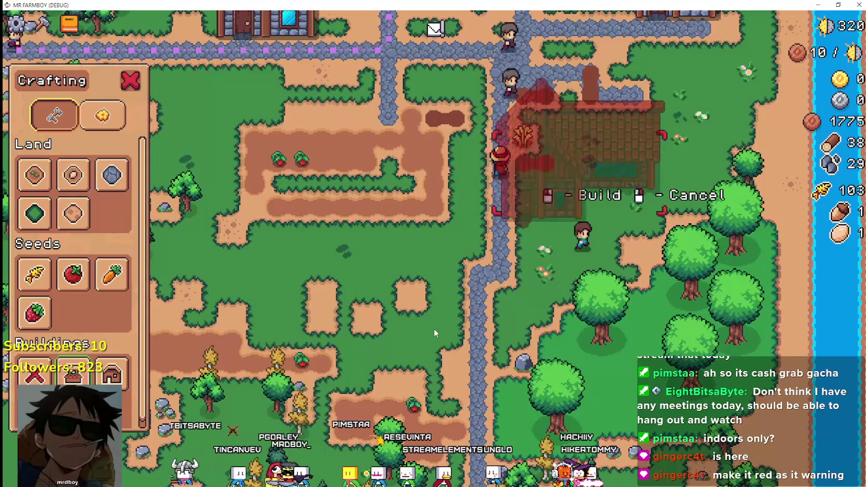
{"action": "key", "text": "w"}
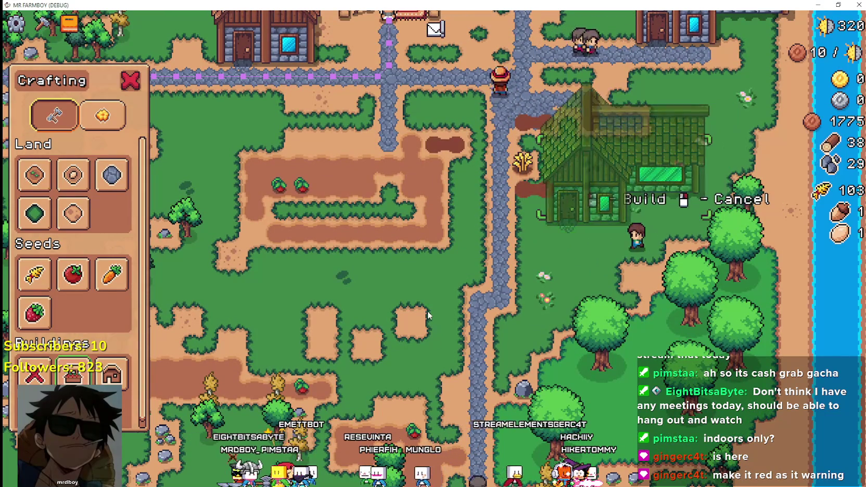
{"action": "key", "text": "a"}
{"action": "key", "text": "s"}
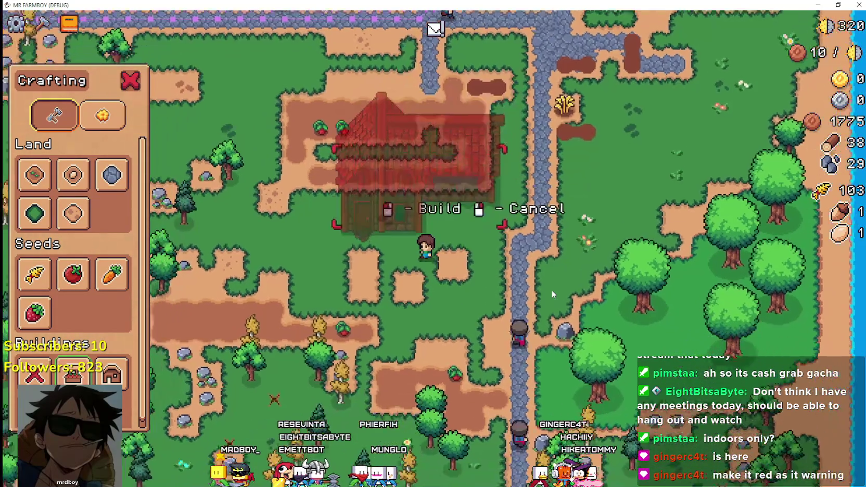
{"action": "key", "text": "a"}
{"action": "key", "text": "s"}
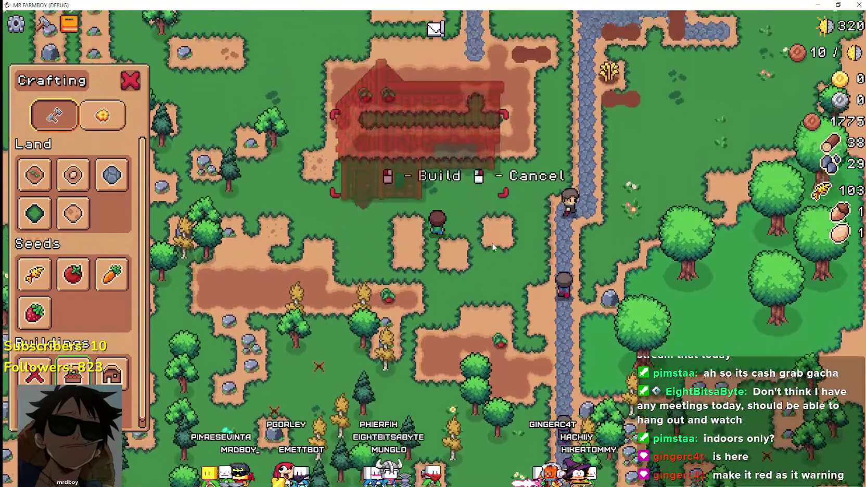
Try more spots for the Market, then cancel placement and walk up into the village
{"action": "key", "text": "w"}
{"action": "key", "text": "a"}
{"action": "key", "text": "s"}
{"action": "key", "text": "a"}
{"action": "key", "text": "s"}
{"action": "key", "text": "a"}
{"action": "key", "text": "s"}
{"action": "key", "text": "d"}
{"action": "key", "text": "Escape"}
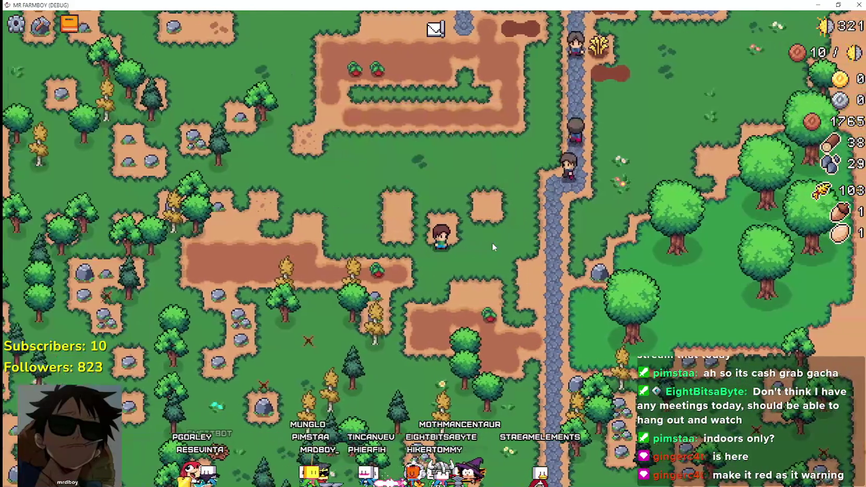
{"action": "key", "text": "w"}
{"action": "key", "text": "w"}
Check the shop tooltips for Pig, Sheep, Chicken and Cow; Chicken shows raw tr_coop_warning
{"action": "key", "text": "e"}
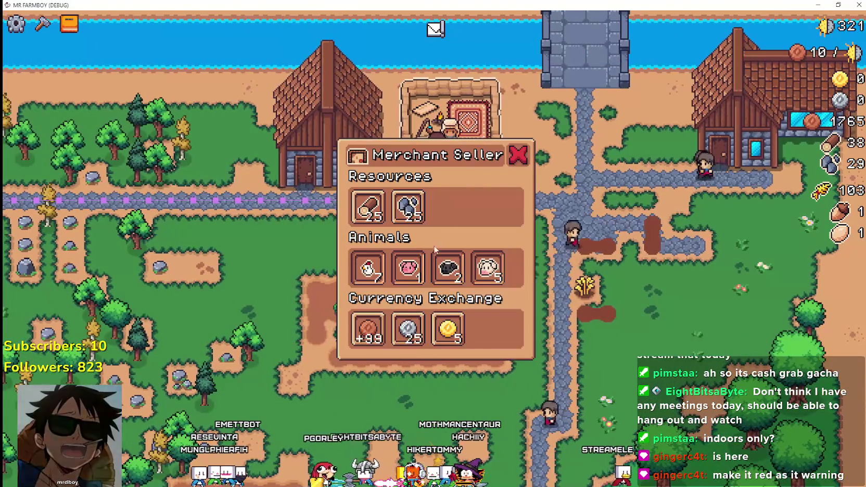
{"action": "mouse_move", "coordinate": [415, 276]}
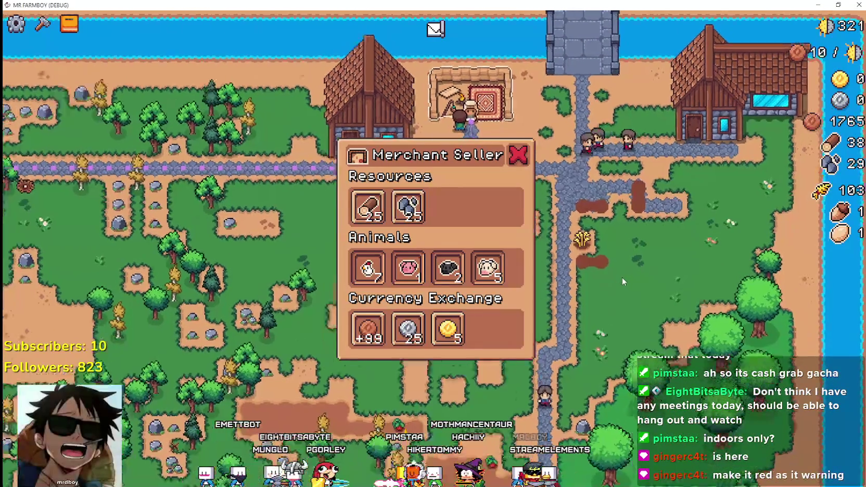
{"action": "mouse_move", "coordinate": [463, 278]}
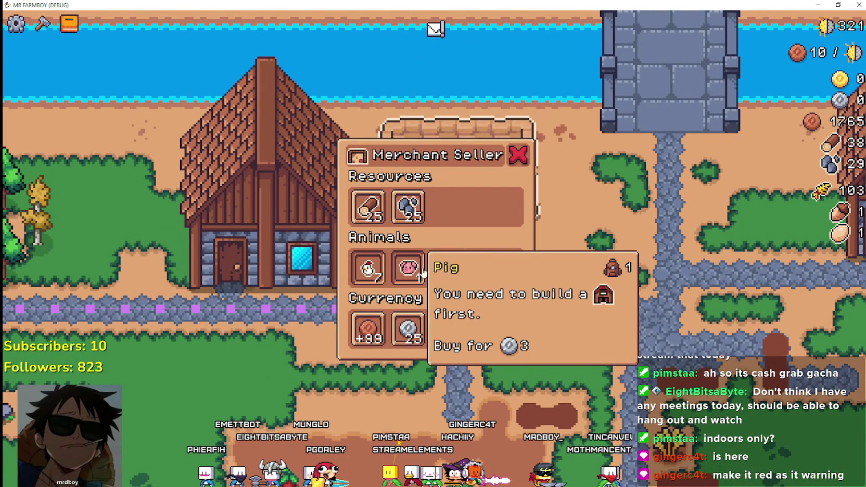
{"action": "mouse_move", "coordinate": [374, 275]}
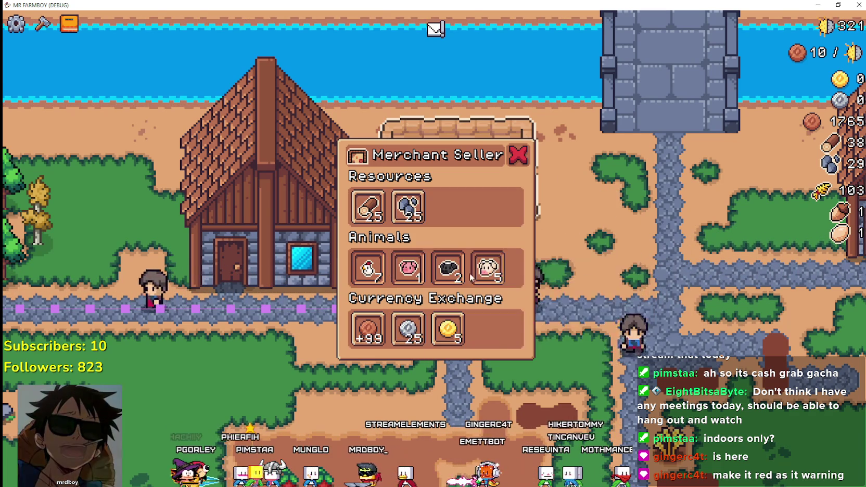
{"action": "mouse_move", "coordinate": [490, 267]}
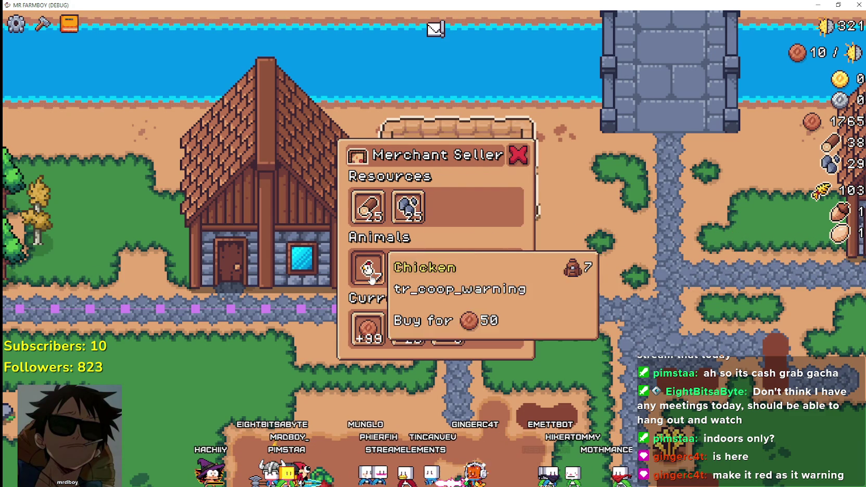
Read the Gatherer tooltip in the House panel, then return to the Godot editor
{"action": "left_click", "coordinate": [419, 272]}
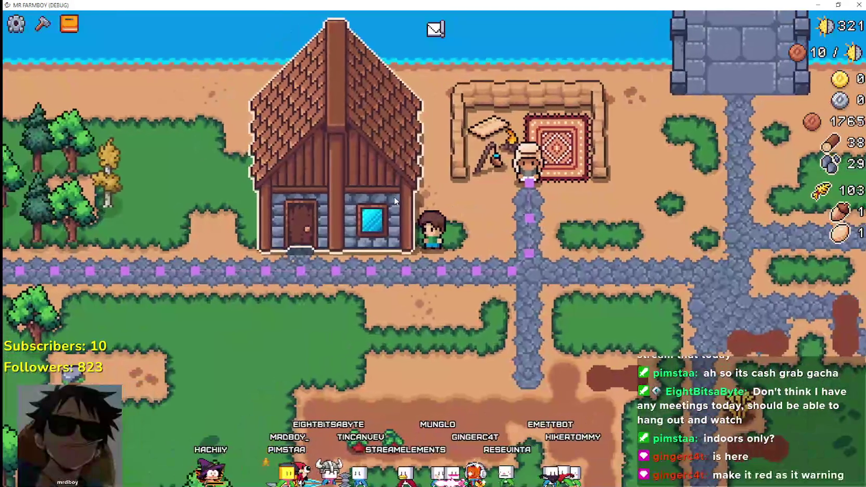
{"action": "mouse_move", "coordinate": [405, 193]}
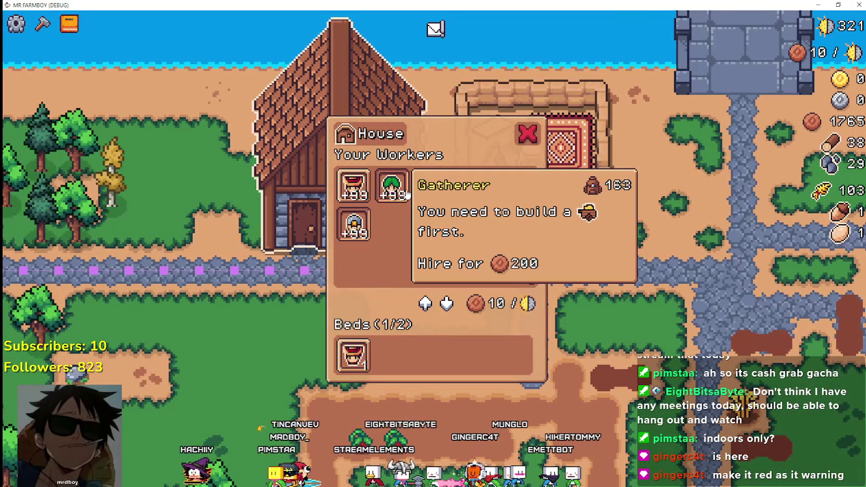
{"action": "key", "text": "alt+Tab"}
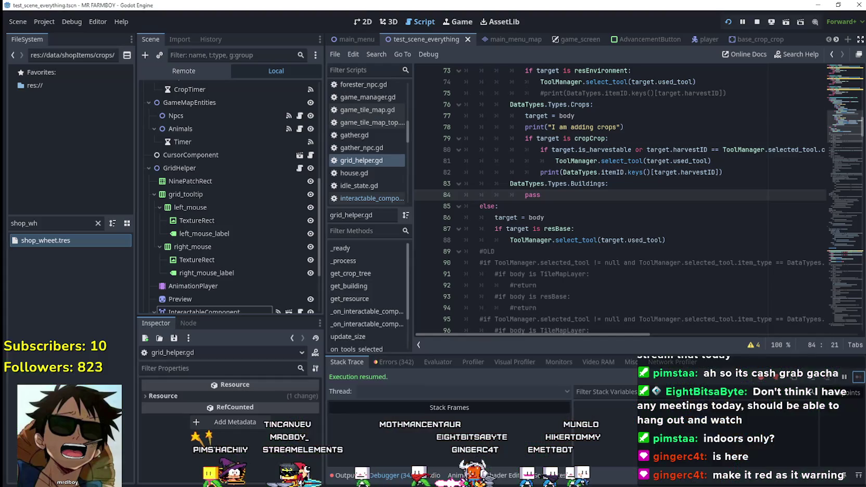
Filter FileSystem for 'merchant' and open MerchantItemSlot.tscn in the 2D view
{"action": "type", "text": "merchant"}
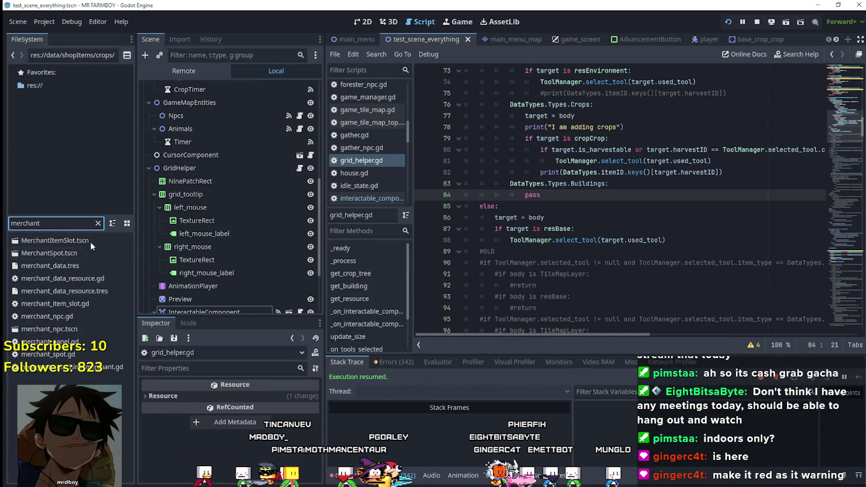
{"action": "double_click", "coordinate": [84, 241]}
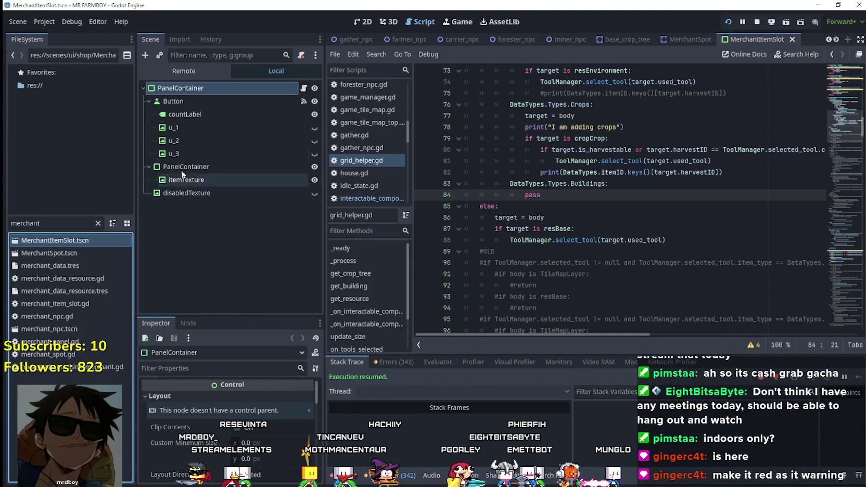
{"action": "left_click", "coordinate": [230, 191]}
{"action": "left_click", "coordinate": [360, 20]}
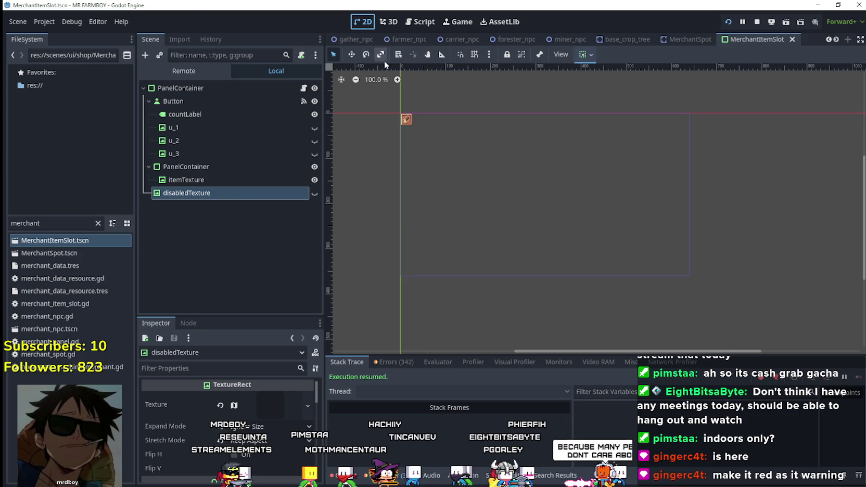
Toggle the slot's disabledTexture overlay on and off, then show merchant_item_slot.gd
{"action": "scroll", "scroll_direction": "up", "scroll_amount": 3}
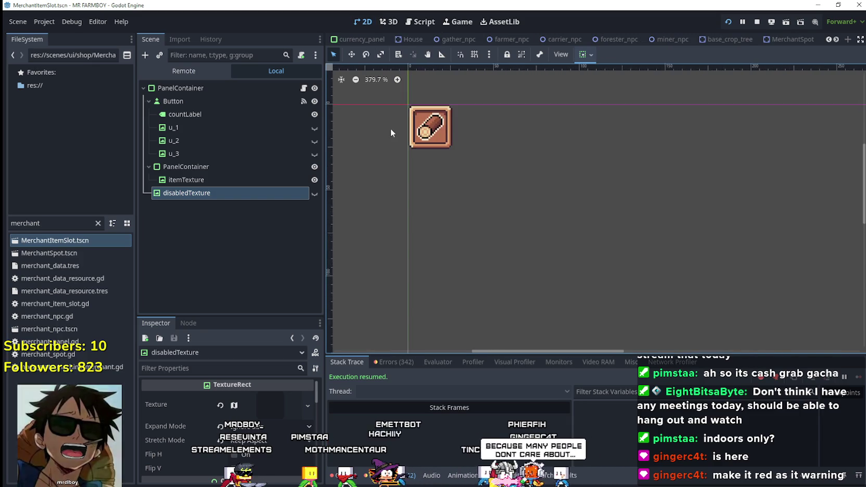
{"action": "scroll", "scroll_direction": "up", "scroll_amount": 3}
{"action": "left_click", "coordinate": [314, 193]}
{"action": "left_click", "coordinate": [314, 194]}
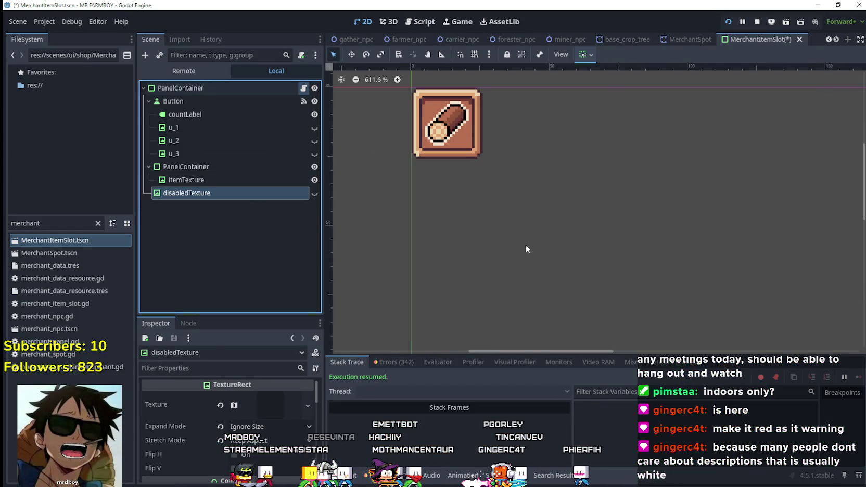
{"action": "key", "text": "ctrl+F3"}
{"action": "scroll", "scroll_direction": "down", "scroll_amount": 3}
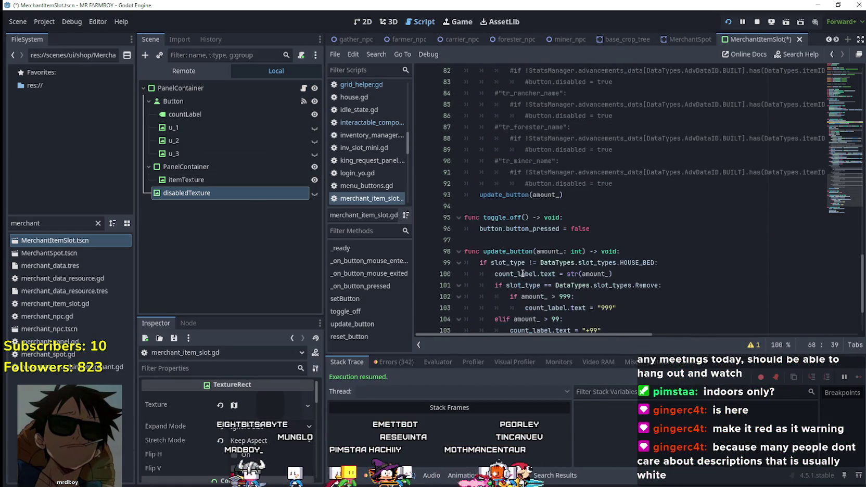
Read through merchant_item_slot.gd, selecting the update_button call and disabled_texture on lines 8–9
{"action": "scroll", "scroll_direction": "up", "scroll_amount": 3}
{"action": "left_click", "coordinate": [633, 219]}
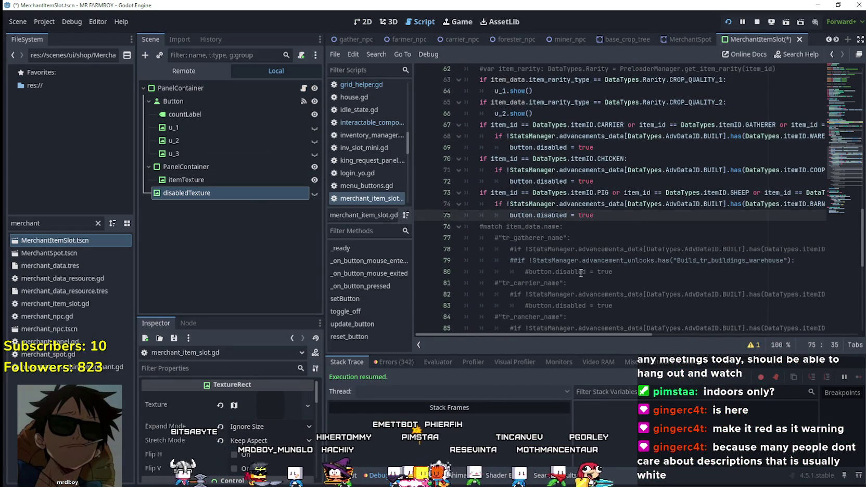
{"action": "scroll", "scroll_direction": "up", "scroll_amount": 3}
{"action": "scroll", "scroll_direction": "down", "scroll_amount": 3}
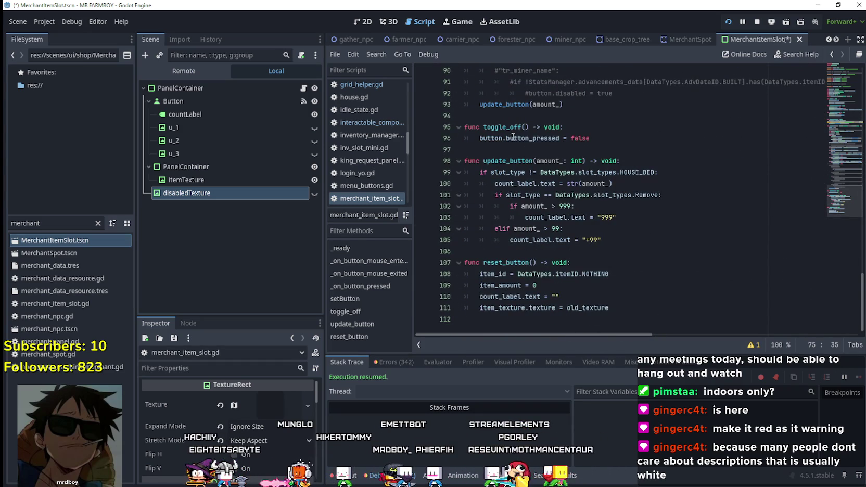
{"action": "double_click", "coordinate": [498, 104]}
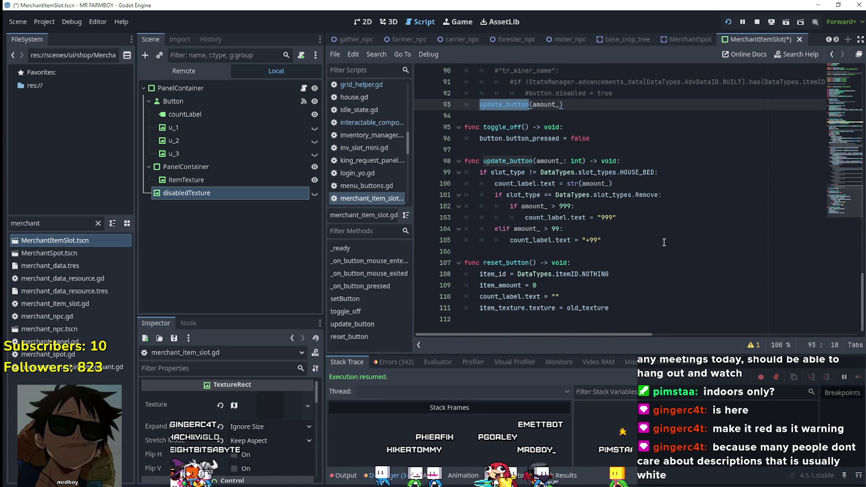
{"action": "scroll", "scroll_direction": "up", "scroll_amount": 3}
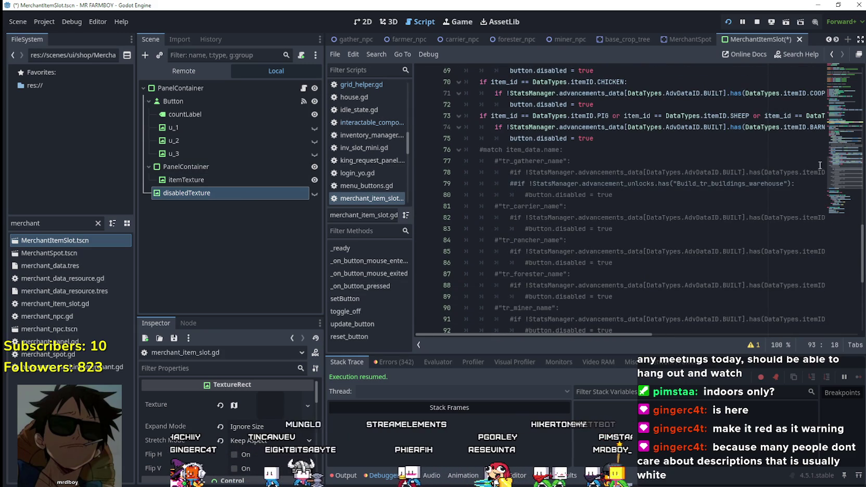
{"action": "left_click_drag", "start_coordinate": [841, 158], "coordinate": [839, 77]}
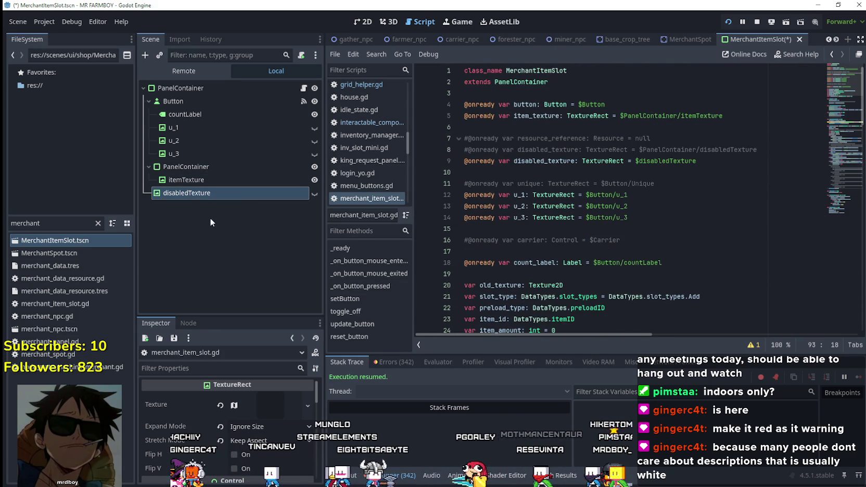
{"action": "left_click", "coordinate": [553, 149]}
{"action": "double_click", "coordinate": [553, 149]}
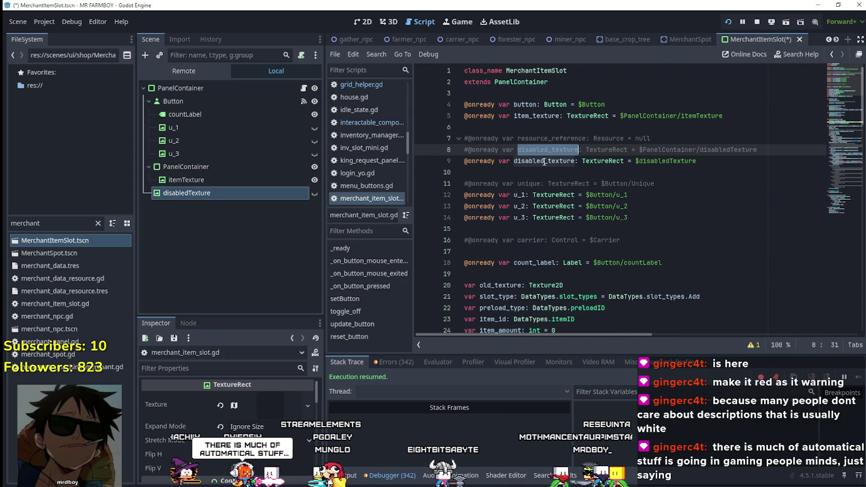
{"action": "double_click", "coordinate": [544, 161]}
{"action": "scroll", "scroll_direction": "down", "scroll_amount": 3}
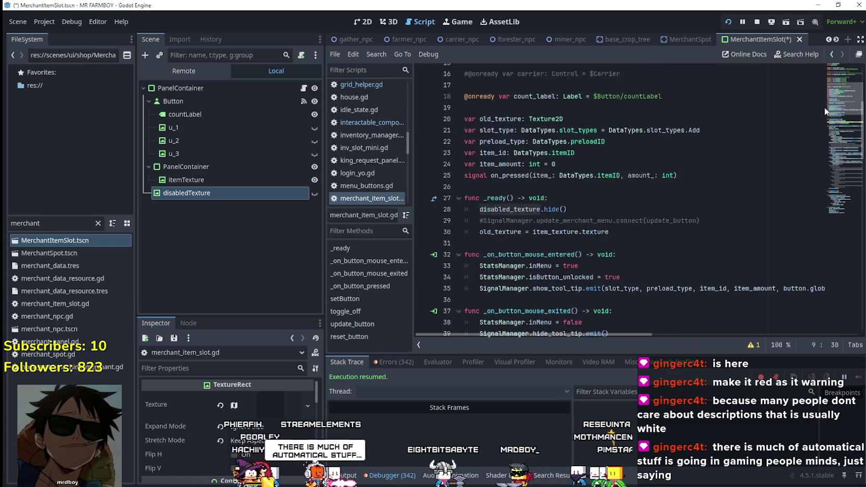
{"action": "scroll", "scroll_direction": "up", "scroll_amount": 3}
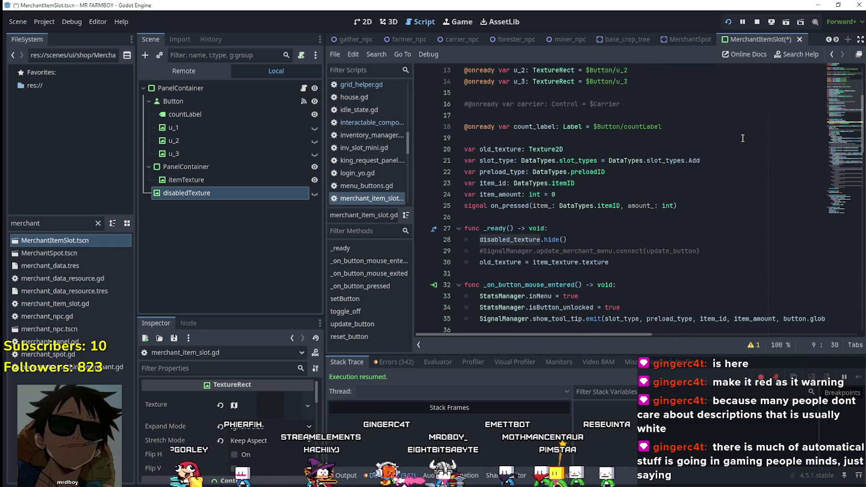
Search for disabled_texture and step through every match down to its hide call on line 28
{"action": "key", "text": "ctrl+f"}
{"action": "left_click", "coordinate": [734, 345]}
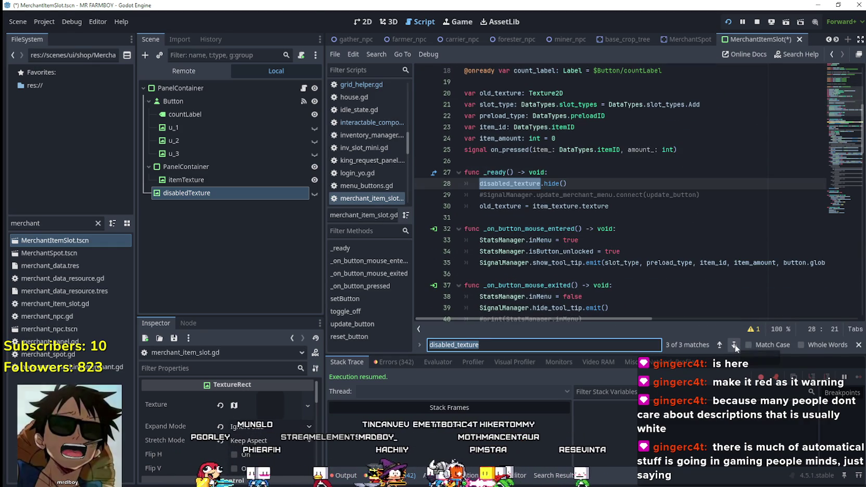
{"action": "left_click", "coordinate": [734, 344]}
{"action": "left_click", "coordinate": [735, 344]}
{"action": "left_click", "coordinate": [735, 343]}
{"action": "left_click", "coordinate": [504, 154]}
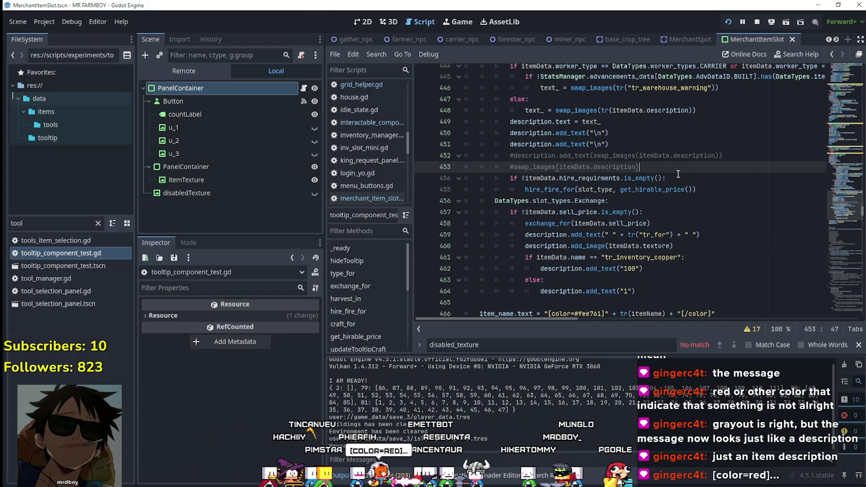
Select the hire requirement lines 454–455 in the tooltip script
{"action": "scroll", "scroll_direction": "up", "scroll_amount": 3}
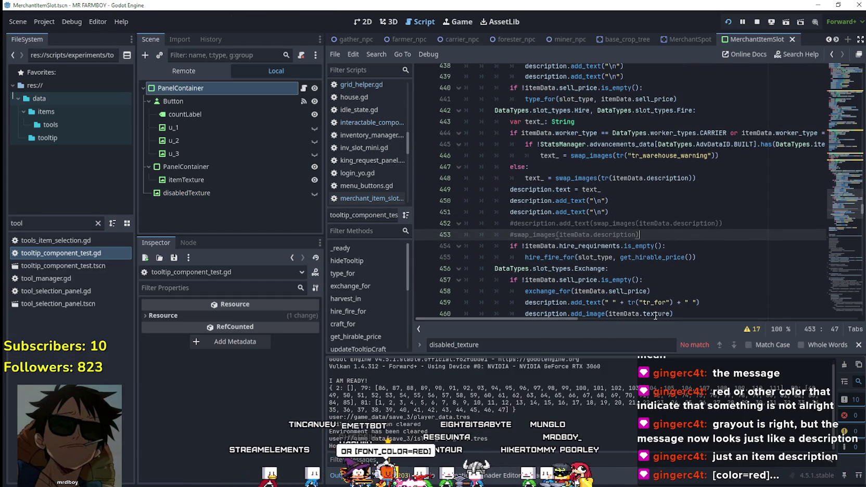
{"action": "left_click_drag", "start_coordinate": [570, 318], "coordinate": [544, 314]}
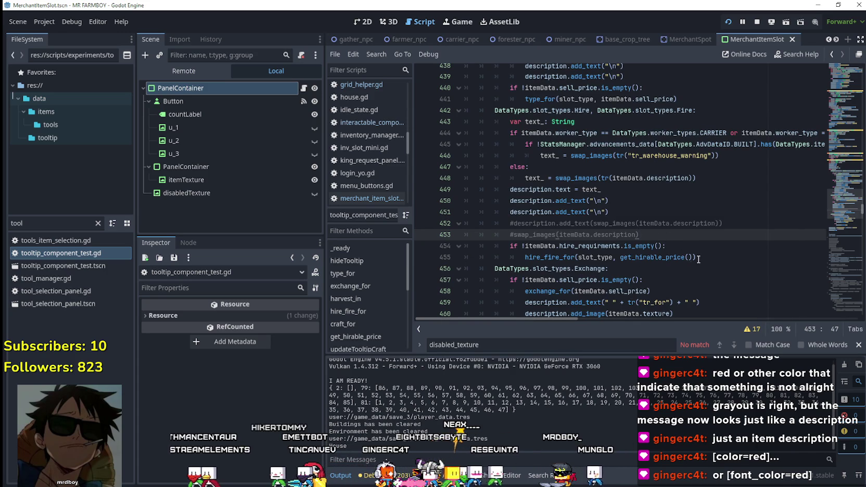
{"action": "left_click", "coordinate": [693, 257]}
{"action": "left_click_drag", "start_coordinate": [517, 262], "coordinate": [463, 247]}
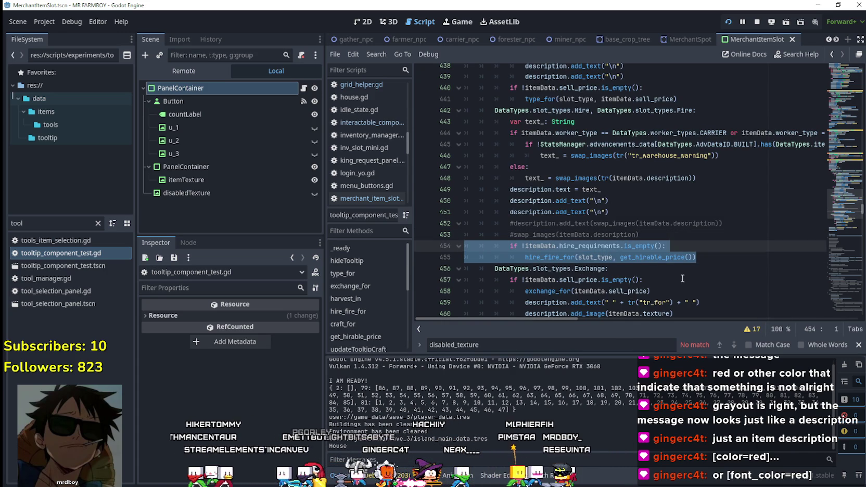
{"action": "scroll", "scroll_direction": "up", "scroll_amount": 3}
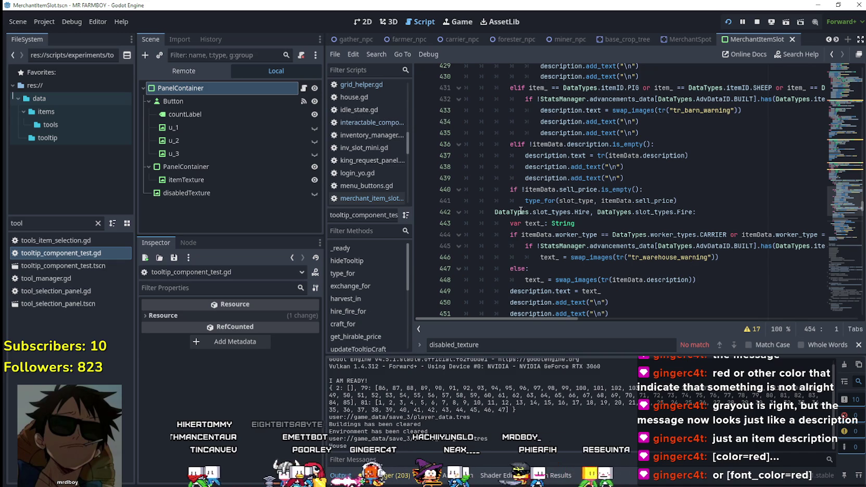
{"action": "scroll", "scroll_direction": "up", "scroll_amount": 3}
{"action": "left_click_drag", "start_coordinate": [700, 246], "coordinate": [451, 223]}
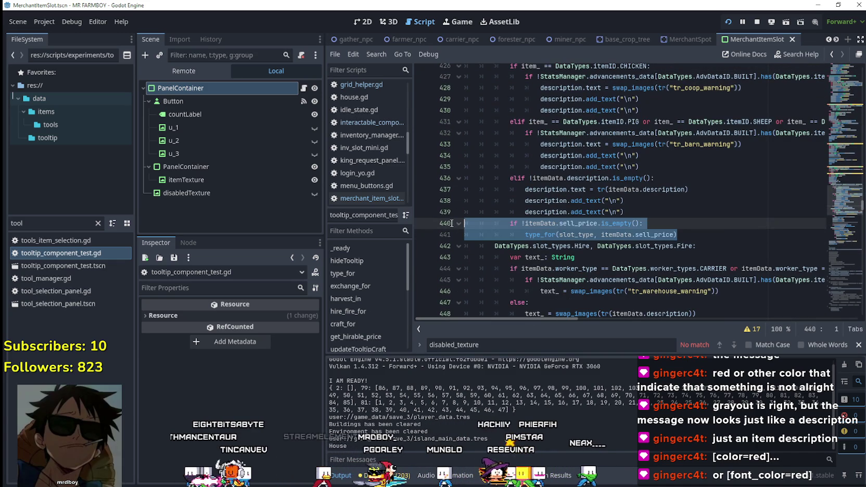
{"action": "scroll", "scroll_direction": "up", "scroll_amount": 3}
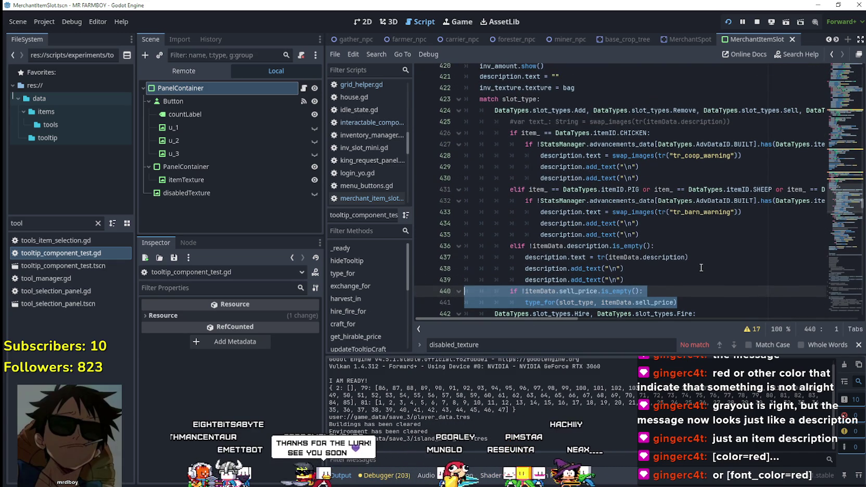
{"action": "scroll", "scroll_direction": "down", "scroll_amount": 3}
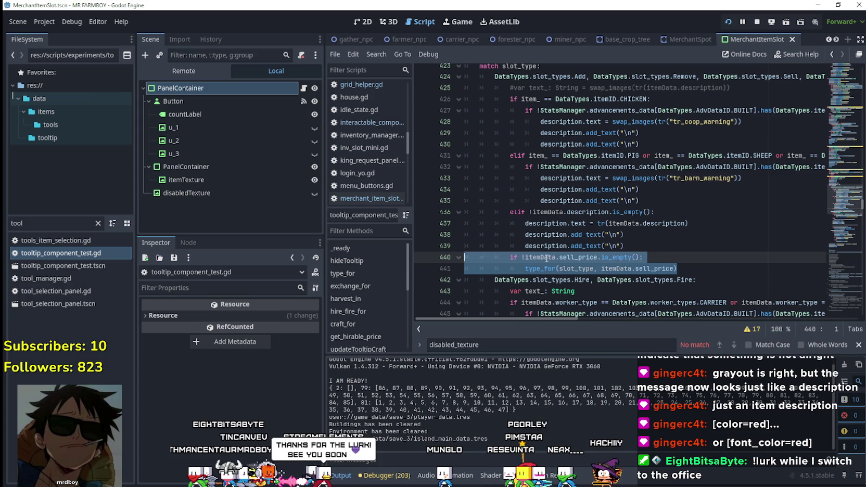
Add a '#' before the sell price check on lines 440–441, then undo it
{"action": "left_click", "coordinate": [646, 249]}
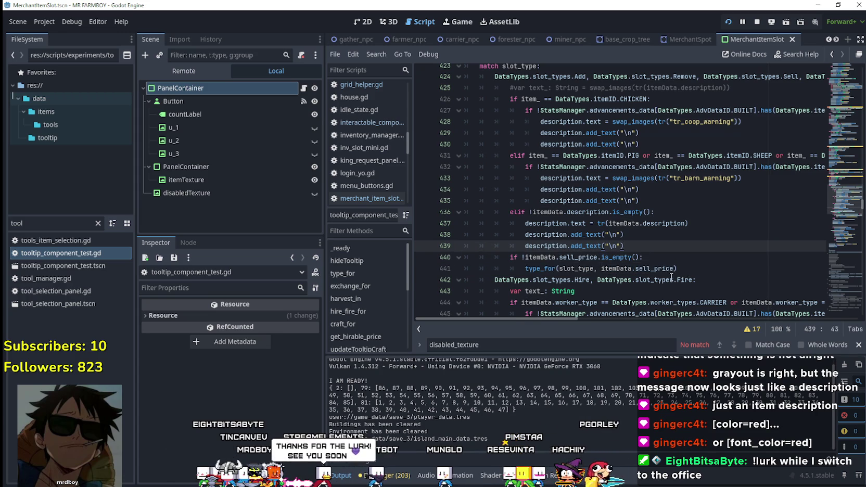
{"action": "scroll", "scroll_direction": "up", "scroll_amount": 3}
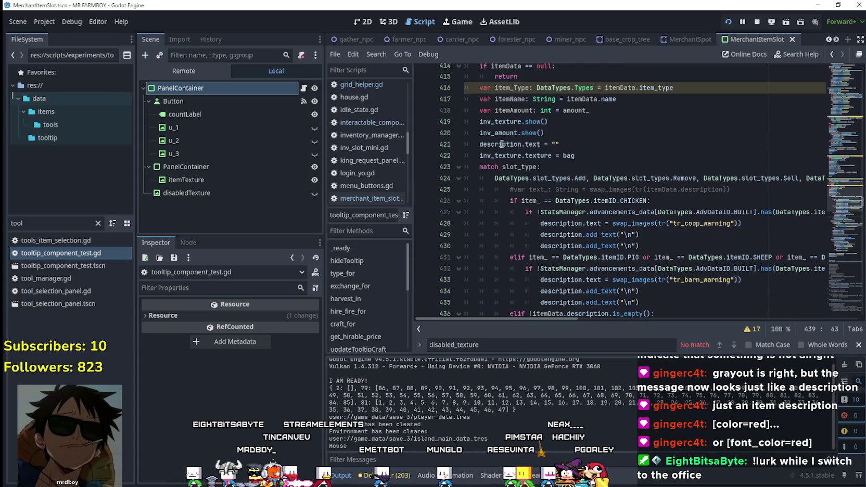
{"action": "scroll", "scroll_direction": "down", "scroll_amount": 3}
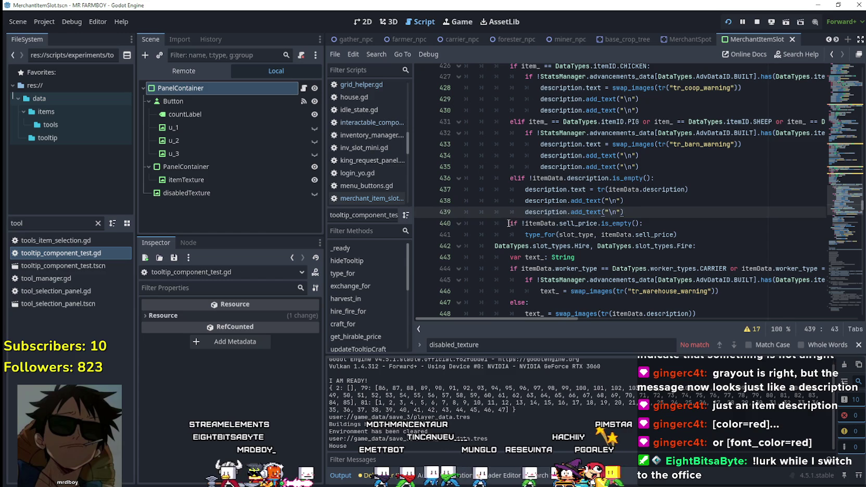
{"action": "left_click", "coordinate": [513, 222]}
{"action": "type", "text": "#"}
{"action": "left_click_drag", "start_coordinate": [512, 223], "coordinate": [512, 235]}
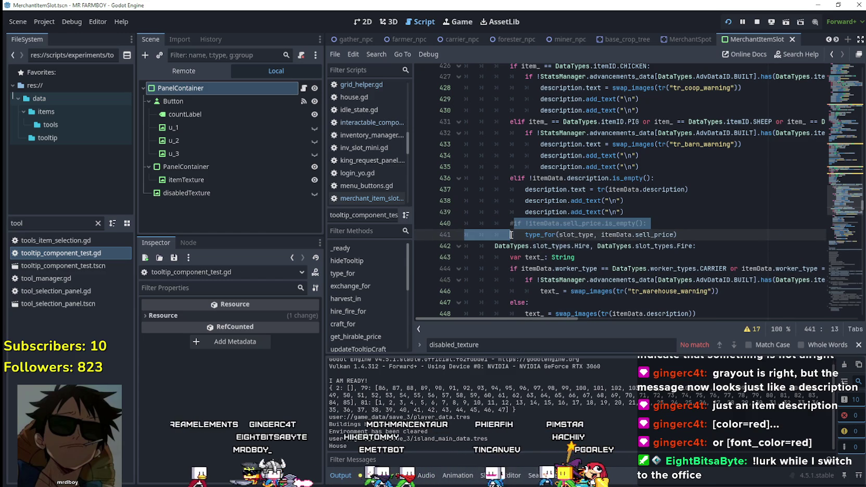
{"action": "key", "text": "ctrl+z"}
{"action": "scroll", "scroll_direction": "down", "scroll_amount": 3}
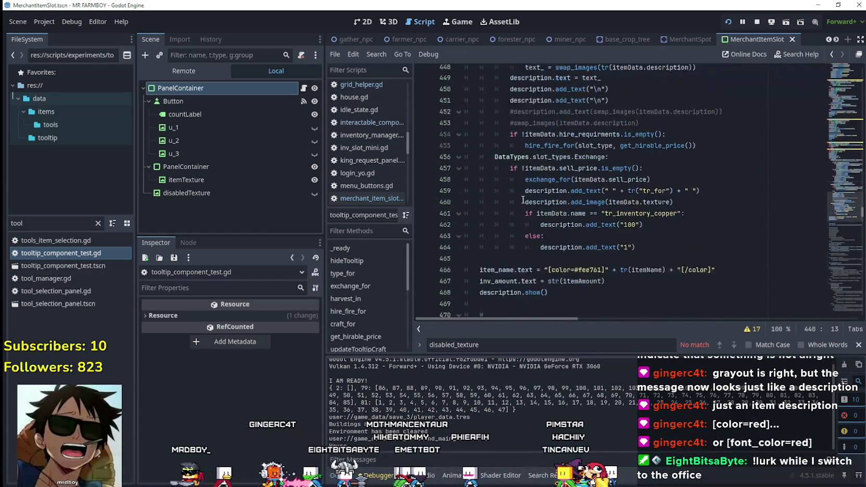
{"action": "scroll", "scroll_direction": "up", "scroll_amount": 3}
Save the hire requirement changes and launch the game to test the tooltips
{"action": "left_click", "coordinate": [501, 244]}
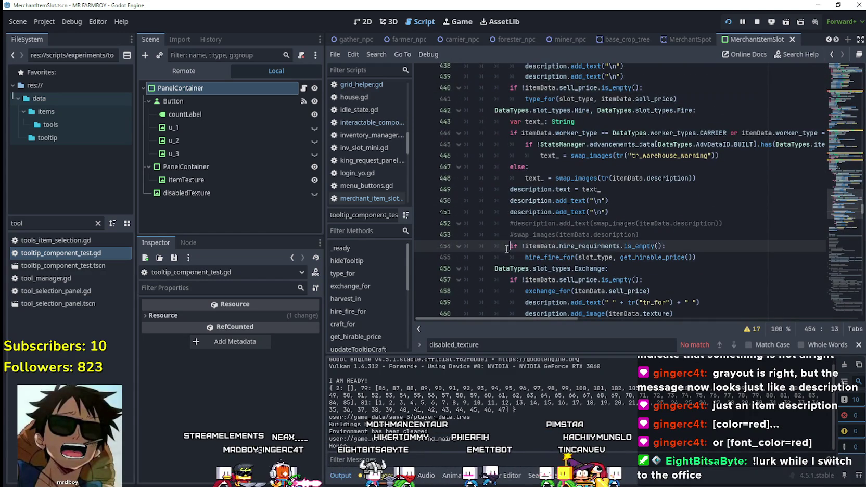
{"action": "type", "text": "#"}
{"action": "left_click", "coordinate": [515, 256]}
{"action": "key", "text": "ctrl+s"}
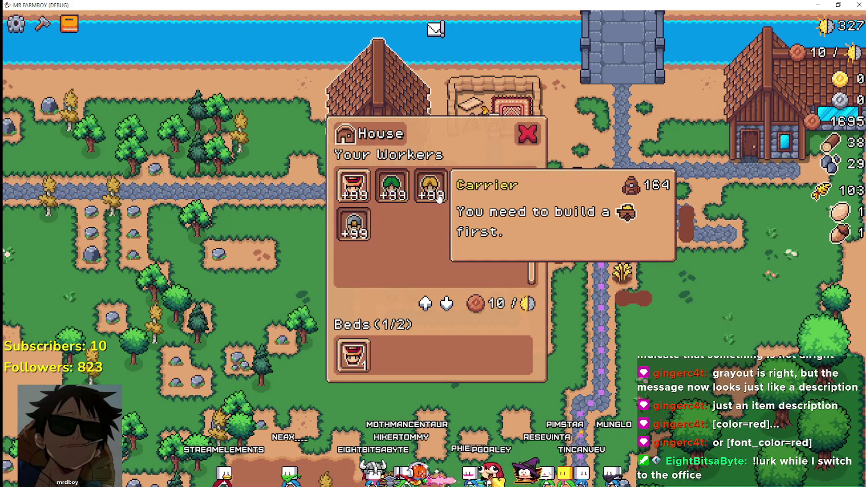
Read the Carrier, Farmer and Rancher tooltips; Carrier and Rancher show build-first warnings, Rancher priced 164
{"action": "mouse_move", "coordinate": [503, 192]}
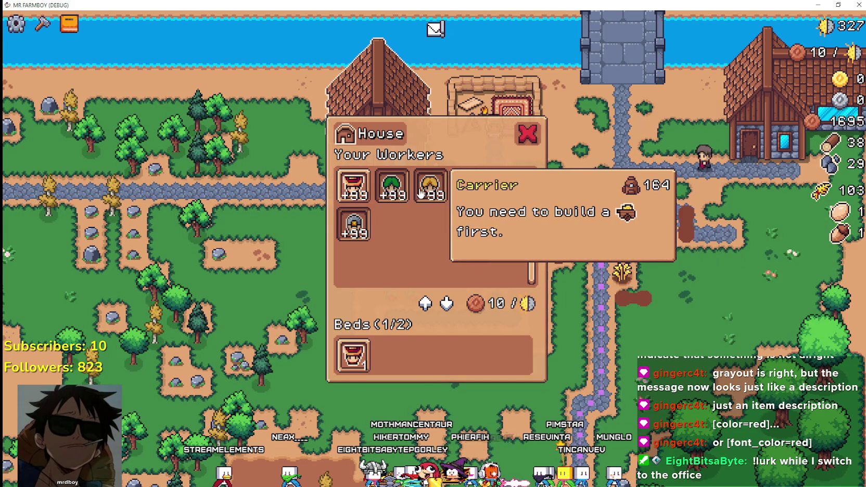
{"action": "mouse_move", "coordinate": [359, 208]}
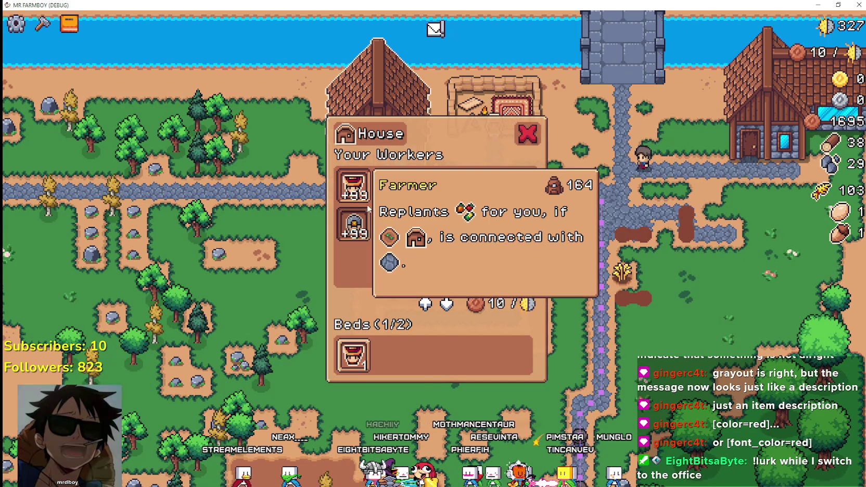
{"action": "mouse_move", "coordinate": [456, 190]}
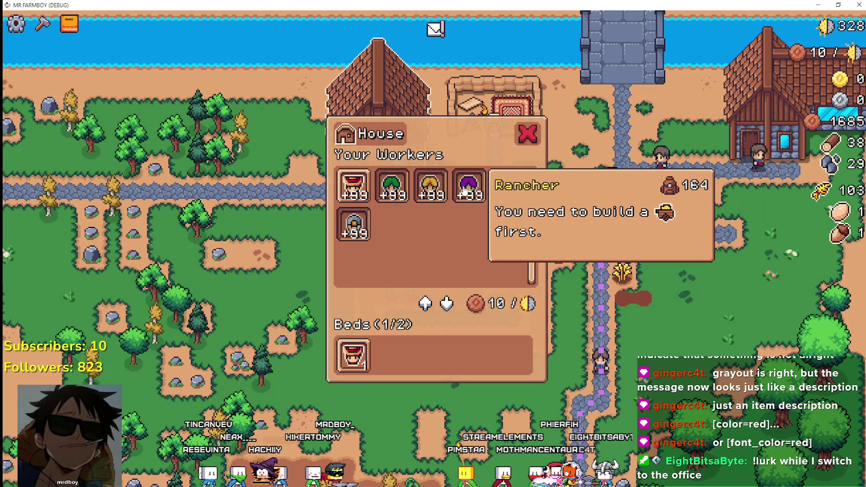
Back in the editor, uncomment lines 454–455 and add an indented line 450 after the description
{"action": "key", "text": "alt+Tab"}
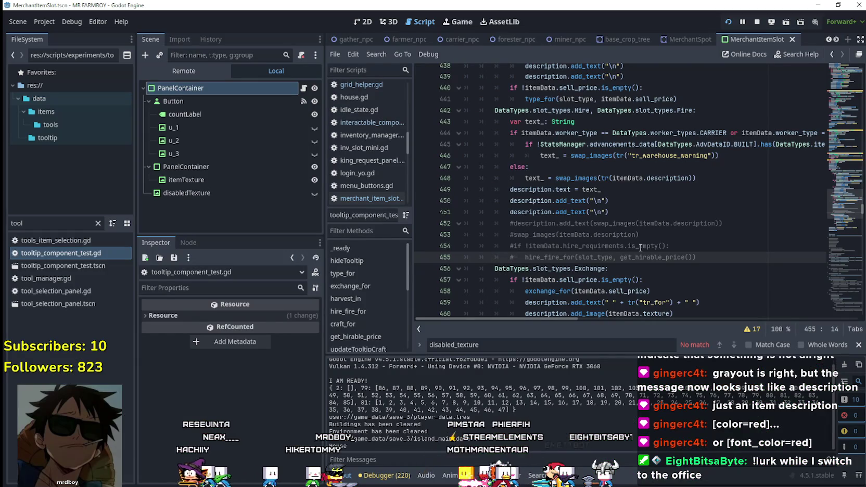
{"action": "key", "text": "ctrl+z"}
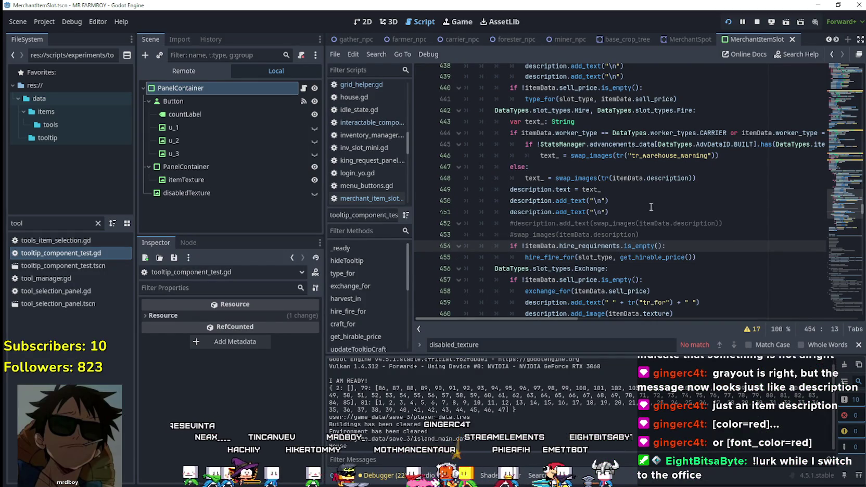
{"action": "left_click", "coordinate": [636, 194]}
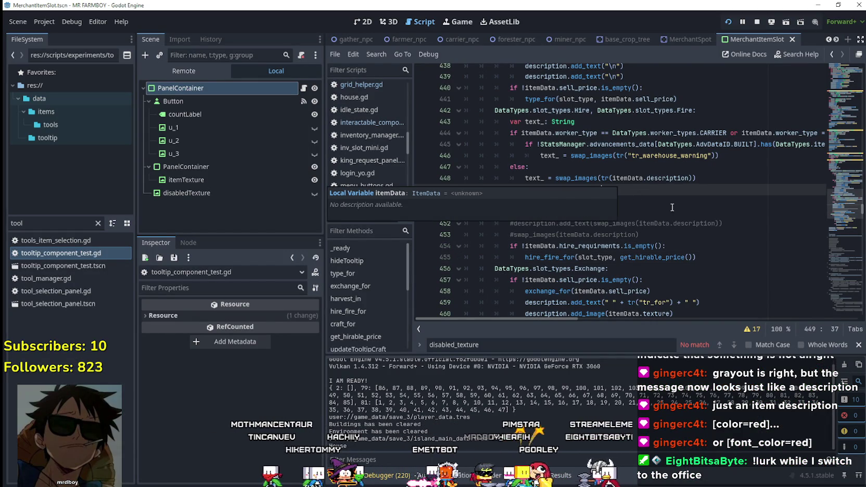
{"action": "key", "text": "Return"}
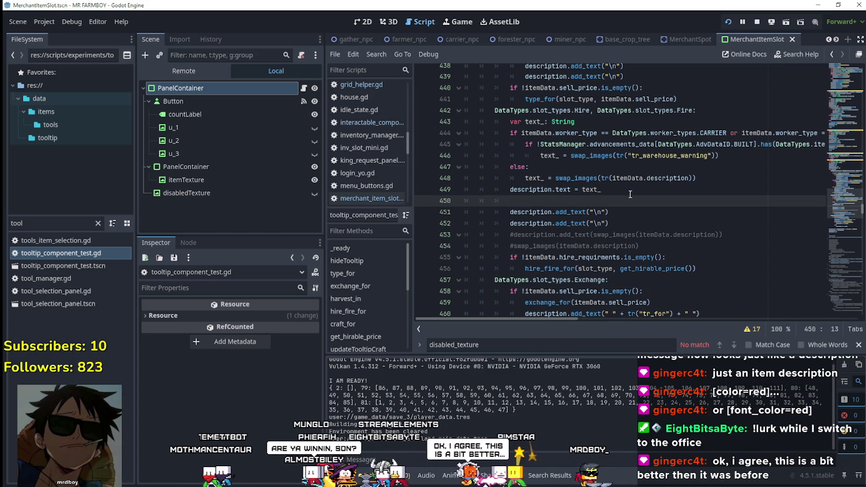
{"action": "scroll", "scroll_direction": "down", "scroll_amount": 3}
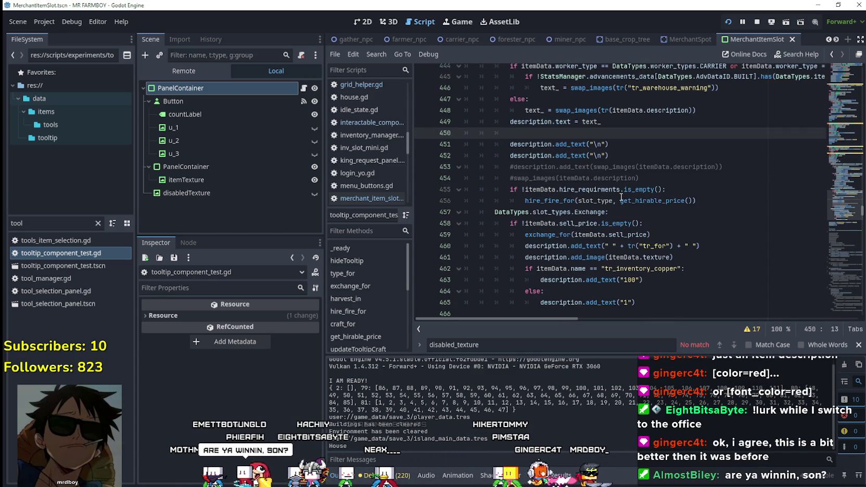
{"action": "key", "text": "Tab"}
{"action": "key", "text": "Tab"}
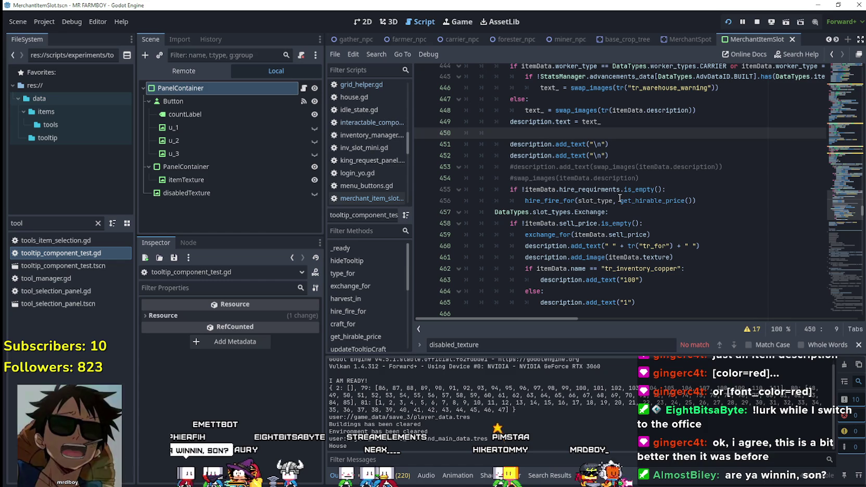
Scroll through setTooltipUpgrade and setTooltip, checking the inv_amount.show() call and line 422
{"action": "scroll", "scroll_direction": "up", "scroll_amount": 3}
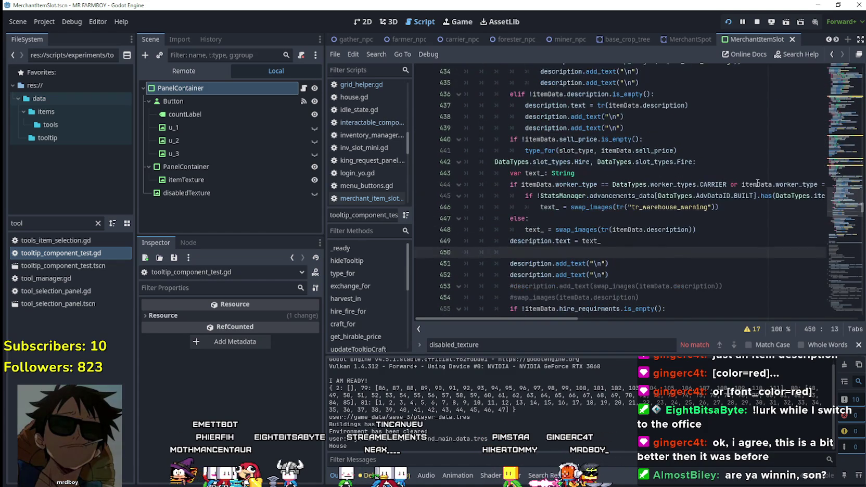
{"action": "scroll", "scroll_direction": "up", "scroll_amount": 3}
{"action": "scroll", "scroll_direction": "up", "scroll_amount": 3}
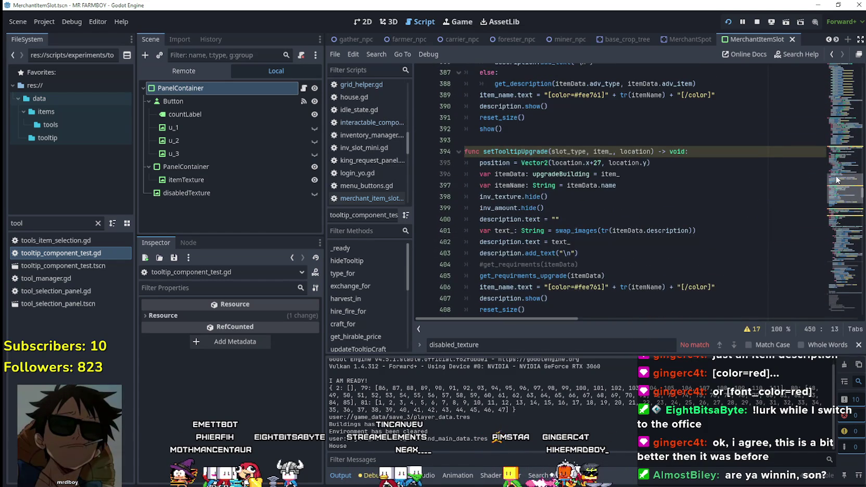
{"action": "scroll", "scroll_direction": "down", "scroll_amount": 3}
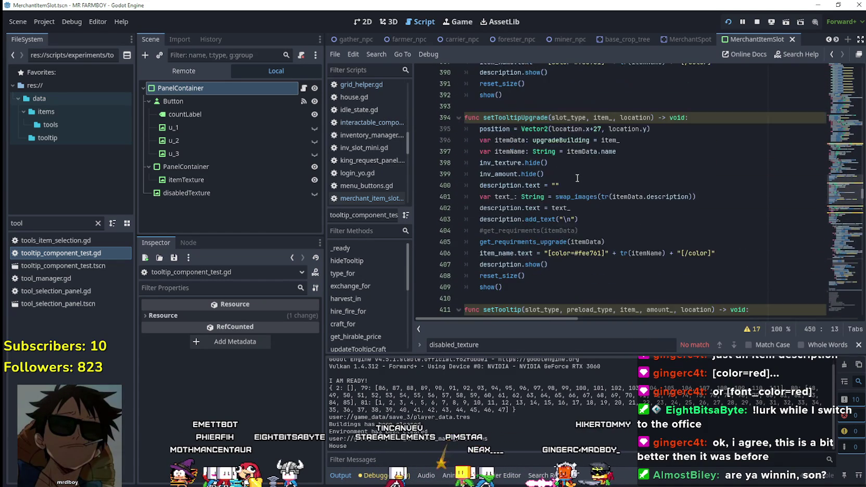
{"action": "left_click", "coordinate": [546, 251]}
{"action": "scroll", "scroll_direction": "down", "scroll_amount": 3}
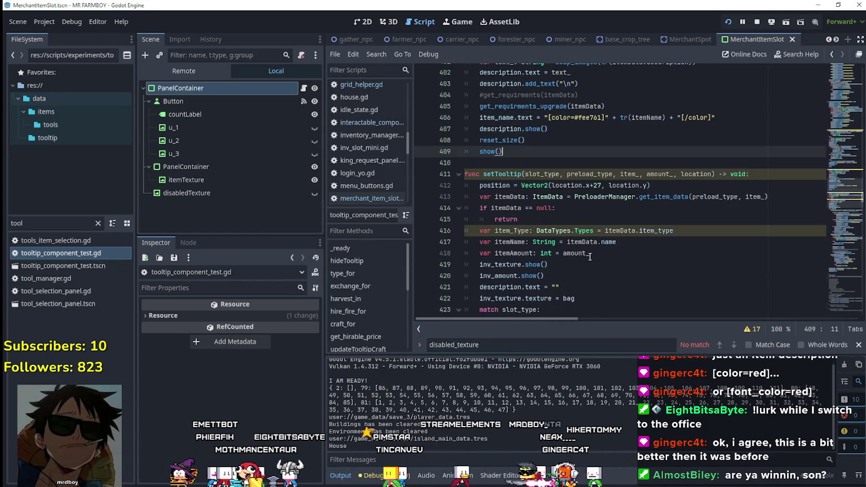
{"action": "left_click", "coordinate": [579, 171]}
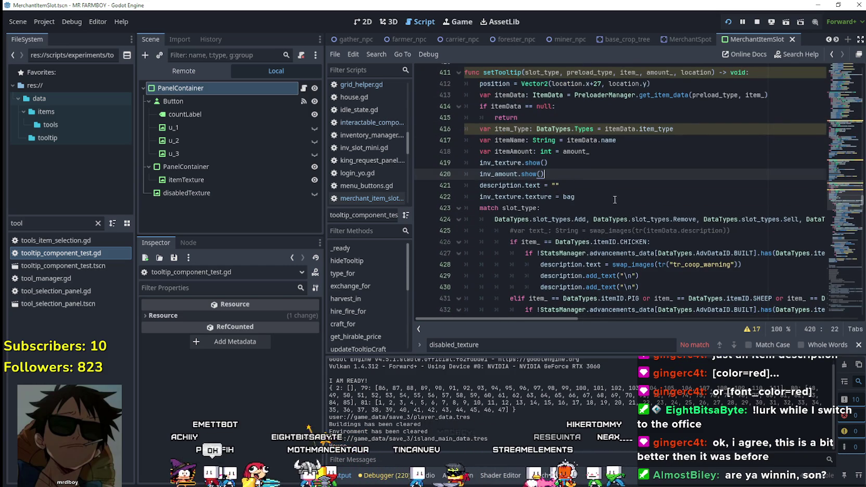
{"action": "scroll", "scroll_direction": "up", "scroll_amount": 3}
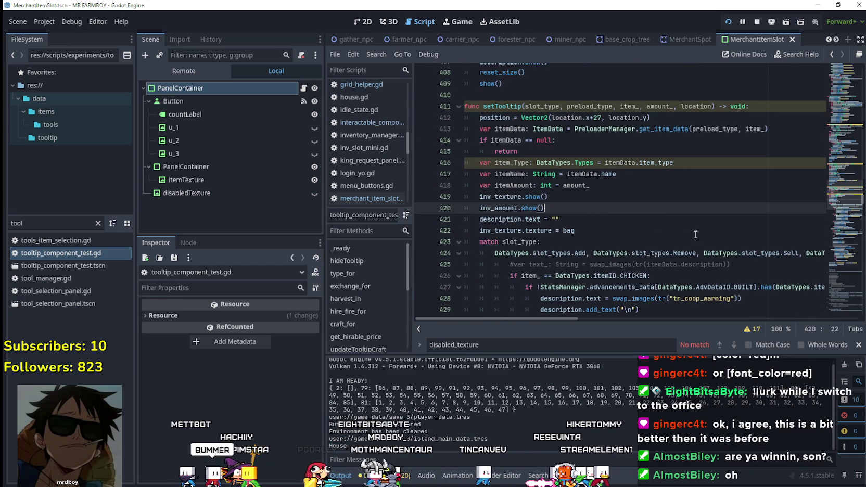
{"action": "scroll", "scroll_direction": "down", "scroll_amount": 3}
{"action": "left_click", "coordinate": [618, 184]}
{"action": "left_click", "coordinate": [621, 201]}
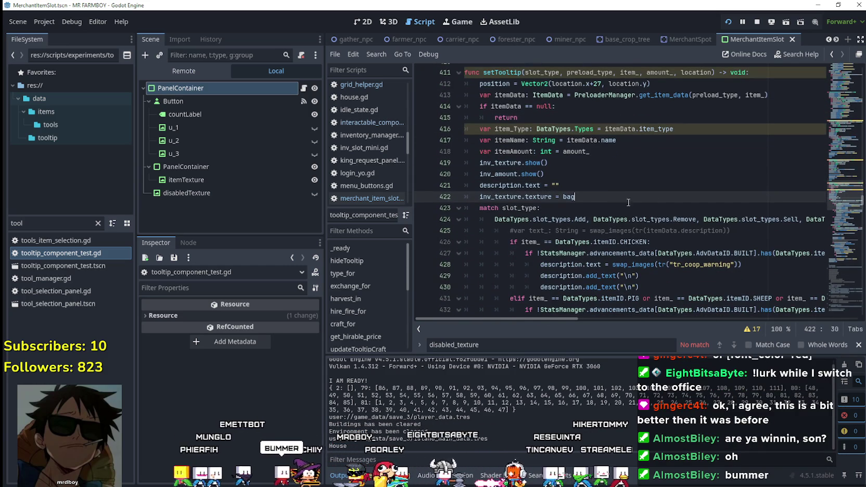
Start a new line below the itemAmount declaration in setTooltip's variables
{"action": "left_click", "coordinate": [664, 152]}
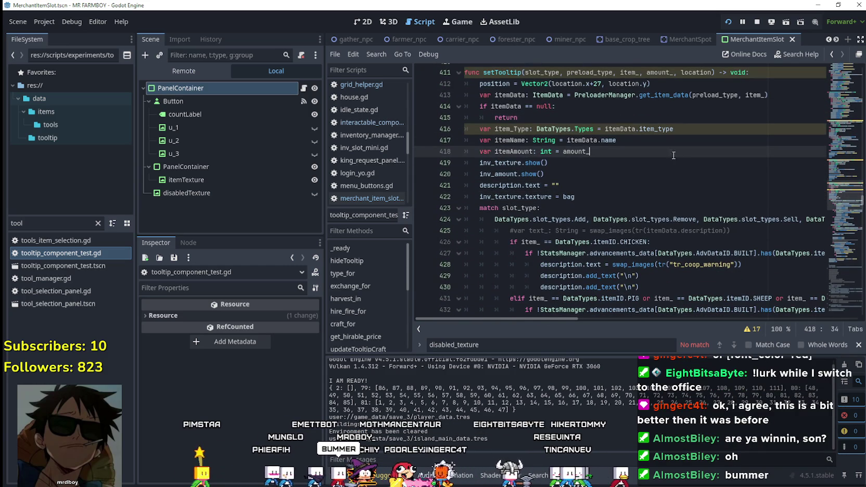
{"action": "left_click", "coordinate": [662, 145]}
{"action": "left_click", "coordinate": [695, 151]}
{"action": "key", "text": "Return"}
{"action": "type", "text": "var disable: bool ="}
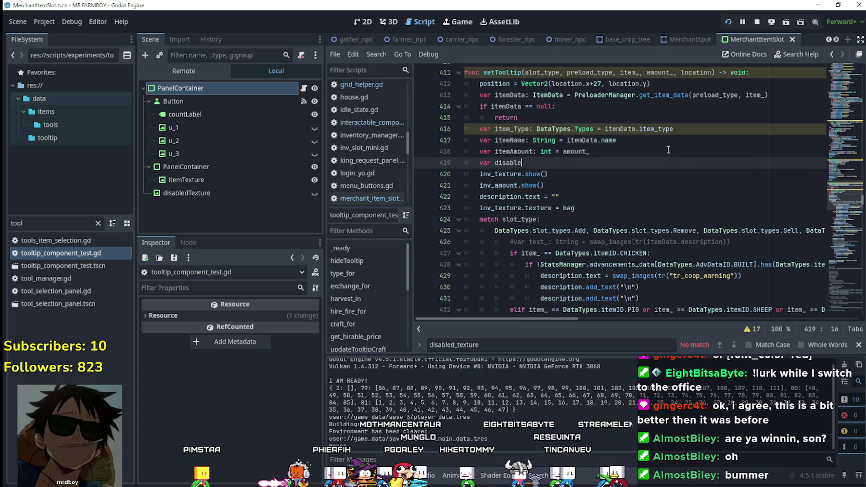
Declare a disabled variable set to false beside the itemAmount declaration
{"action": "type", "text": " false"}
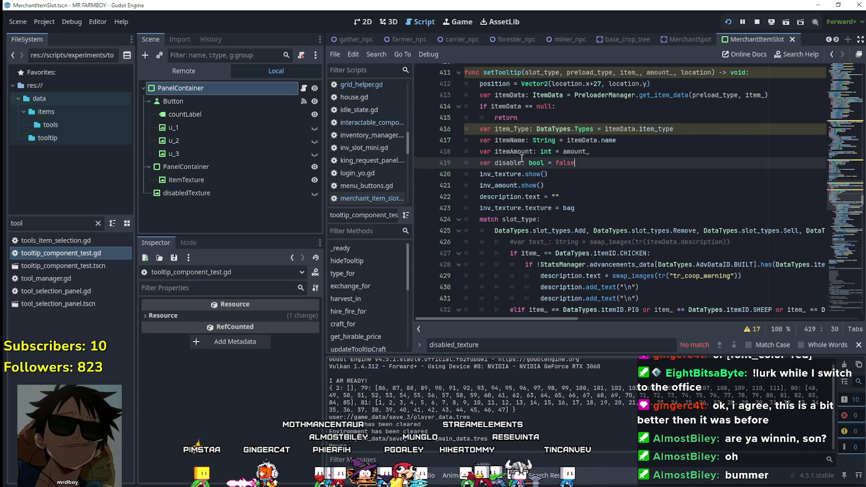
{"action": "type", "text": "d"}
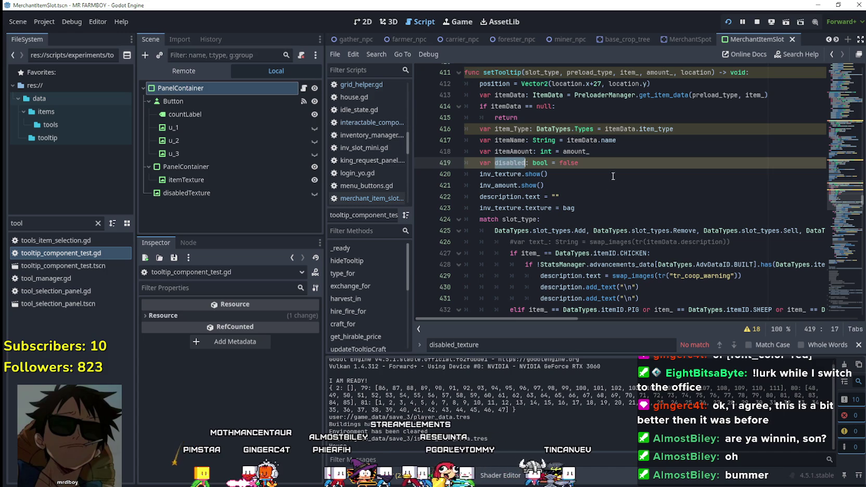
{"action": "left_click", "coordinate": [612, 180]}
{"action": "double_click", "coordinate": [508, 154]}
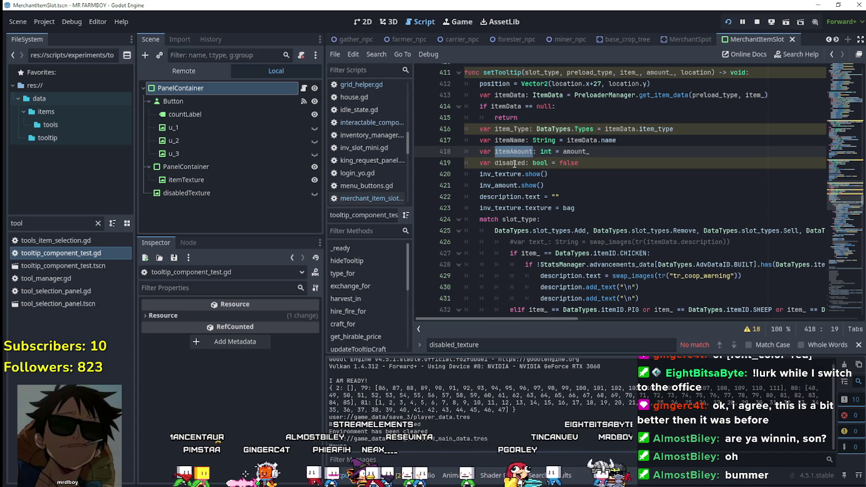
{"action": "double_click", "coordinate": [510, 163]}
{"action": "scroll", "scroll_direction": "down", "scroll_amount": 3}
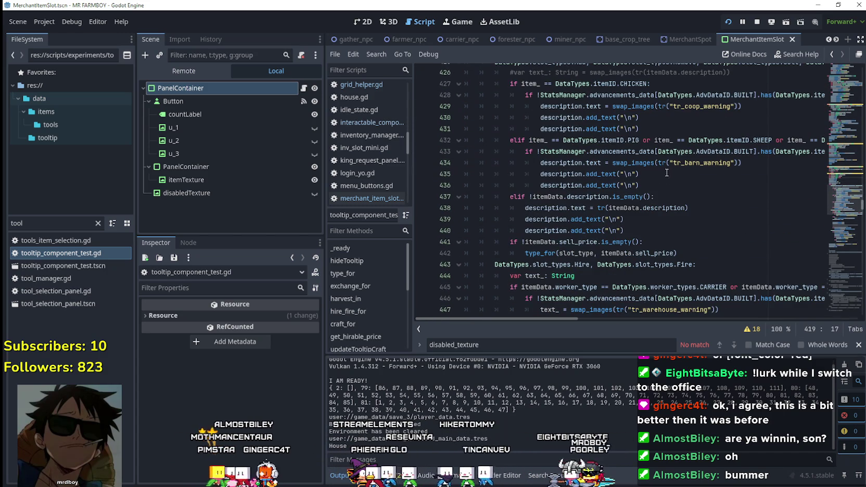
Set disabled = true inside the chicken coop warning branch
{"action": "left_click", "coordinate": [668, 131]}
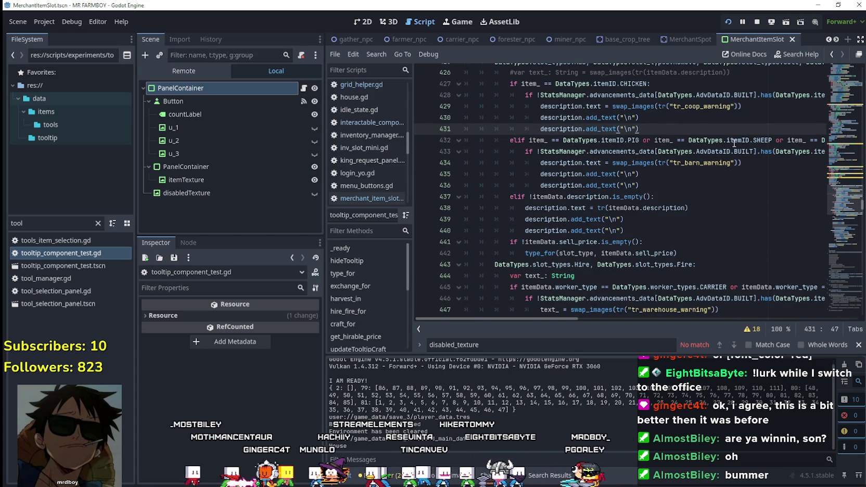
{"action": "scroll", "scroll_direction": "up", "scroll_amount": 3}
{"action": "left_click_drag", "start_coordinate": [751, 129], "coordinate": [851, 131]}
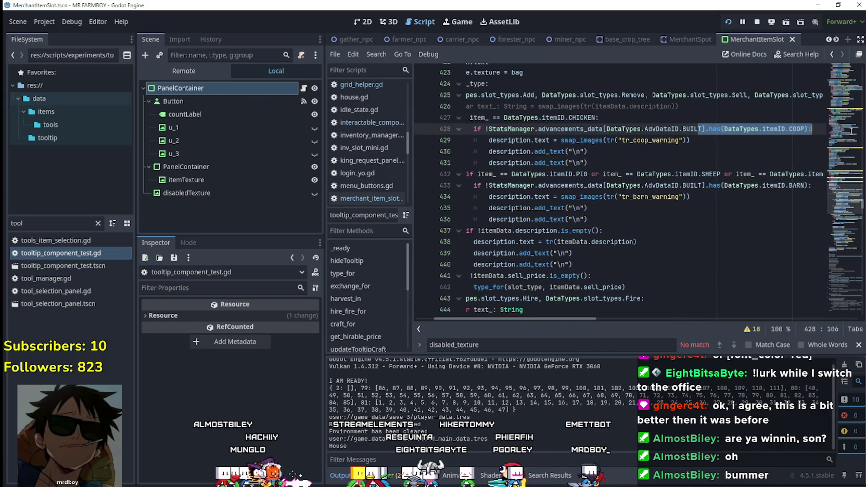
{"action": "left_click", "coordinate": [821, 130]}
{"action": "key", "text": "Return"}
{"action": "type", "text": "disabled"}
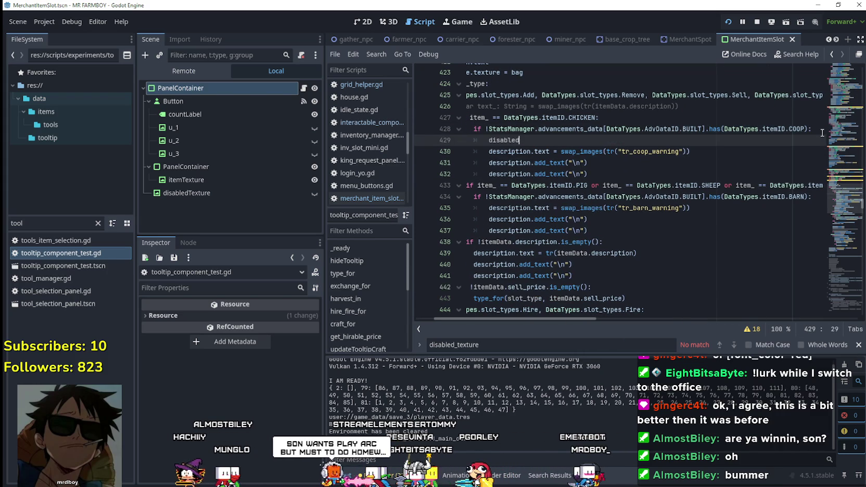
{"action": "type", "text": " = true"}
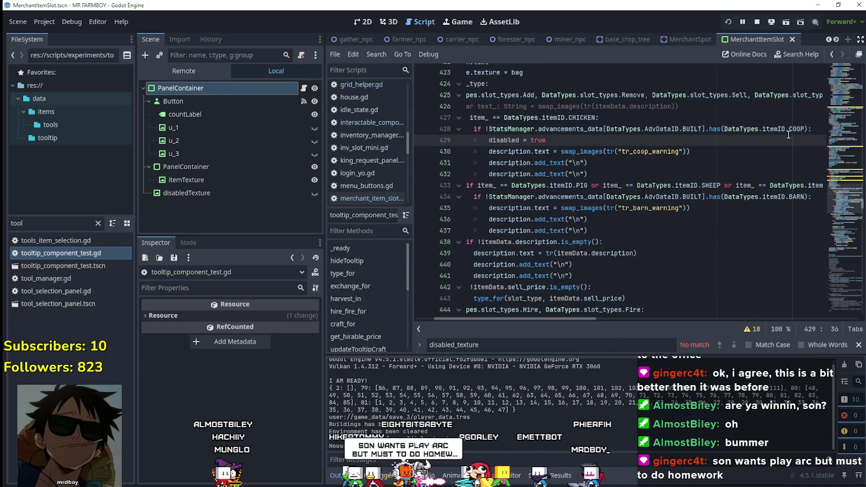
{"action": "left_click_drag", "start_coordinate": [570, 139], "coordinate": [411, 138]}
{"action": "scroll", "scroll_direction": "up", "scroll_amount": 3}
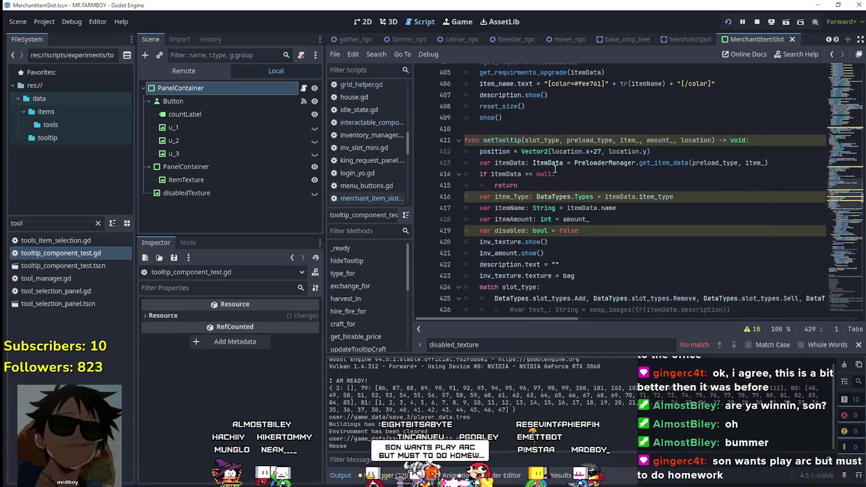
{"action": "scroll", "scroll_direction": "down", "scroll_amount": 3}
{"action": "left_click", "coordinate": [597, 174]}
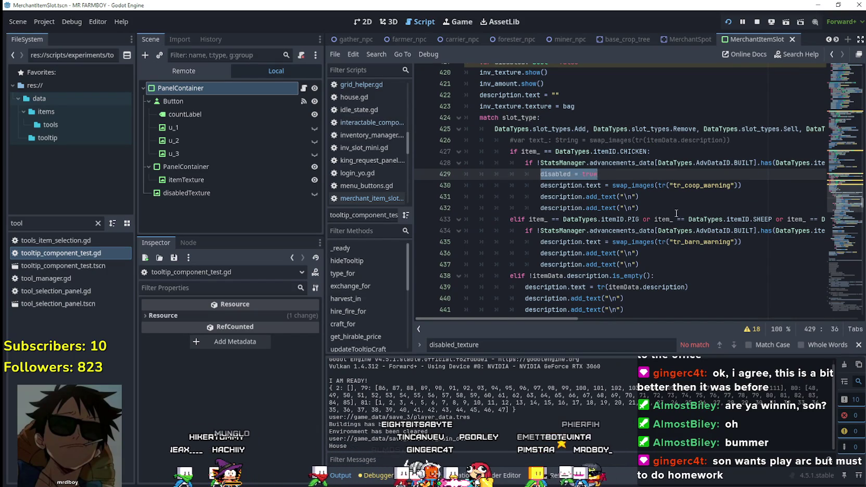
Rename the variable to disabled_ in its declaration and in the coop branch
{"action": "left_click", "coordinate": [677, 212]}
{"action": "scroll", "scroll_direction": "up", "scroll_amount": 3}
{"action": "double_click", "coordinate": [513, 129]}
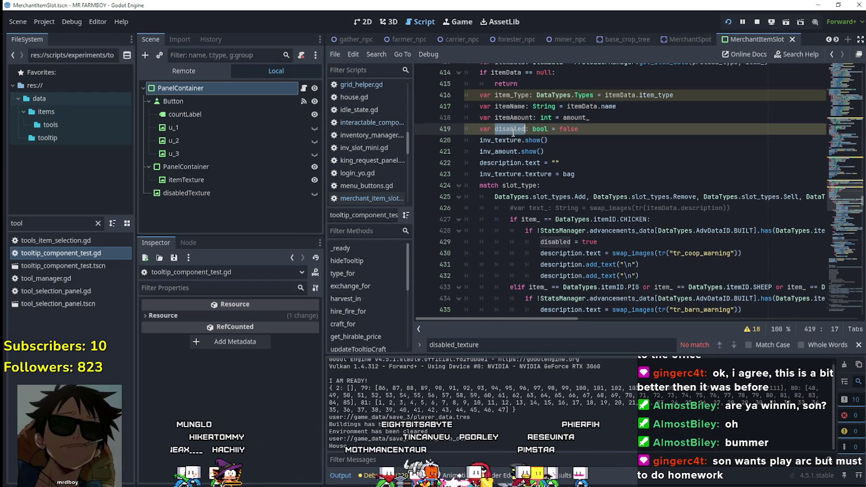
{"action": "double_click", "coordinate": [569, 242]}
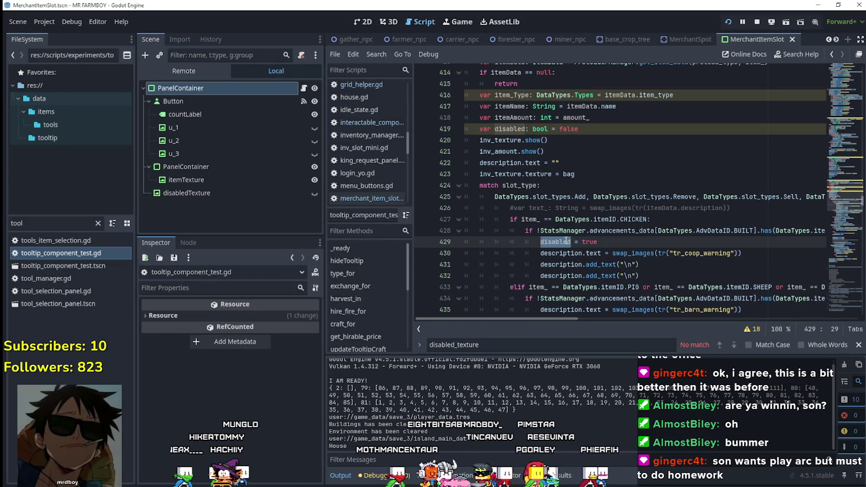
{"action": "key", "text": "alt+Left"}
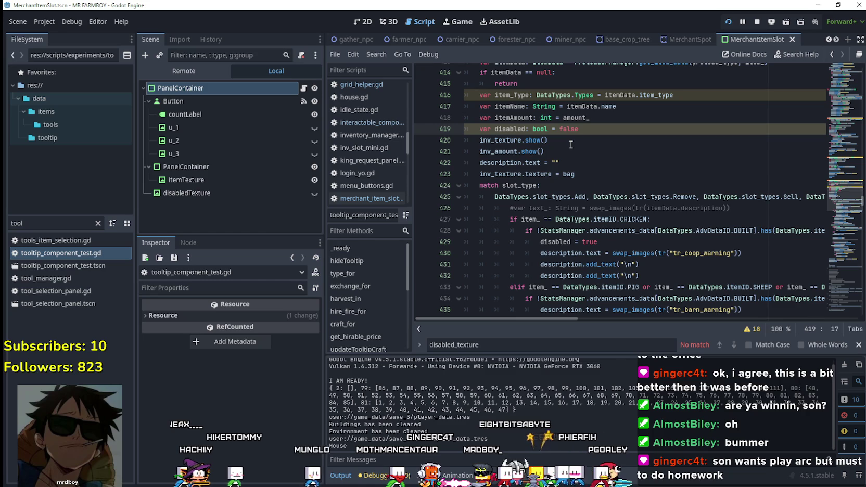
{"action": "type", "text": "_"}
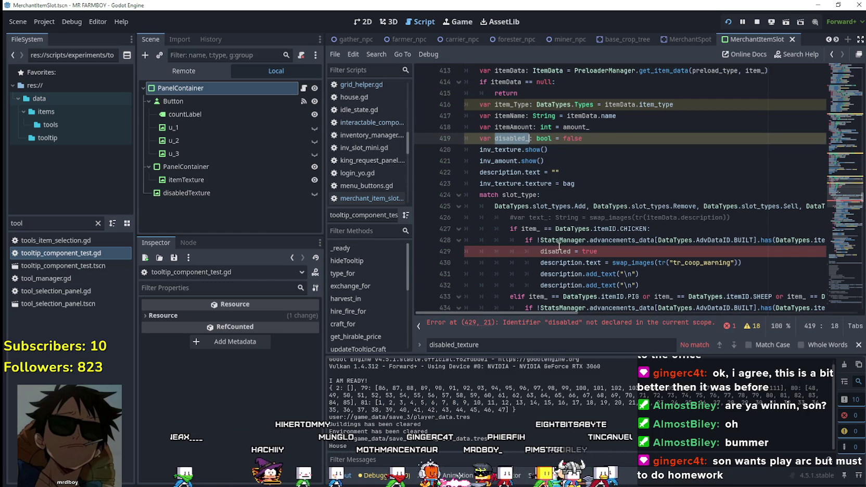
{"action": "left_click", "coordinate": [571, 251]}
{"action": "type", "text": "_"}
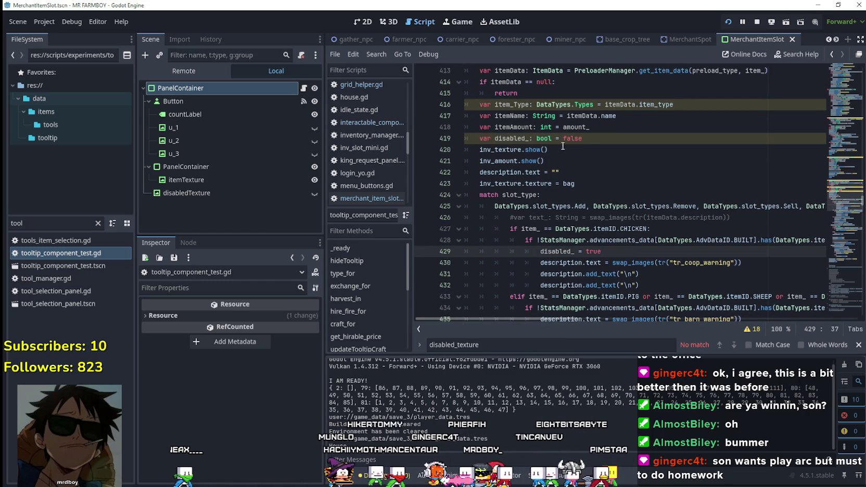
{"action": "left_click_drag", "start_coordinate": [479, 138], "coordinate": [631, 141]}
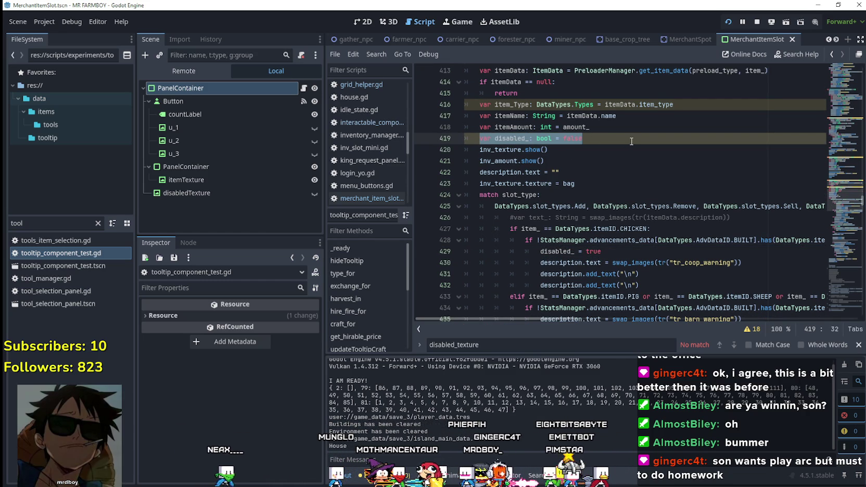
Copy the disabled_ = true line into the barn warning branch
{"action": "scroll", "scroll_direction": "down", "scroll_amount": 3}
{"action": "left_click_drag", "start_coordinate": [540, 183], "coordinate": [613, 182]}
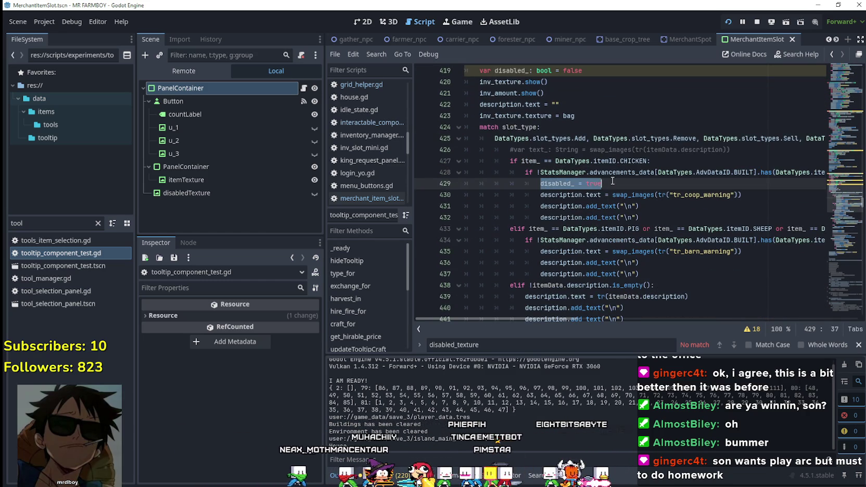
{"action": "left_click", "coordinate": [567, 183]}
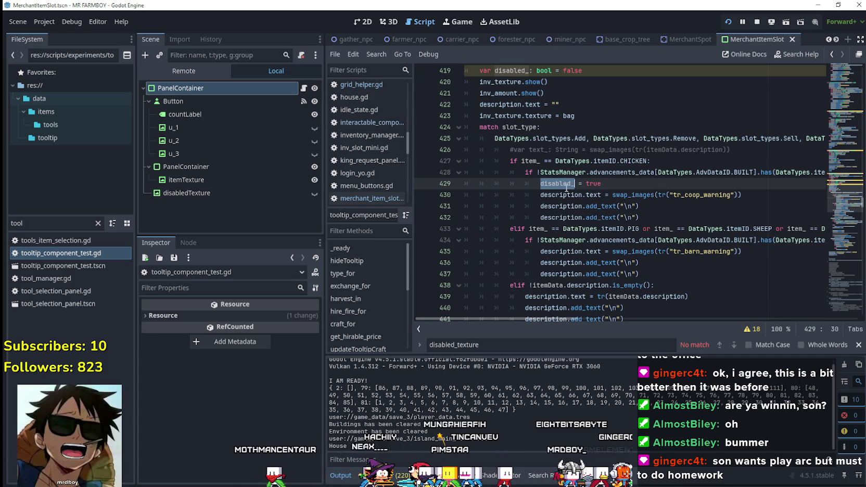
{"action": "left_click_drag", "start_coordinate": [540, 183], "coordinate": [601, 183]}
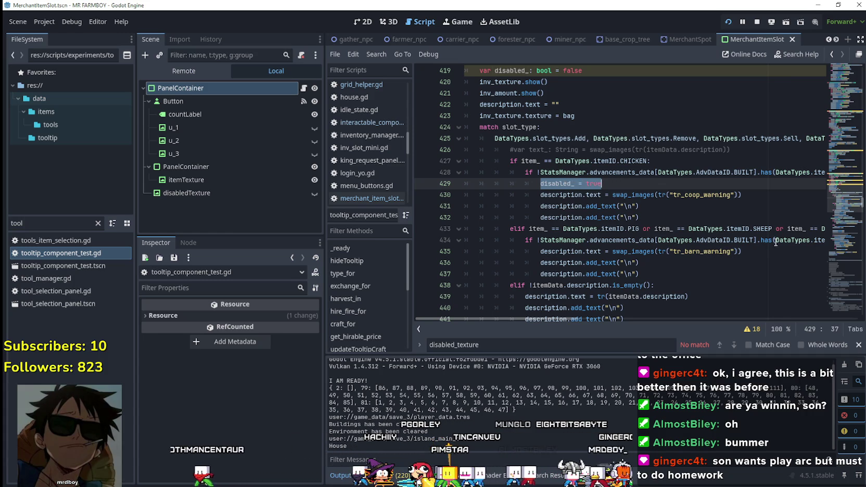
{"action": "left_click_drag", "start_coordinate": [789, 240], "coordinate": [829, 239]}
{"action": "left_click", "coordinate": [817, 240]}
{"action": "key", "text": "Return"}
{"action": "key", "text": "ctrl+v"}
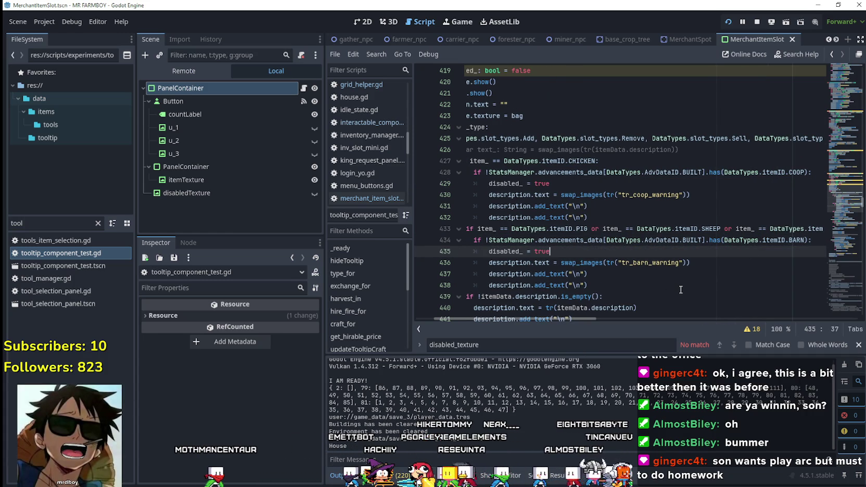
{"action": "left_click", "coordinate": [600, 263]}
Add disabled_ = true under the warehouse check and save the script
{"action": "scroll", "scroll_direction": "down", "scroll_amount": 3}
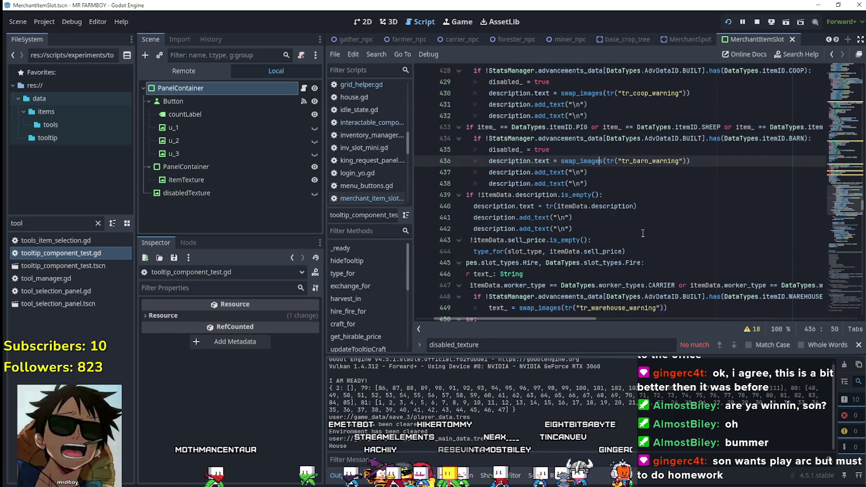
{"action": "left_click", "coordinate": [692, 194]}
{"action": "scroll", "scroll_direction": "down", "scroll_amount": 3}
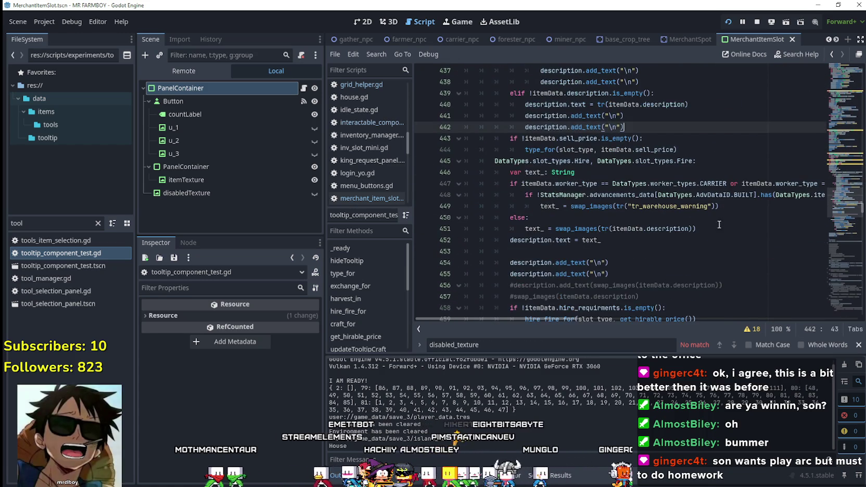
{"action": "left_click_drag", "start_coordinate": [739, 195], "coordinate": [810, 195]}
{"action": "left_click", "coordinate": [810, 195]}
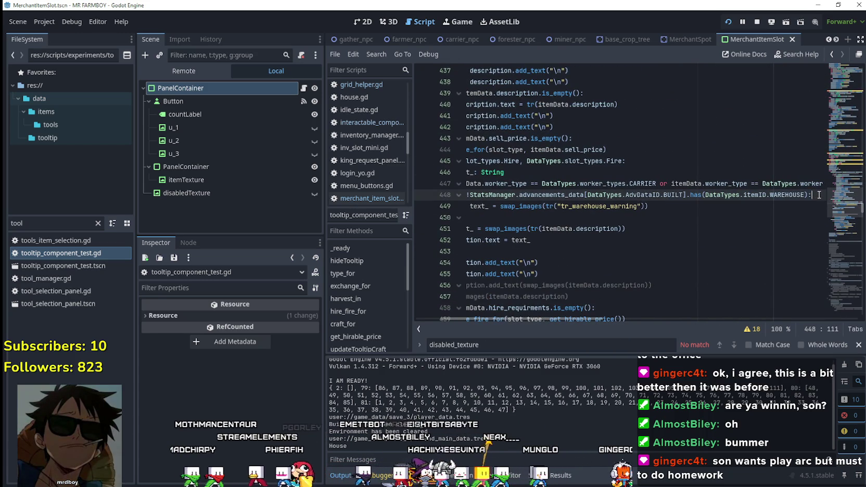
{"action": "key", "text": "Return"}
{"action": "type", "text": "disabled_ = true"}
{"action": "key", "text": "ctrl+s"}
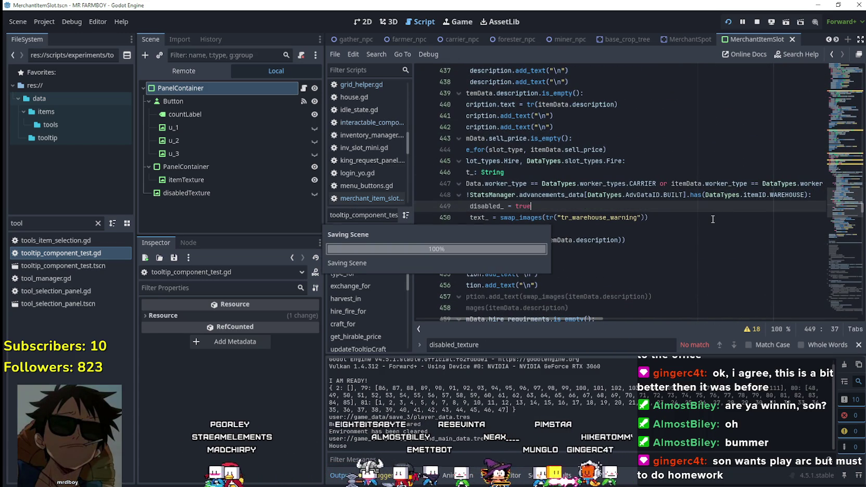
{"action": "left_click", "coordinate": [542, 217]}
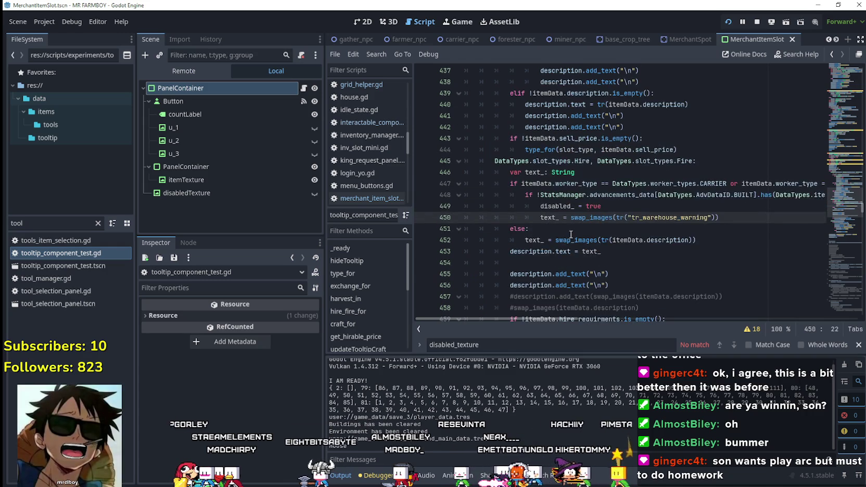
{"action": "scroll", "scroll_direction": "down", "scroll_amount": 3}
{"action": "scroll", "scroll_direction": "up", "scroll_amount": 3}
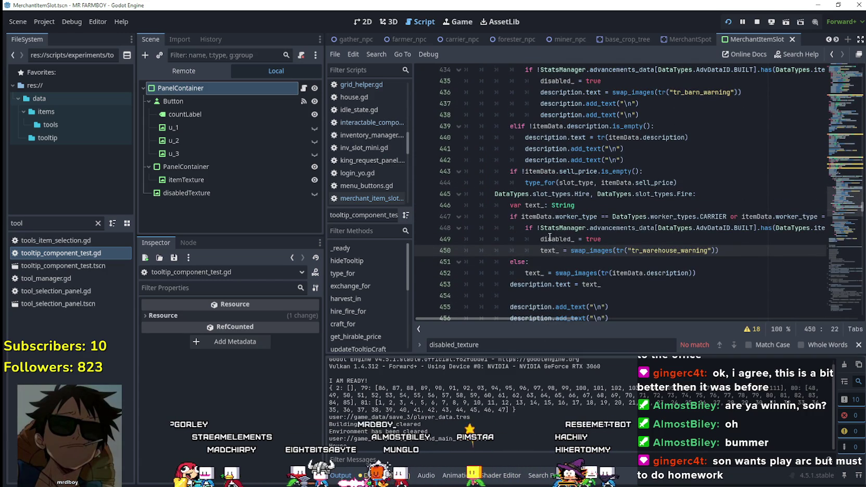
{"action": "scroll", "scroll_direction": "up", "scroll_amount": 3}
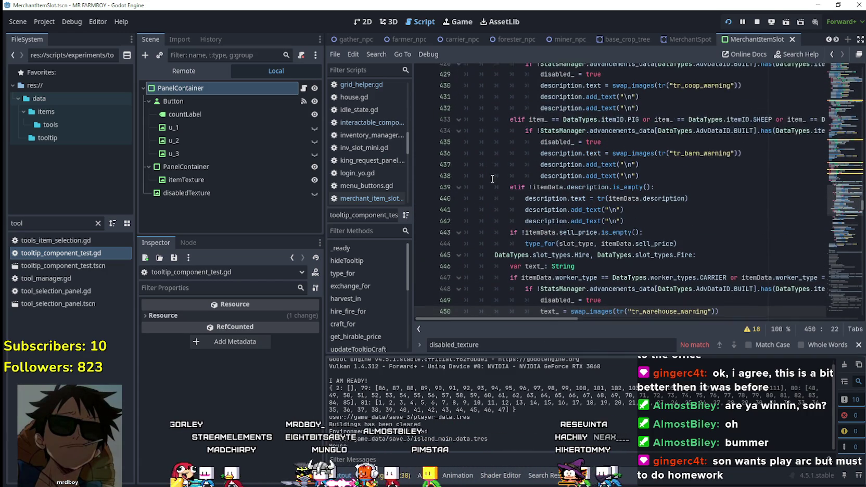
{"action": "left_click", "coordinate": [718, 227]}
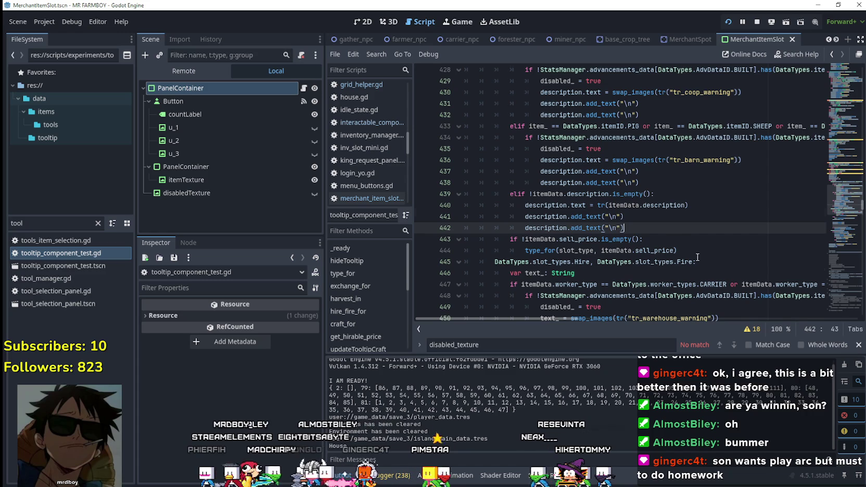
{"action": "scroll", "scroll_direction": "down", "scroll_amount": 3}
{"action": "scroll", "scroll_direction": "up", "scroll_amount": 3}
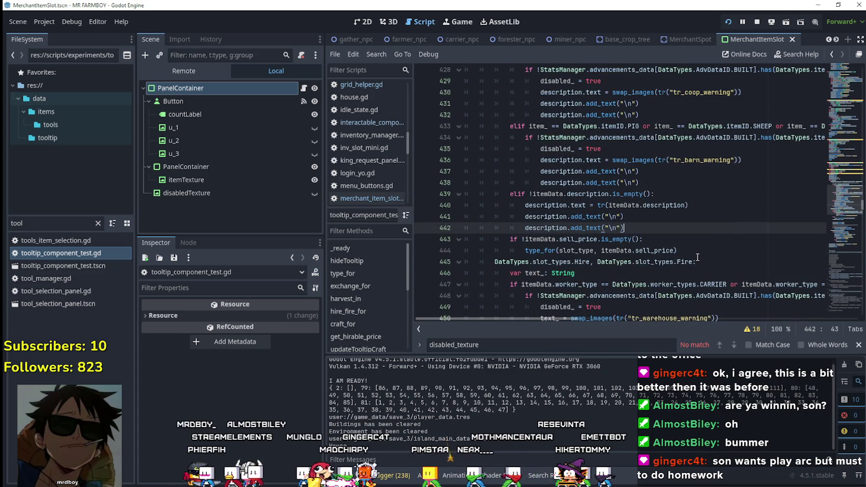
Write an if !disabled_: condition on empty line 454
{"action": "scroll", "scroll_direction": "down", "scroll_amount": 3}
{"action": "left_click", "coordinate": [651, 227]}
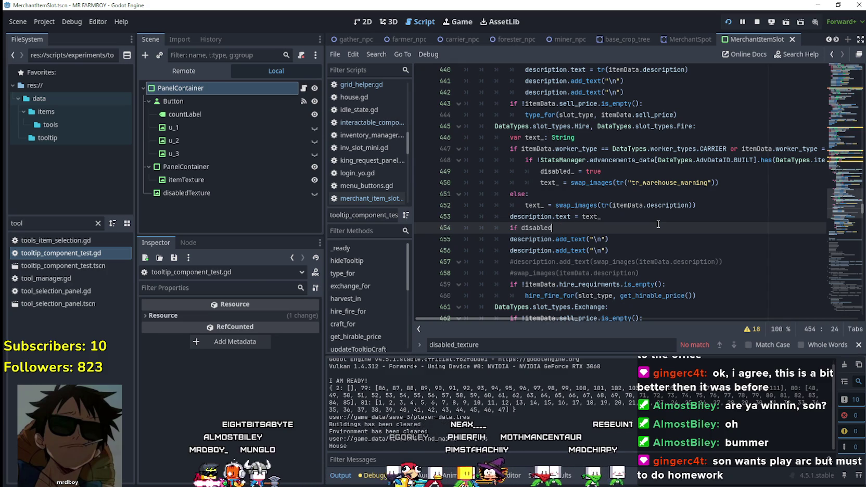
{"action": "type", "text": "_:"}
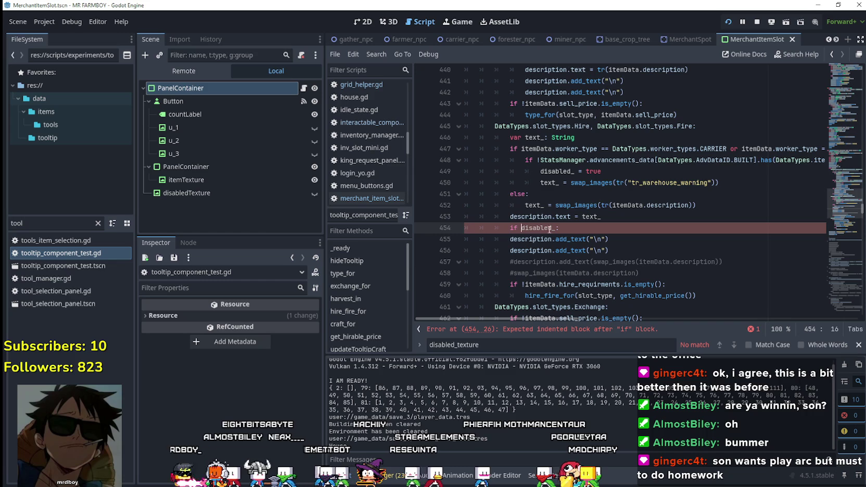
{"action": "scroll", "scroll_direction": "down", "scroll_amount": 3}
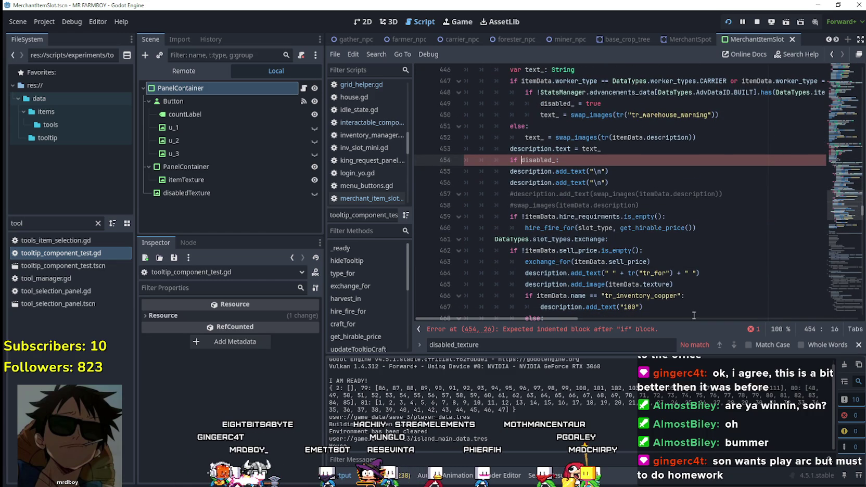
{"action": "type", "text": "!"}
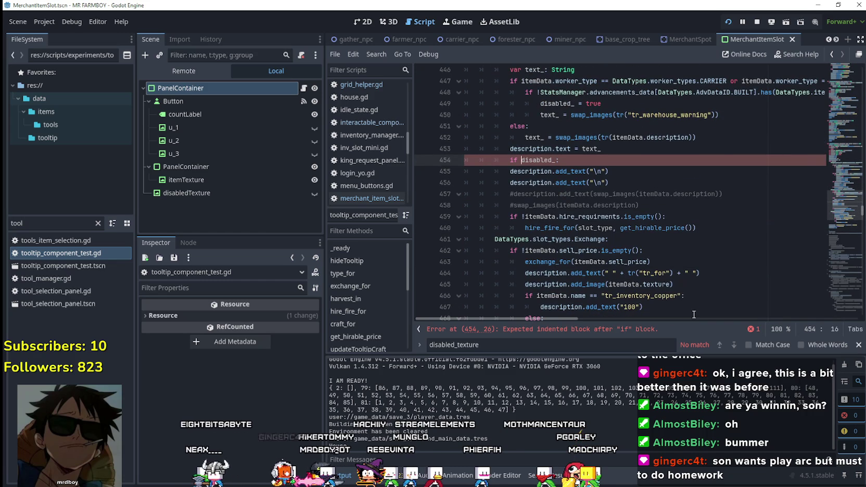
{"action": "key", "text": "End"}
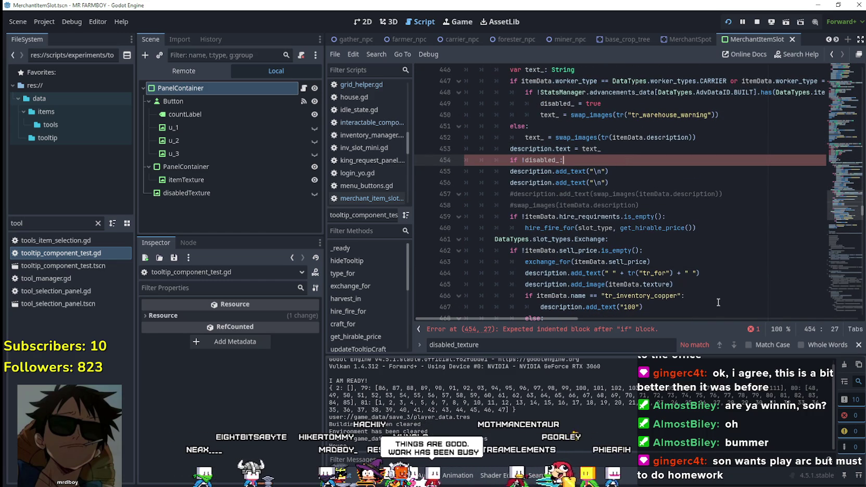
{"action": "scroll", "scroll_direction": "down", "scroll_amount": 3}
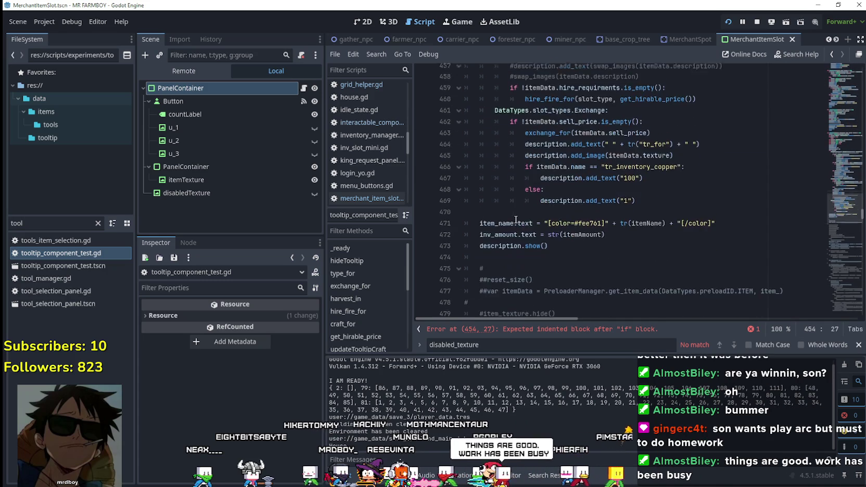
{"action": "scroll", "scroll_direction": "up", "scroll_amount": 3}
Indent the hire-price lines 455–460 under the condition and run the game with F5
{"action": "left_click_drag", "start_coordinate": [697, 262], "coordinate": [463, 207]}
{"action": "key", "text": "Tab"}
{"action": "left_click", "coordinate": [575, 194]}
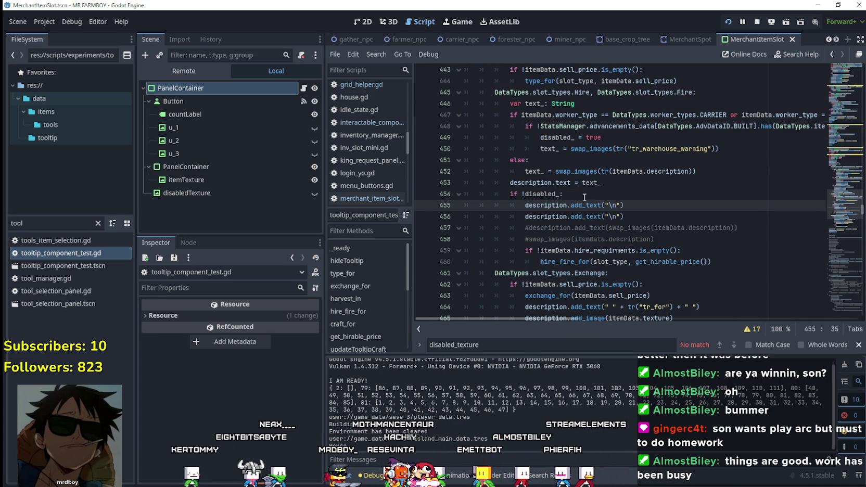
{"action": "left_click_drag", "start_coordinate": [575, 194], "coordinate": [509, 194]}
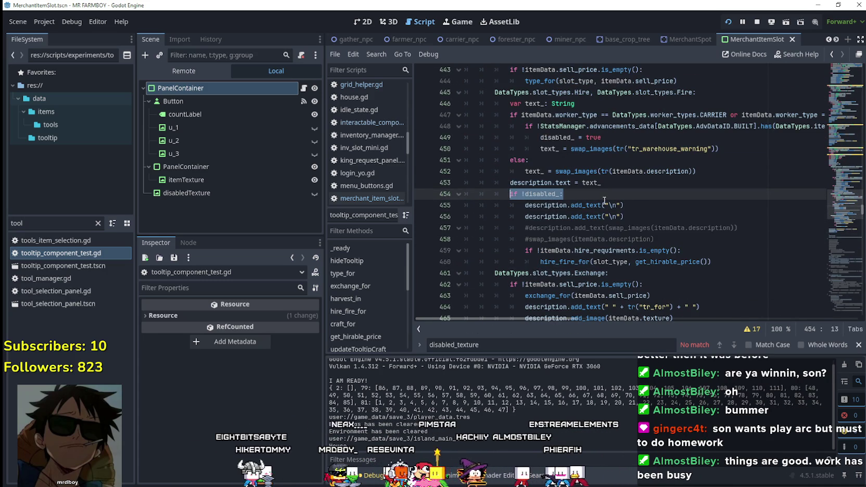
{"action": "key", "text": "F5"}
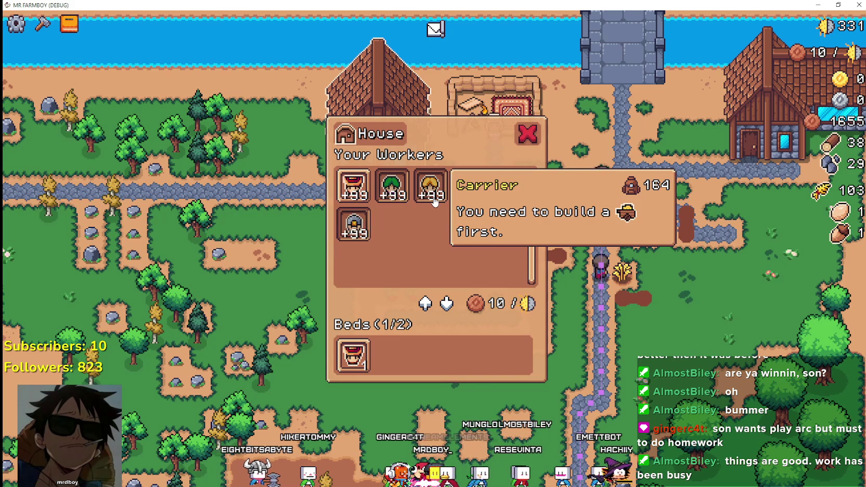
Read the House worker and Sheep slot tooltips, close the House panel, and return to Godot
{"action": "mouse_move", "coordinate": [401, 204]}
{"action": "mouse_move", "coordinate": [368, 196]}
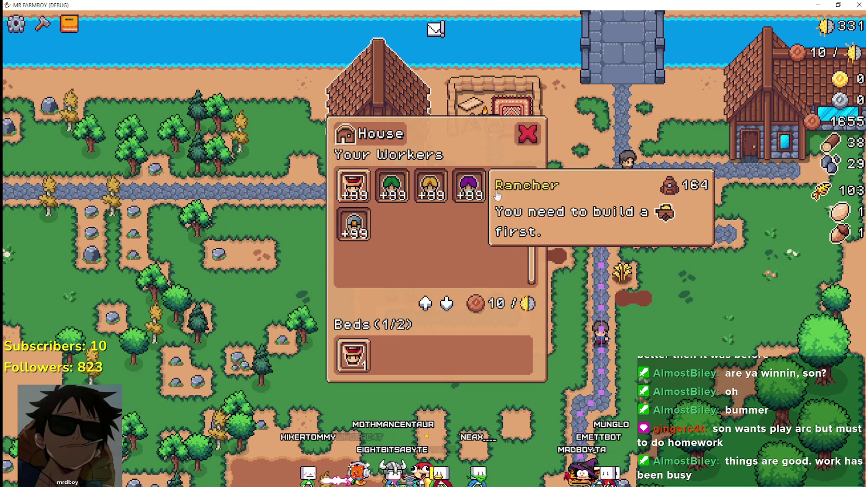
{"action": "mouse_move", "coordinate": [500, 196]}
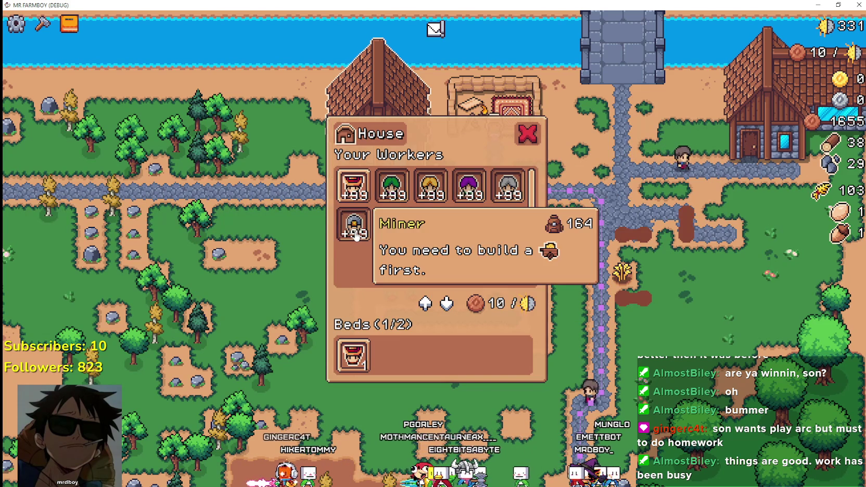
{"action": "key", "text": "alt+Tab"}
{"action": "key", "text": "alt+Tab"}
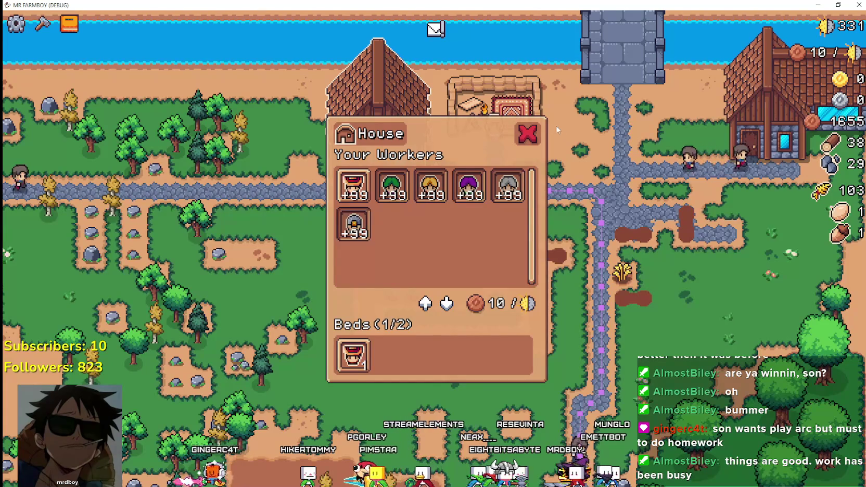
{"action": "key", "text": "Escape"}
{"action": "mouse_move", "coordinate": [439, 266]}
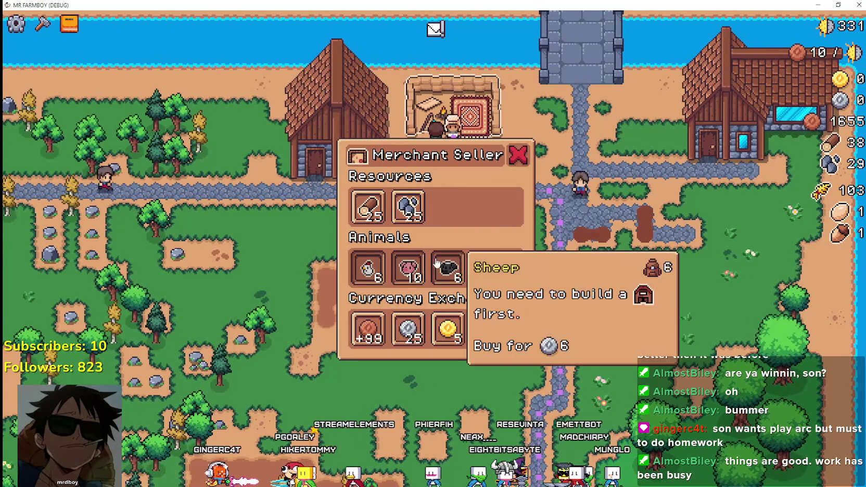
{"action": "key", "text": "alt+Tab"}
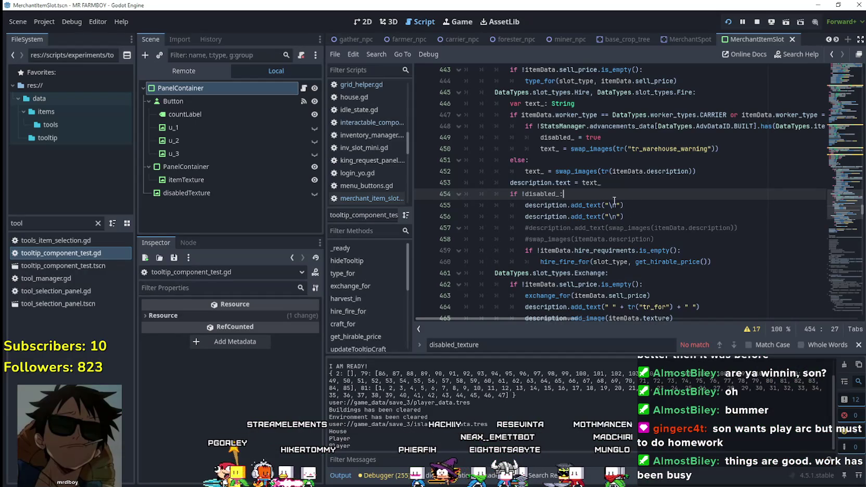
Remove the extra indent levels from lines 441 and 442 of the sell-price tooltip
{"action": "scroll", "scroll_direction": "up", "scroll_amount": 3}
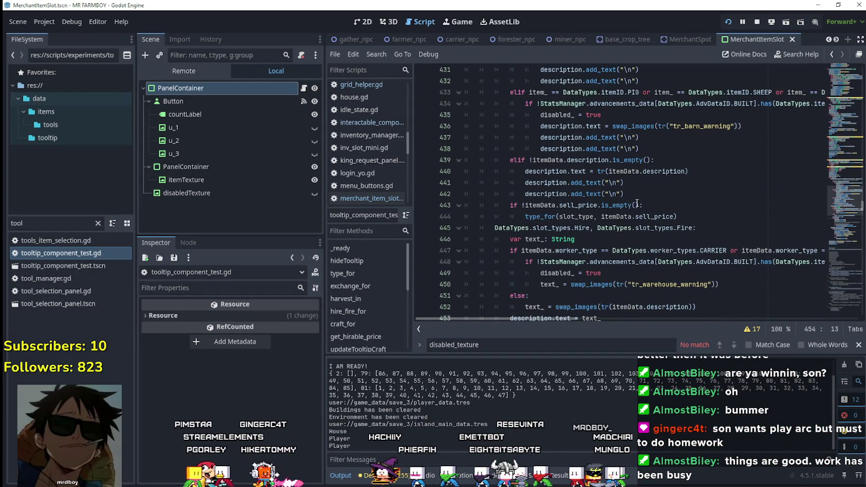
{"action": "left_click", "coordinate": [654, 195]}
{"action": "left_click", "coordinate": [692, 171]}
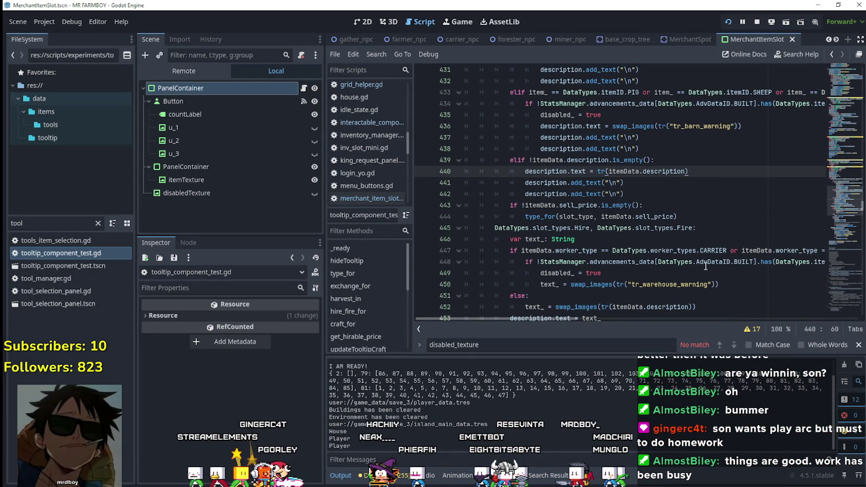
{"action": "mouse_move", "coordinate": [705, 266]}
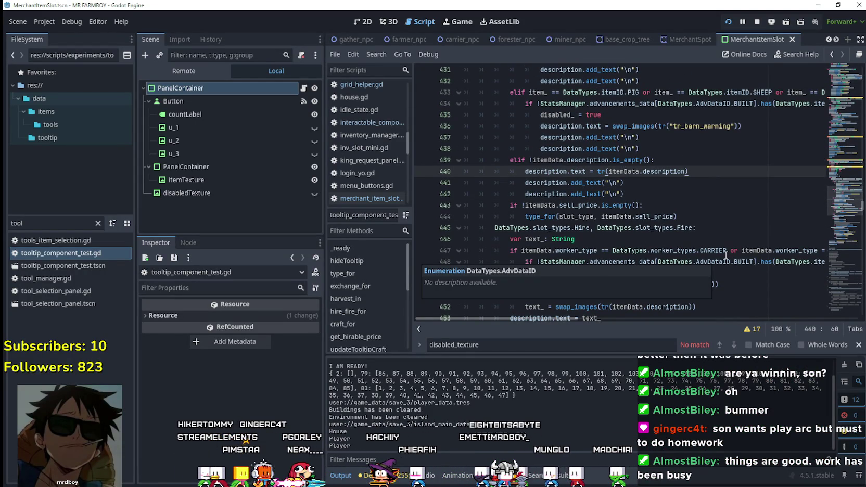
{"action": "key", "text": "Return"}
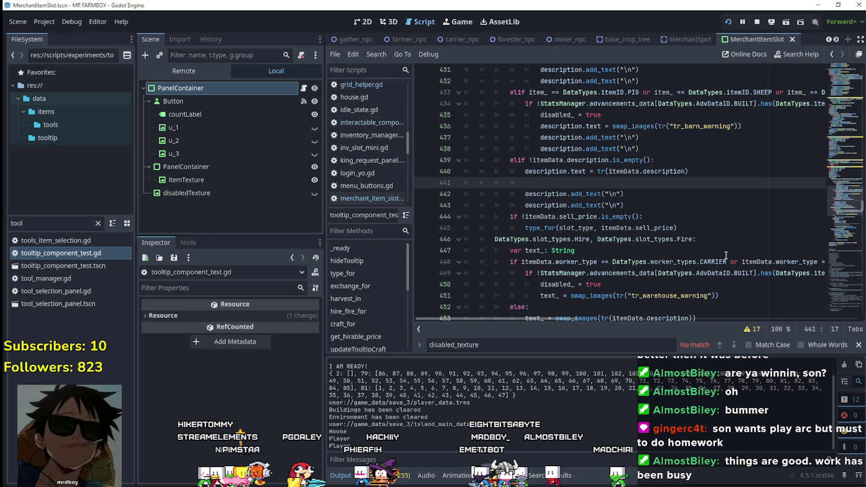
{"action": "key", "text": "BackSpace"}
{"action": "key", "text": "BackSpace"}
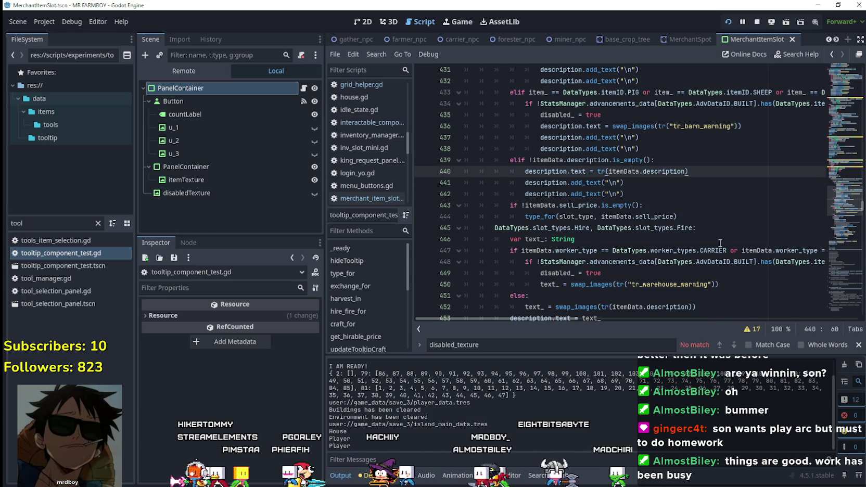
{"action": "key", "text": "Down"}
{"action": "key", "text": "Down"}
{"action": "scroll", "scroll_direction": "down", "scroll_amount": 3}
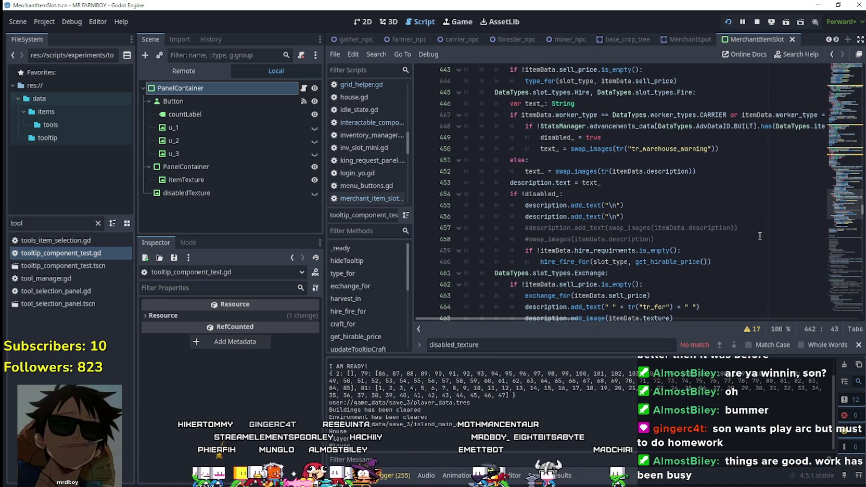
{"action": "scroll", "scroll_direction": "up", "scroll_amount": 3}
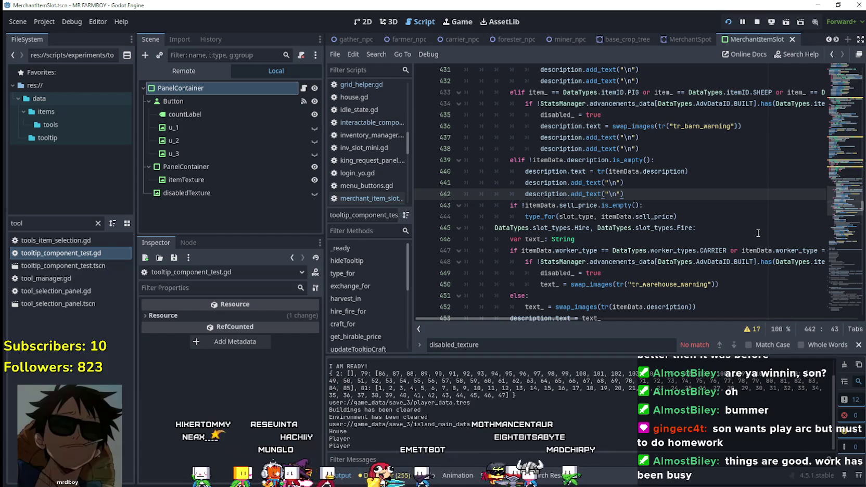
{"action": "scroll", "scroll_direction": "down", "scroll_amount": 3}
{"action": "scroll", "scroll_direction": "up", "scroll_amount": 3}
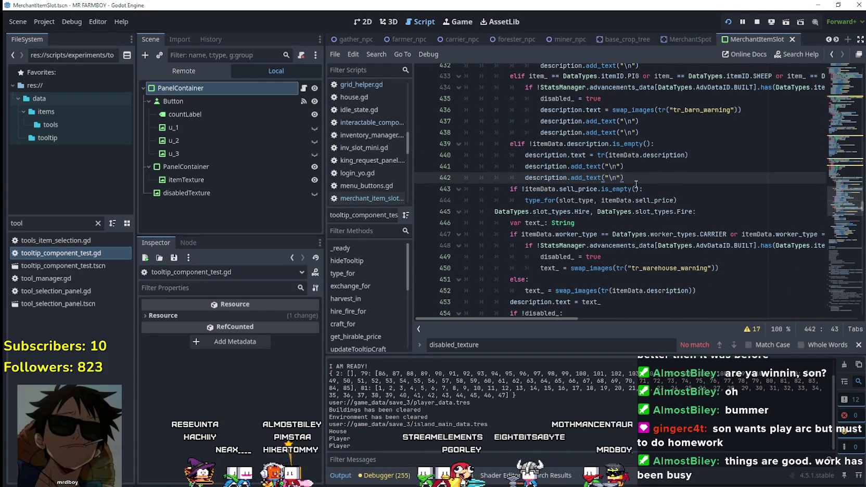
{"action": "scroll", "scroll_direction": "down", "scroll_amount": 3}
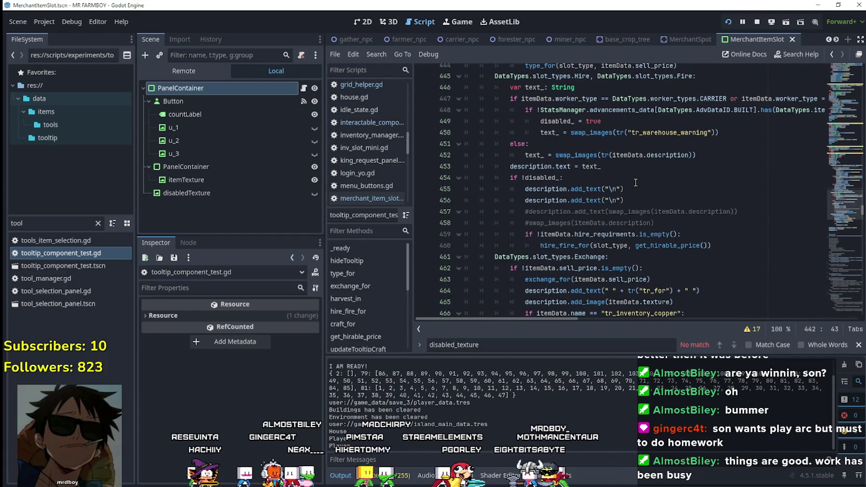
{"action": "scroll", "scroll_direction": "up", "scroll_amount": 3}
{"action": "left_click", "coordinate": [522, 167]}
{"action": "key", "text": "BackSpace"}
{"action": "left_click", "coordinate": [525, 177]}
{"action": "key", "text": "BackSpace"}
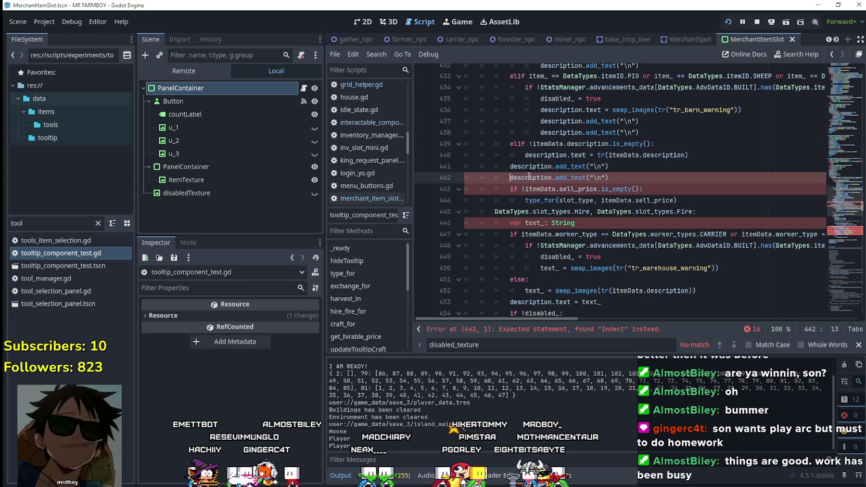
Insert if !disabled_: as line 441 and indent lines 442–445 beneath it
{"action": "left_click", "coordinate": [699, 156]}
{"action": "key", "text": "Return"}
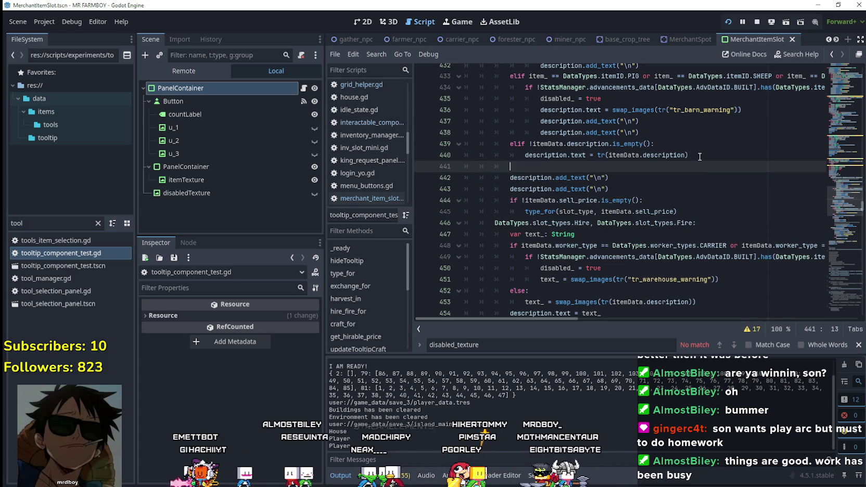
{"action": "type", "text": "if !disabled_:"}
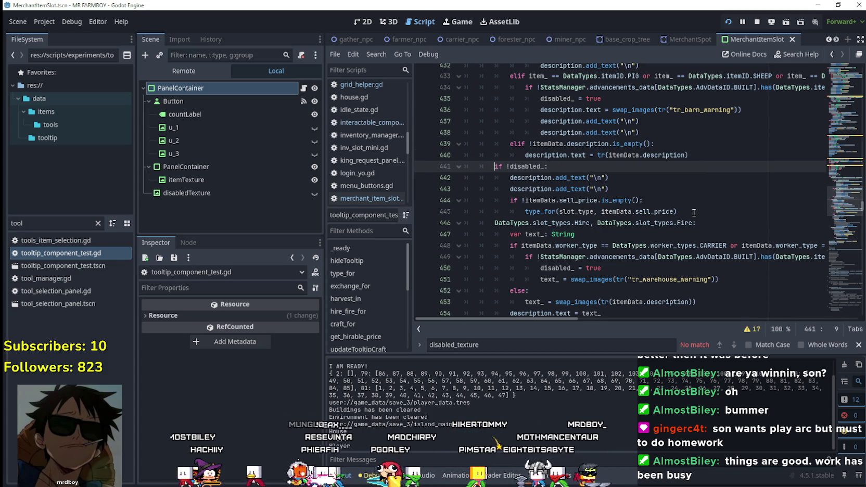
{"action": "left_click_drag", "start_coordinate": [679, 211], "coordinate": [458, 177]}
{"action": "key", "text": "shift+Tab"}
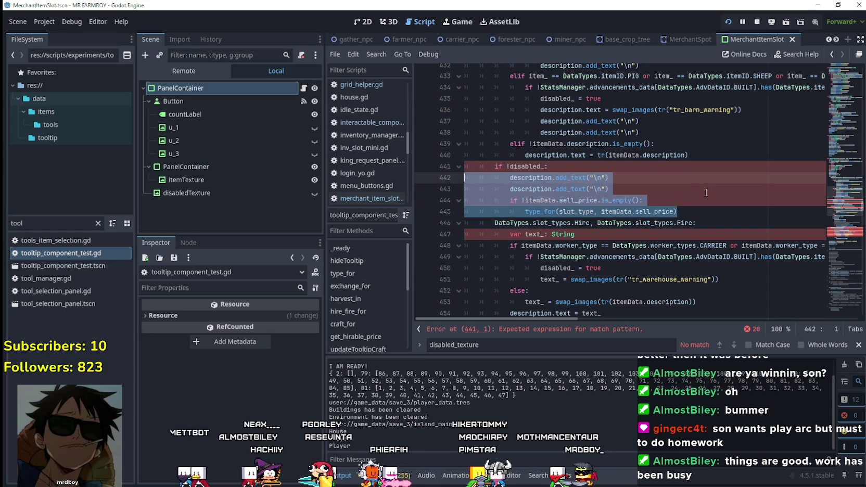
{"action": "key", "text": "Tab"}
{"action": "left_click", "coordinate": [644, 155]}
{"action": "left_click", "coordinate": [557, 167]}
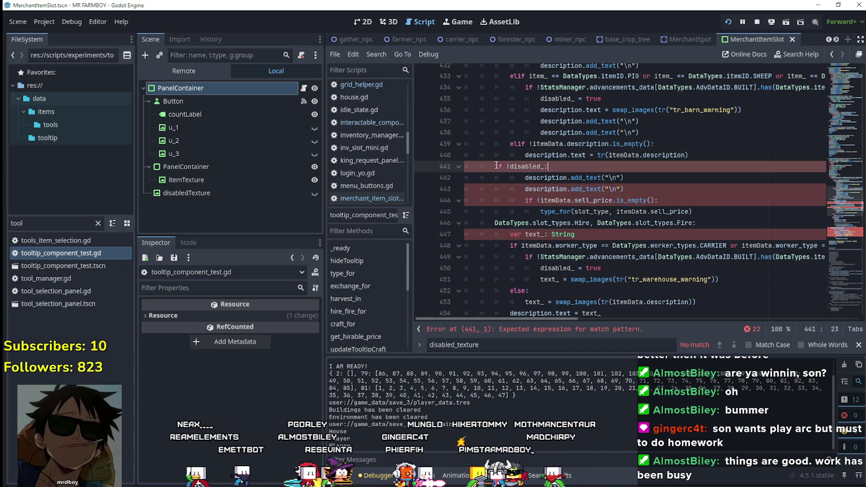
{"action": "key", "text": "Home"}
{"action": "key", "text": "Tab"}
Save the script with Ctrl+S and switch to the game to test the tooltips
{"action": "left_click", "coordinate": [686, 200]}
{"action": "left_click", "coordinate": [708, 156]}
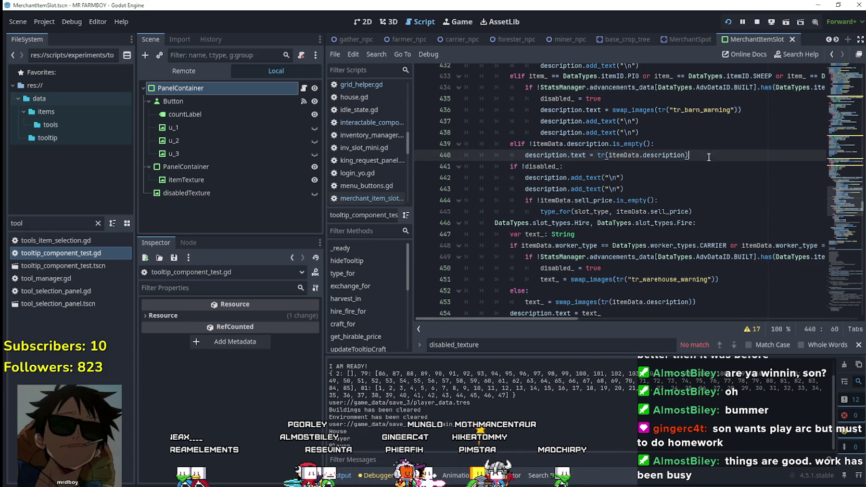
{"action": "left_click_drag", "start_coordinate": [692, 211], "coordinate": [458, 170]}
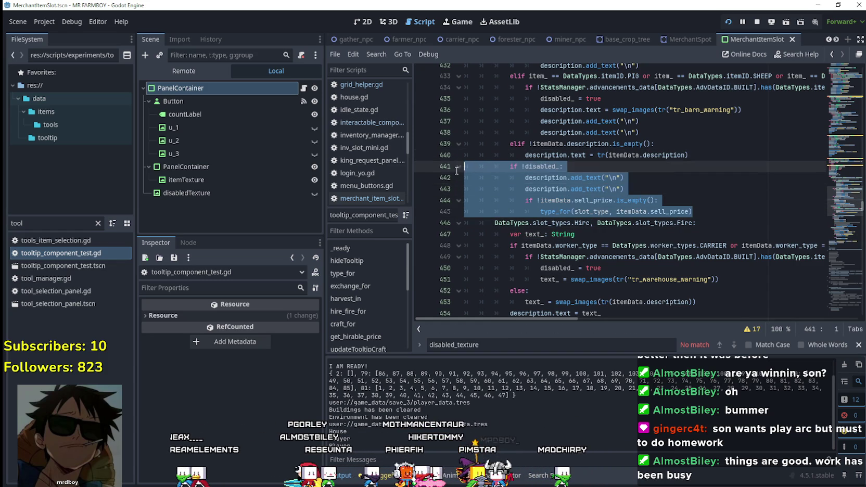
{"action": "left_click", "coordinate": [650, 192]}
{"action": "key", "text": "ctrl+s"}
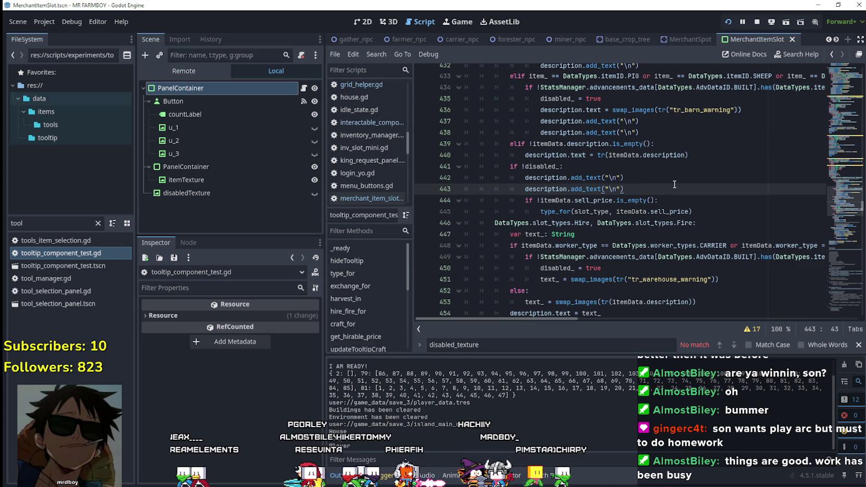
{"action": "key", "text": "alt+Tab"}
{"action": "mouse_move", "coordinate": [497, 294]}
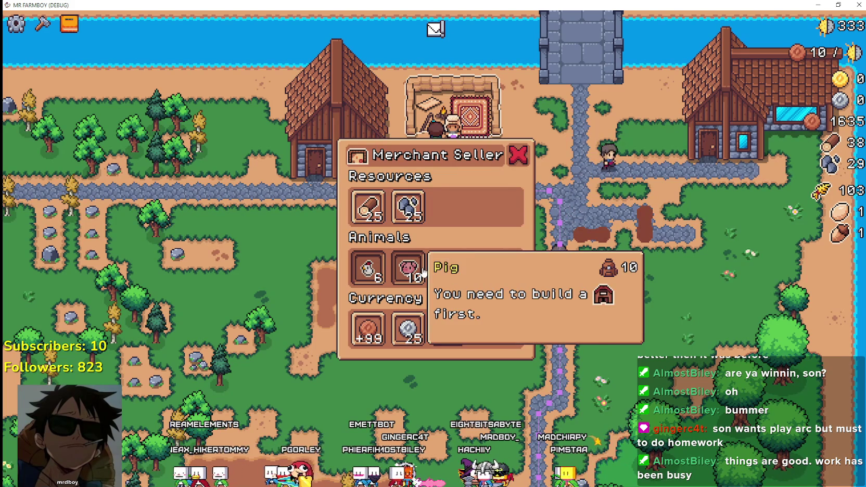
{"action": "mouse_move", "coordinate": [371, 270]}
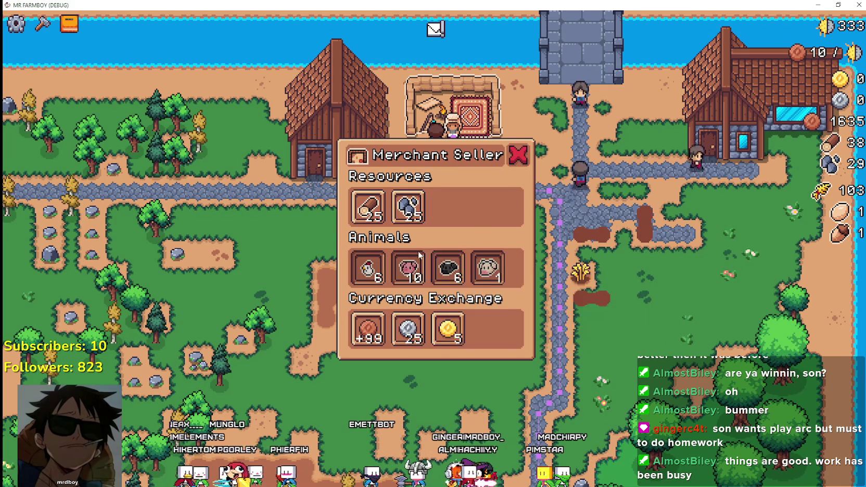
{"action": "mouse_move", "coordinate": [424, 268]}
{"action": "mouse_move", "coordinate": [470, 271]}
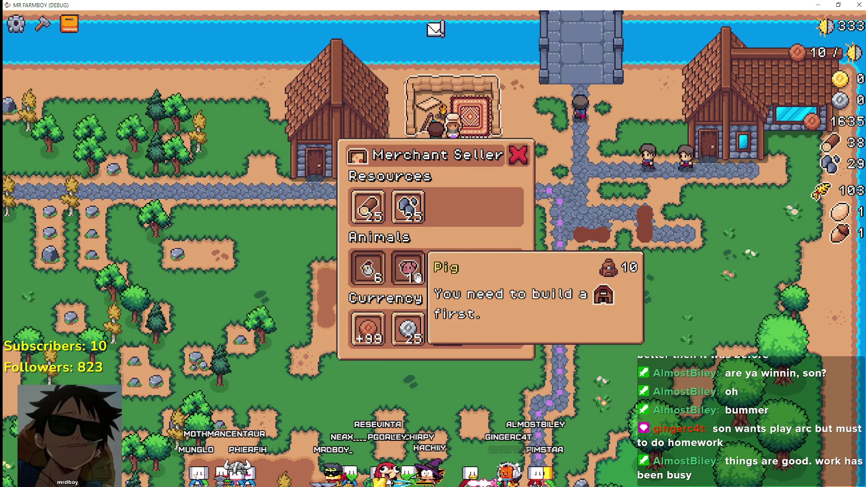
Comment out lines 431–432 after the coop warning with Ctrl+K
{"action": "key", "text": "alt+Tab"}
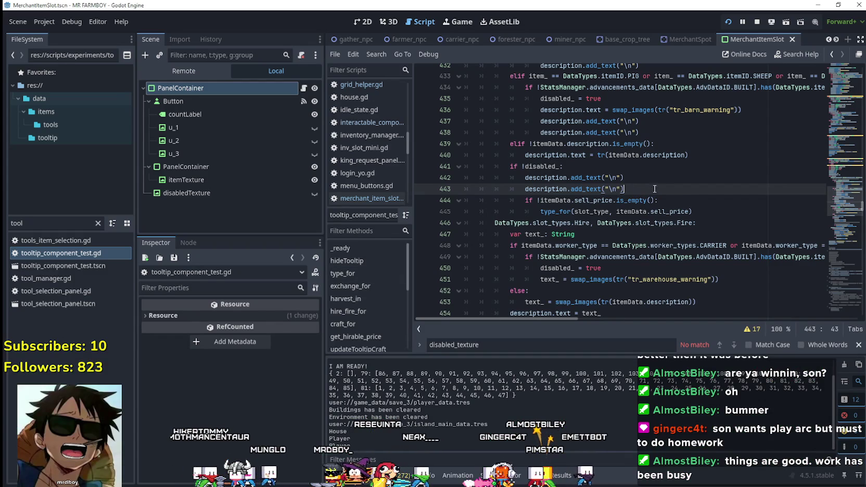
{"action": "left_click_drag", "start_coordinate": [693, 211], "coordinate": [417, 167]}
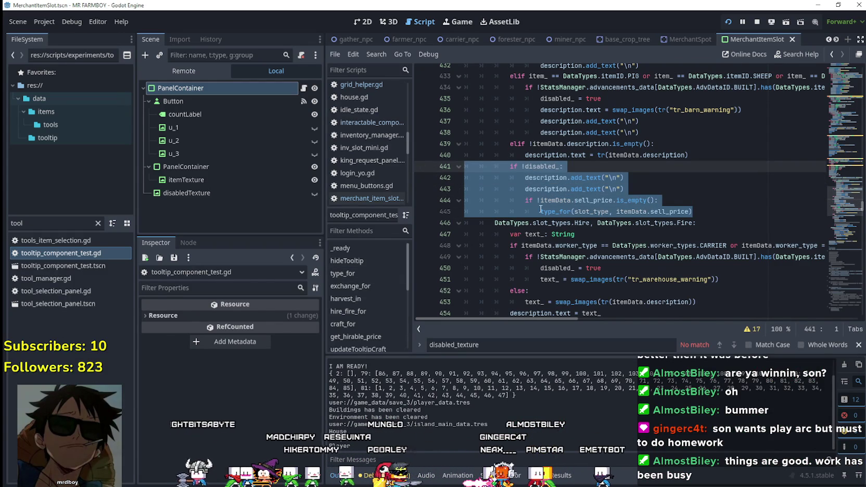
{"action": "scroll", "scroll_direction": "up", "scroll_amount": 3}
{"action": "left_click", "coordinate": [631, 201]}
{"action": "scroll", "scroll_direction": "up", "scroll_amount": 3}
{"action": "scroll", "scroll_direction": "up", "scroll_amount": 3}
{"action": "left_click", "coordinate": [656, 204]}
{"action": "left_click_drag", "start_coordinate": [657, 203], "coordinate": [463, 190]}
{"action": "scroll", "scroll_direction": "down", "scroll_amount": 3}
{"action": "key", "text": "ctrl+k"}
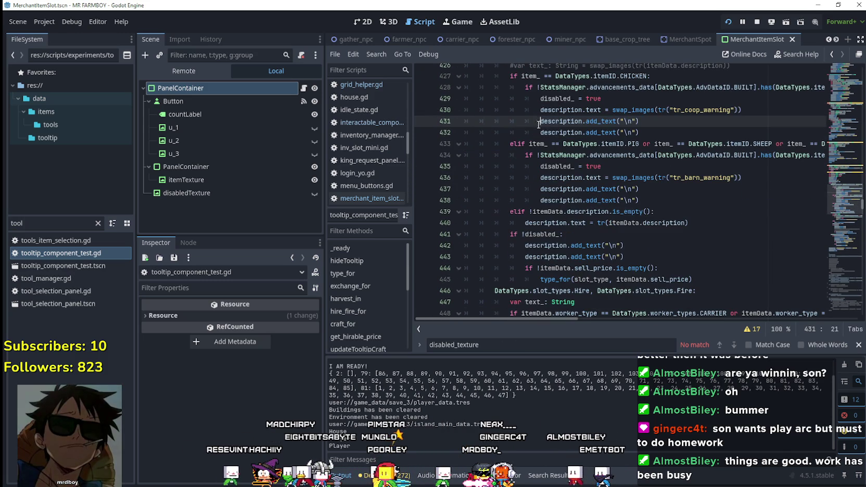
Comment out lines 437–438 after the barn warning and relaunch the game with F5
{"action": "left_click_drag", "start_coordinate": [542, 187], "coordinate": [541, 201]}
{"action": "key", "text": "ctrl+k"}
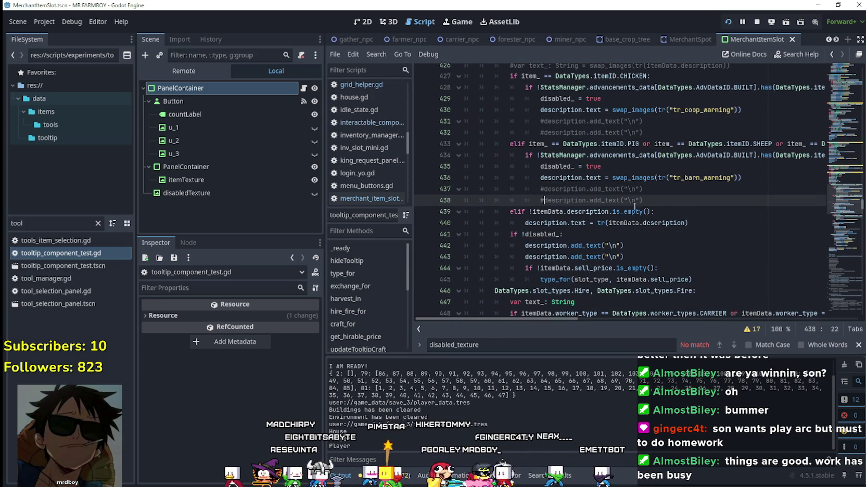
{"action": "key", "text": "F5"}
Check the Chicken tooltip, close Merchant Seller, view the House worker tooltips, then close House
{"action": "mouse_move", "coordinate": [484, 268]}
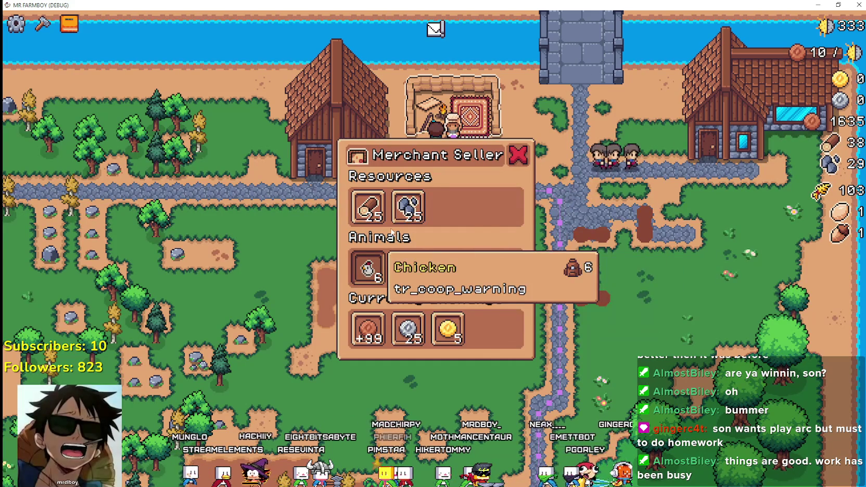
{"action": "mouse_move", "coordinate": [415, 215]}
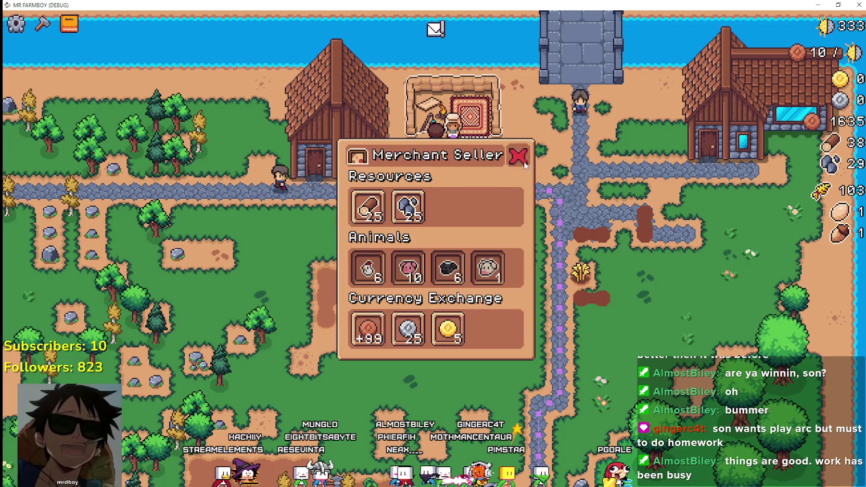
{"action": "left_click", "coordinate": [517, 155]}
{"action": "left_click", "coordinate": [385, 156]}
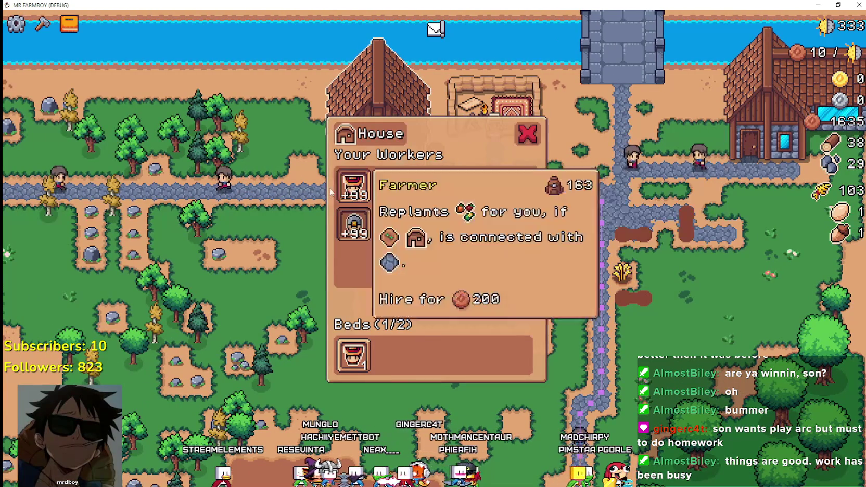
{"action": "mouse_move", "coordinate": [415, 195]}
{"action": "key", "text": "Escape"}
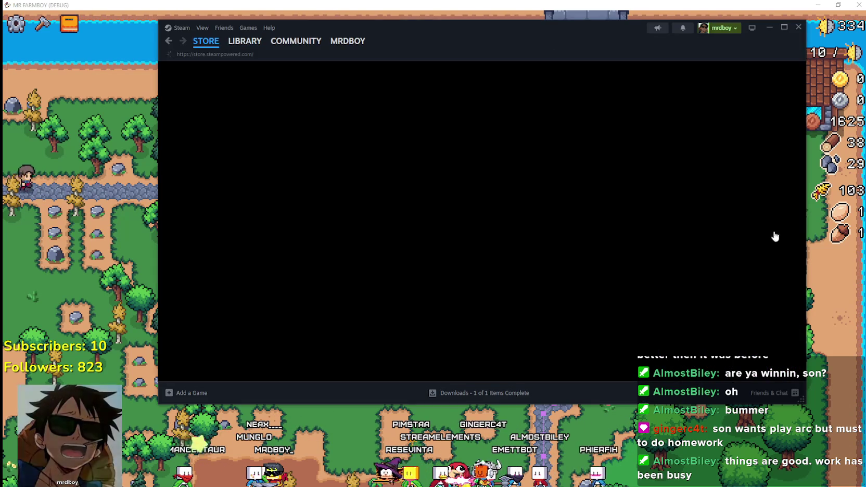
Open the ARC Raiders library page and read its patch notes about Stella Montis
{"action": "left_click", "coordinate": [250, 44]}
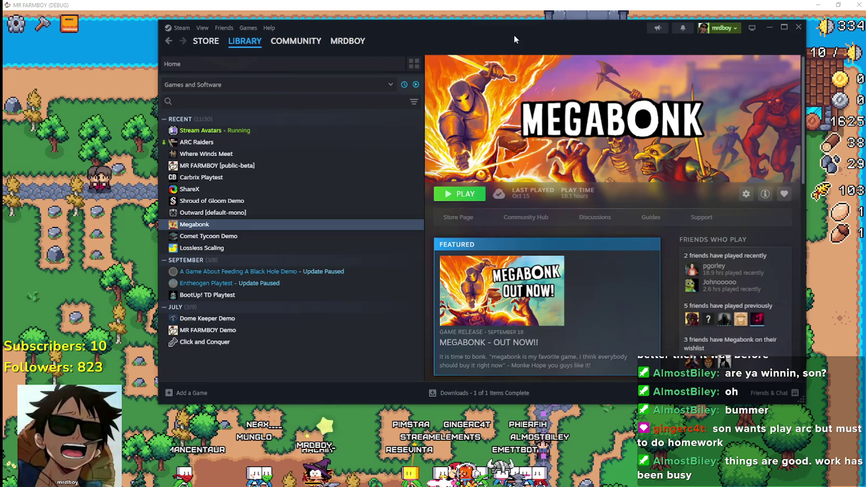
{"action": "left_click_drag", "start_coordinate": [505, 37], "coordinate": [490, 71]}
{"action": "left_click", "coordinate": [270, 177]}
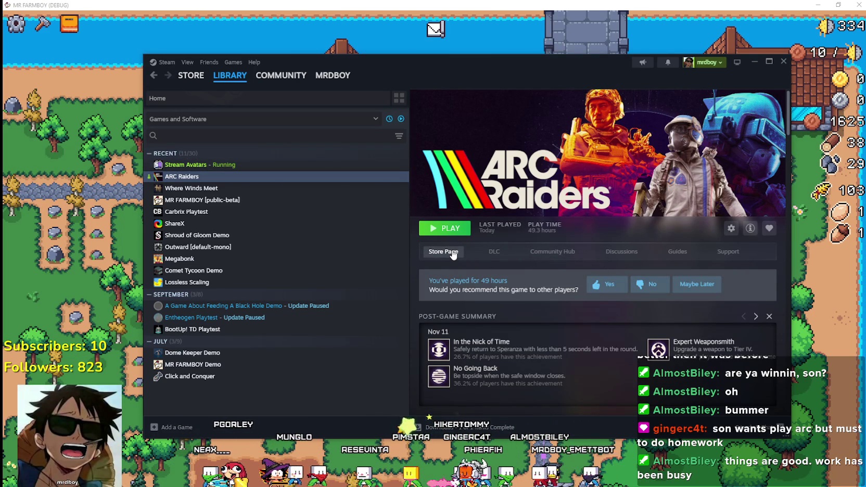
{"action": "scroll", "scroll_direction": "down", "scroll_amount": 3}
{"action": "left_click", "coordinate": [543, 308]}
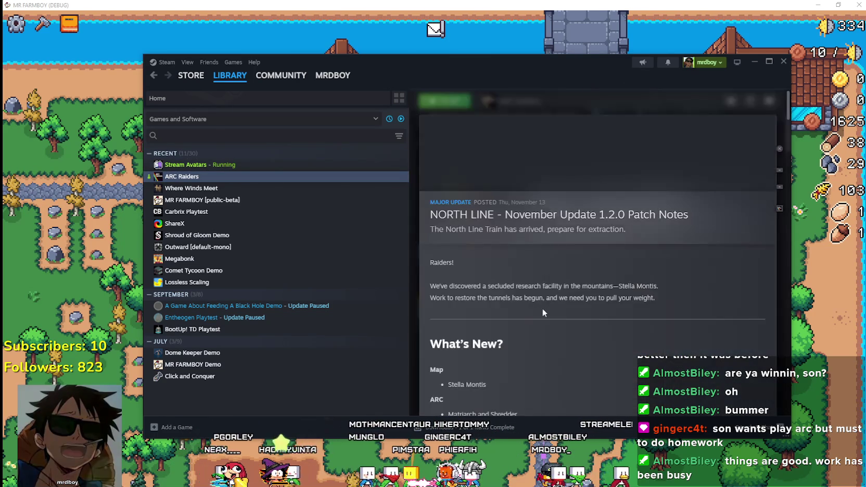
{"action": "scroll", "scroll_direction": "down", "scroll_amount": 3}
{"action": "left_click_drag", "start_coordinate": [503, 256], "coordinate": [448, 249]}
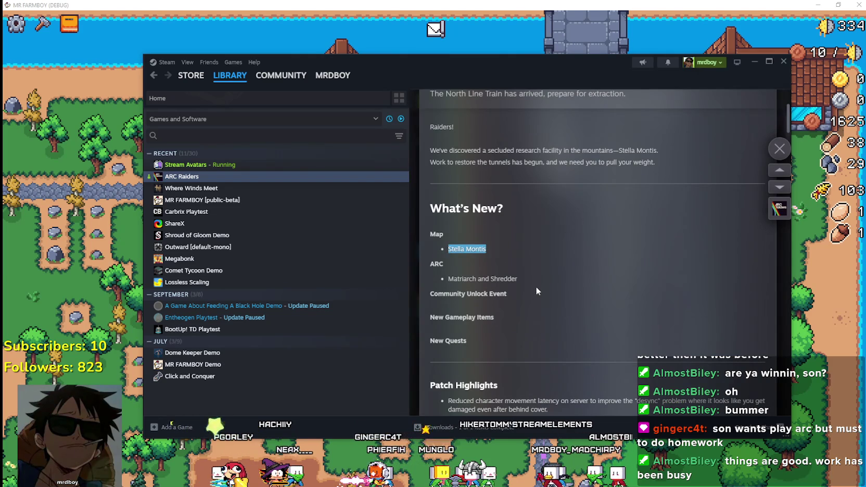
{"action": "left_click", "coordinate": [498, 286]}
{"action": "left_click_drag", "start_coordinate": [448, 248], "coordinate": [496, 255]}
{"action": "key", "text": "Escape"}
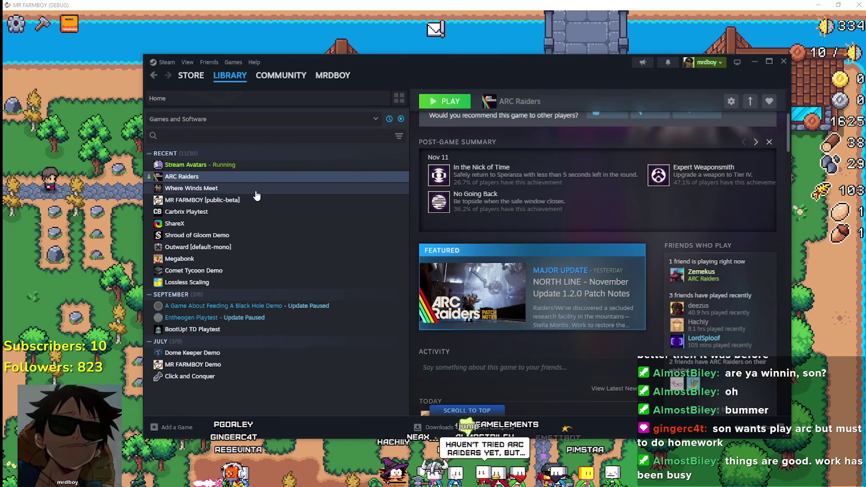
Browse the Where Winds Meet community and store pages, viewing a screenshot and the planned release date
{"action": "key", "text": "Down"}
{"action": "scroll", "scroll_direction": "up", "scroll_amount": 3}
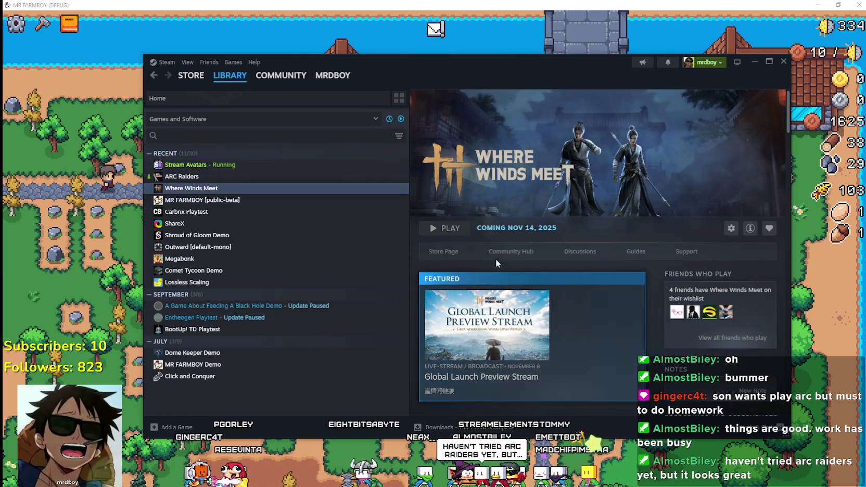
{"action": "left_click", "coordinate": [494, 255]}
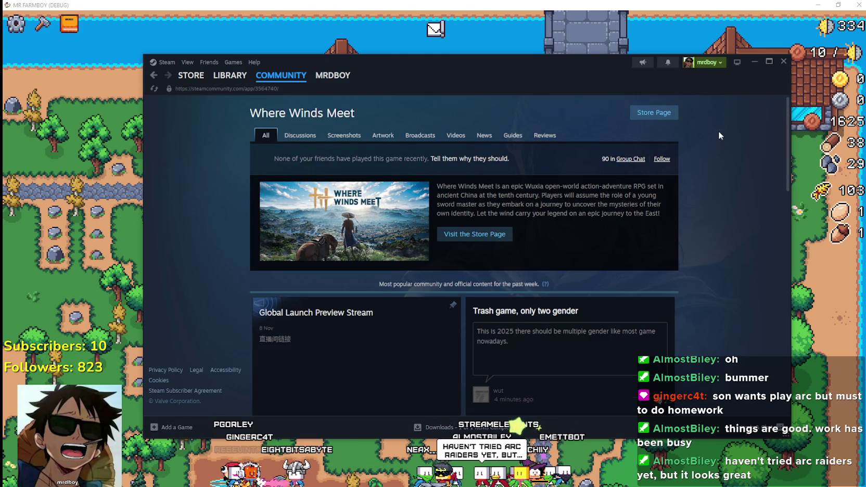
{"action": "left_click", "coordinate": [387, 412]}
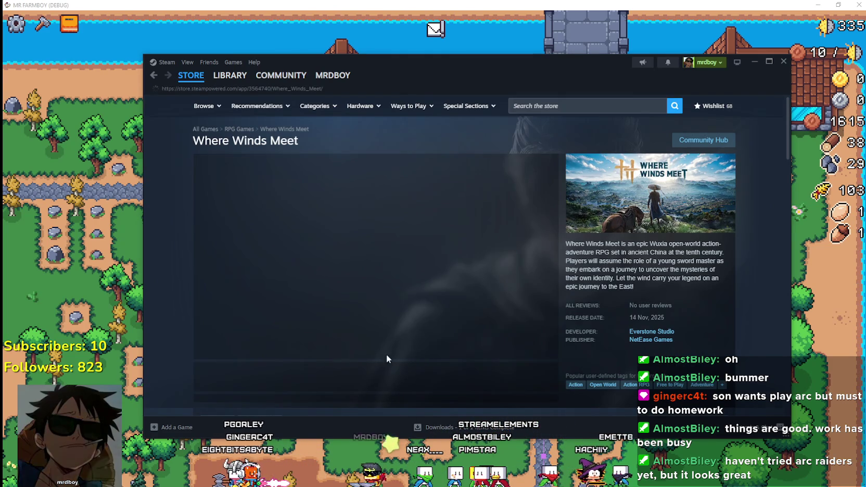
{"action": "scroll", "scroll_direction": "down", "scroll_amount": 3}
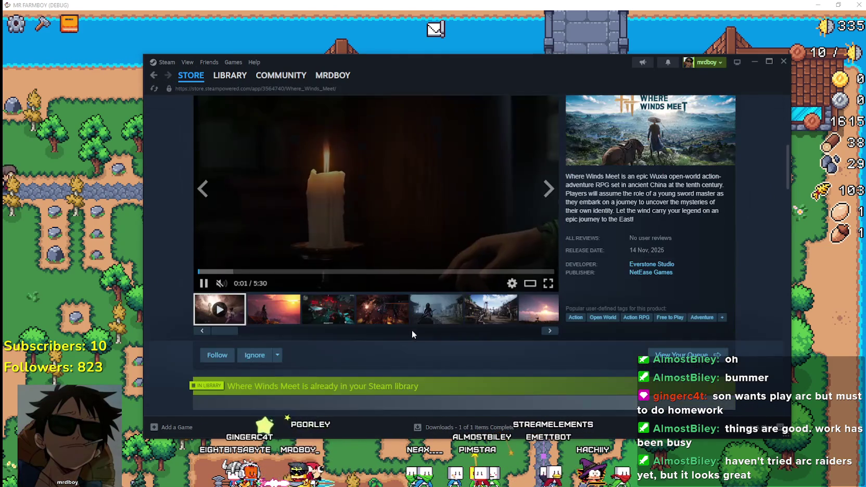
{"action": "left_click", "coordinate": [382, 309]}
{"action": "scroll", "scroll_direction": "down", "scroll_amount": 3}
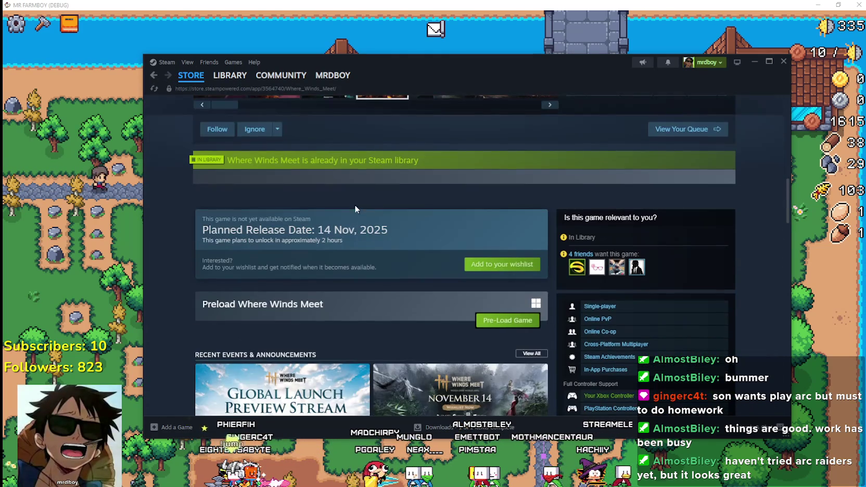
{"action": "triple_click", "coordinate": [347, 241]}
{"action": "scroll", "scroll_direction": "up", "scroll_amount": 3}
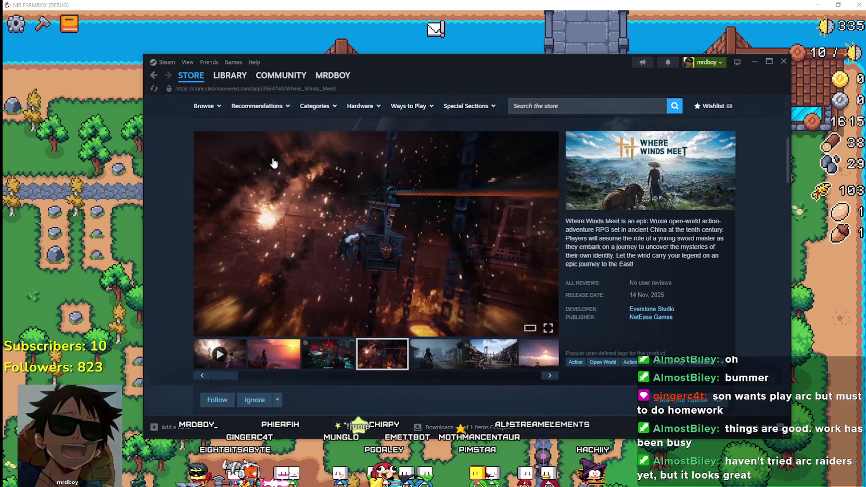
Scroll the Steam store front page, return to the library, then close Steam
{"action": "left_click", "coordinate": [186, 76]}
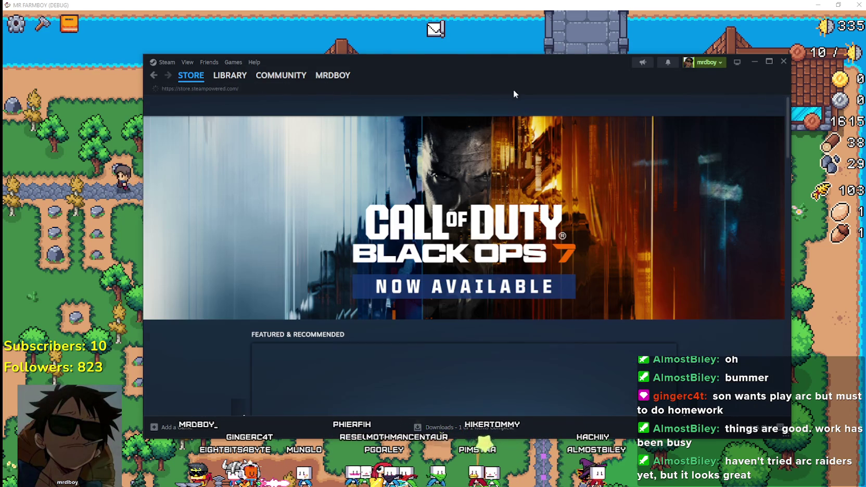
{"action": "scroll", "scroll_direction": "down", "scroll_amount": 3}
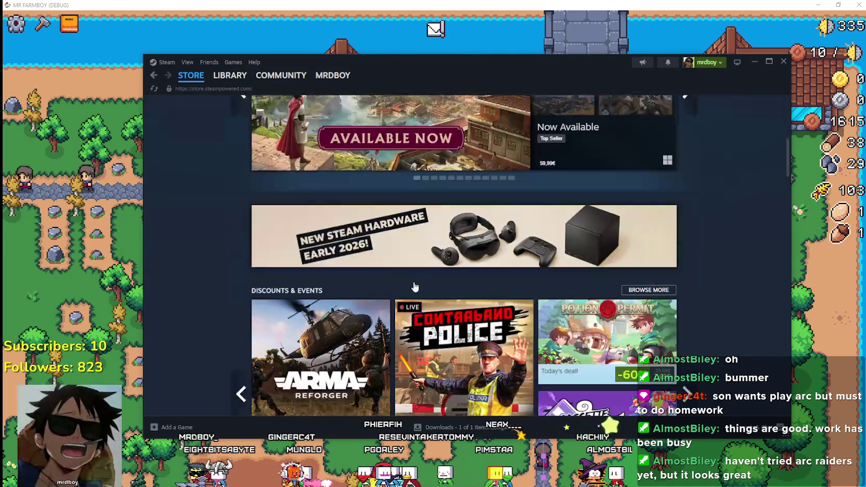
{"action": "left_click_drag", "start_coordinate": [787, 176], "coordinate": [776, 323]}
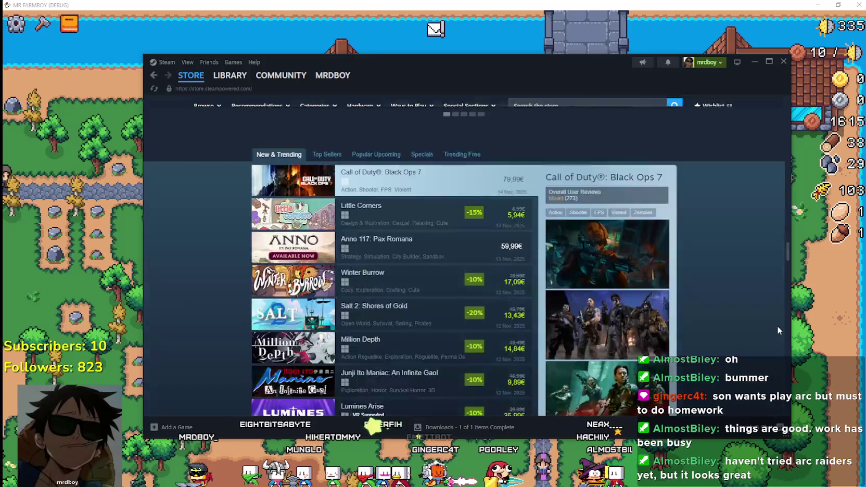
{"action": "scroll", "scroll_direction": "down", "scroll_amount": 3}
{"action": "left_click", "coordinate": [229, 74]}
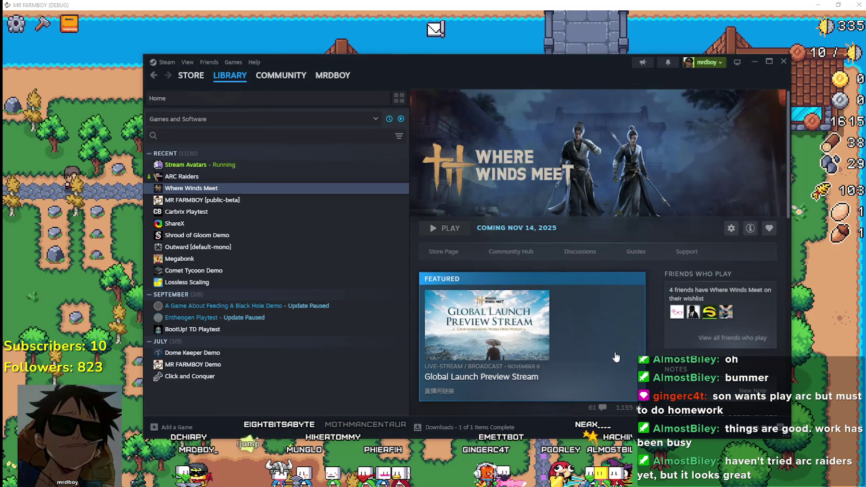
{"action": "left_click", "coordinate": [783, 61]}
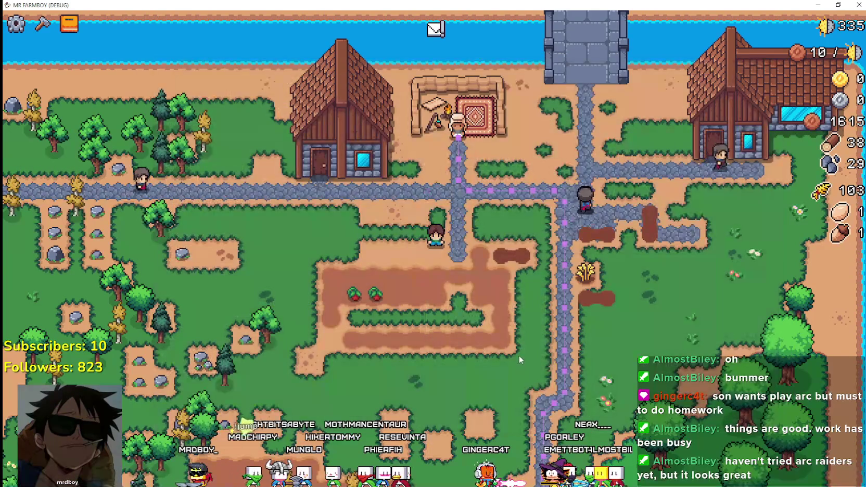
Harvest two ripe tomato plants and replant two tomato seeds in the field
{"action": "scroll", "scroll_direction": "up", "scroll_amount": 3}
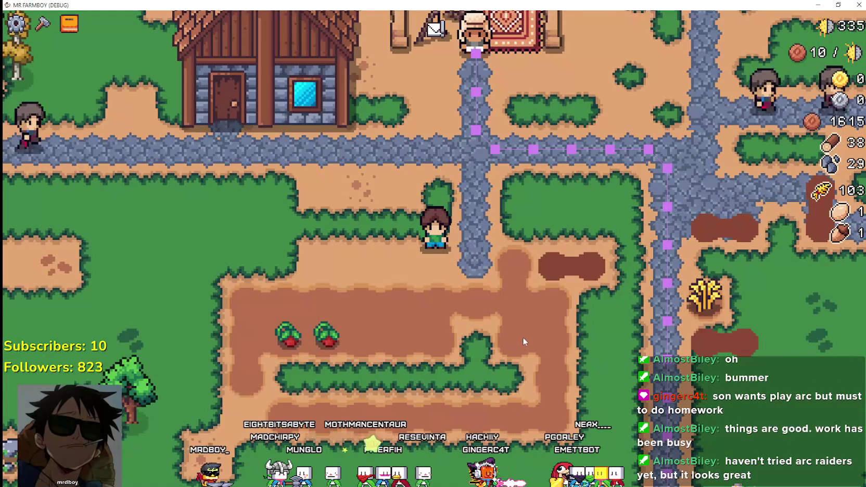
{"action": "scroll", "scroll_direction": "down", "scroll_amount": 3}
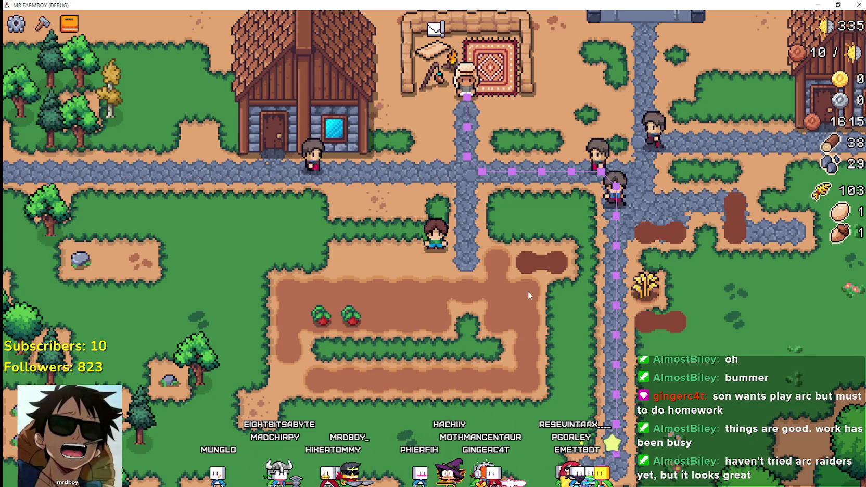
{"action": "key", "text": "a"}
{"action": "key", "text": "s"}
{"action": "left_click", "coordinate": [490, 213]}
{"action": "key", "text": "d"}
{"action": "left_click", "coordinate": [534, 202]}
{"action": "left_click", "coordinate": [534, 201]}
{"action": "key", "text": "a"}
{"action": "left_click", "coordinate": [532, 199]}
Visit the Merchant Seller stall, close it, then switch to the localization spreadsheet in the browser
{"action": "key", "text": "w"}
{"action": "key", "text": "w"}
{"action": "key", "text": "d"}
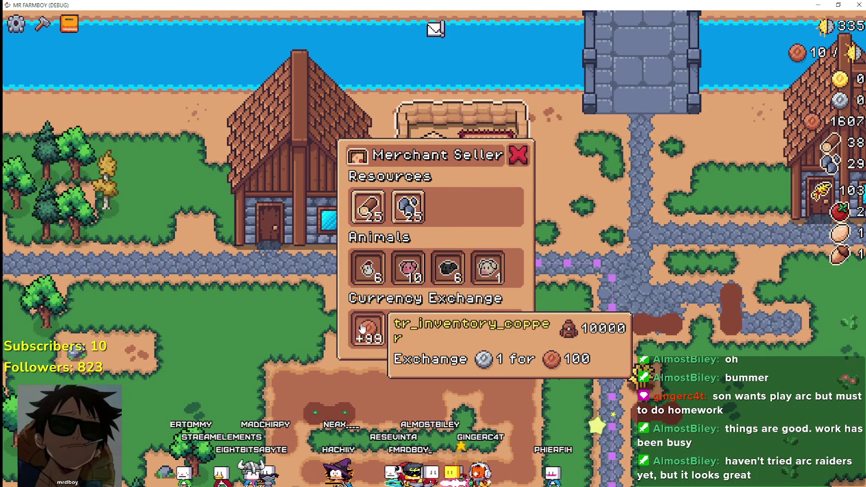
{"action": "key", "text": "Escape"}
{"action": "key", "text": "Escape"}
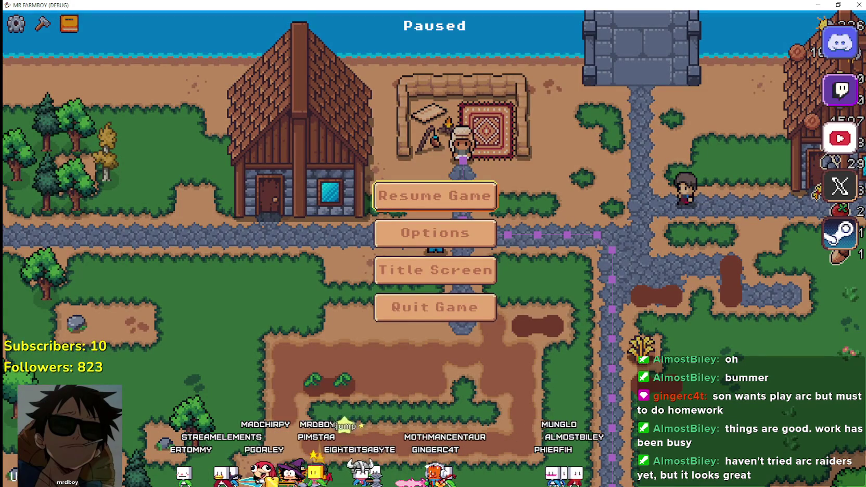
{"action": "key", "text": "alt+Tab"}
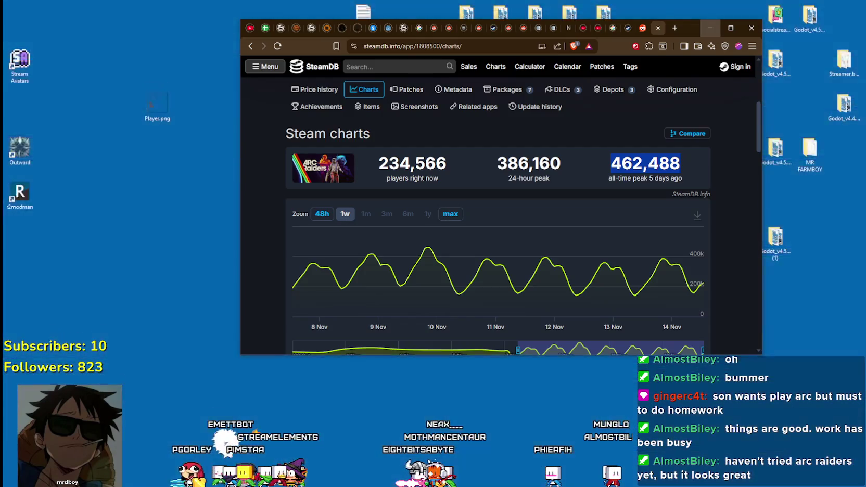
{"action": "left_click", "coordinate": [264, 34]}
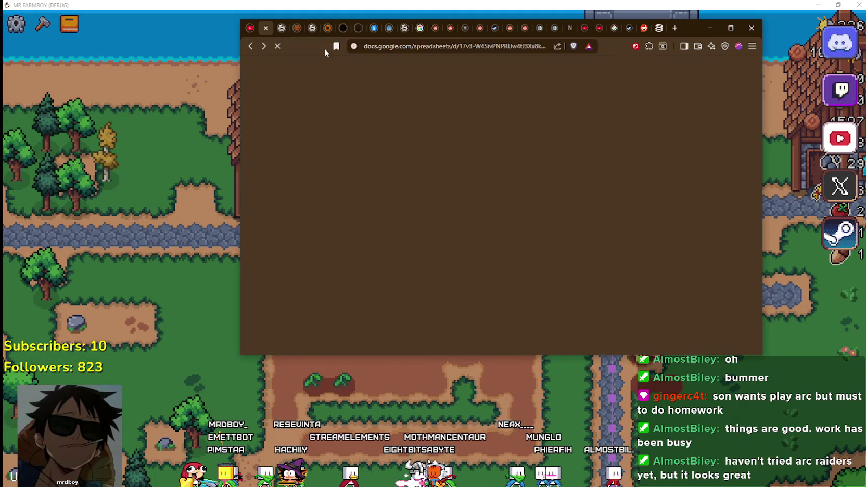
Reposition and enlarge the browser, scroll up the sheet, and maximize the window
{"action": "left_click_drag", "start_coordinate": [689, 30], "coordinate": [666, 27]}
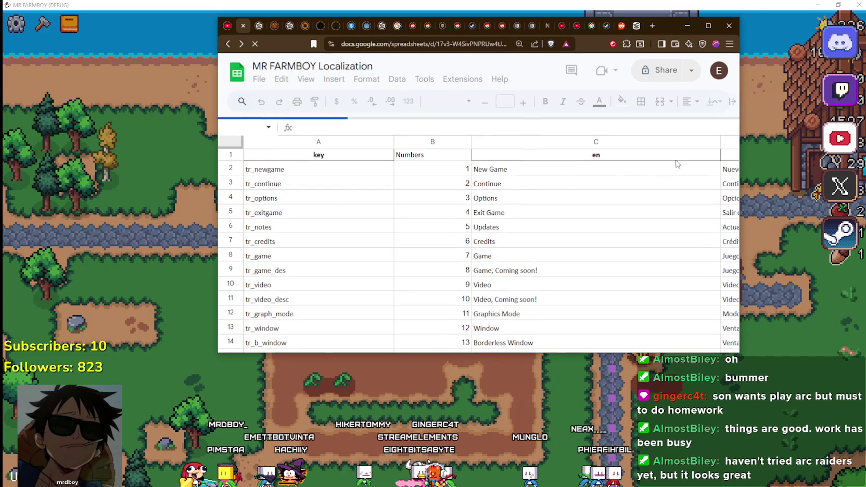
{"action": "left_click_drag", "start_coordinate": [741, 355], "coordinate": [749, 366]}
{"action": "left_click_drag", "start_coordinate": [750, 139], "coordinate": [795, 268]}
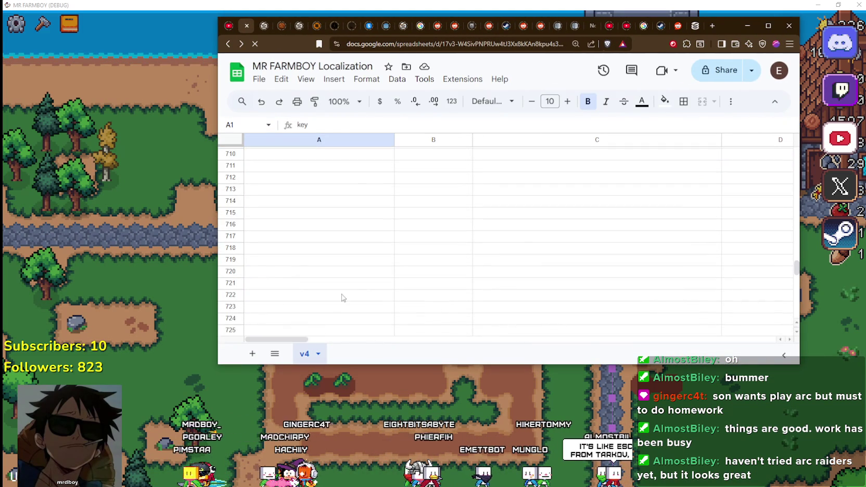
{"action": "scroll", "scroll_direction": "up", "scroll_amount": 3}
{"action": "scroll", "scroll_direction": "up", "scroll_amount": 3}
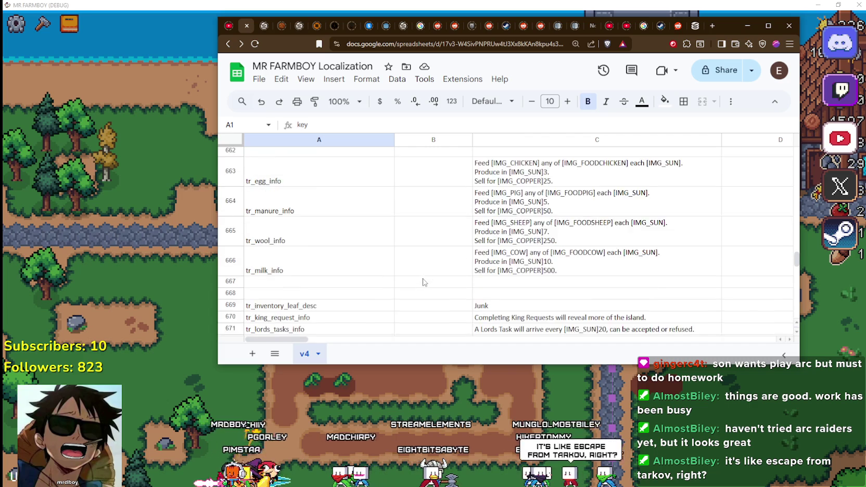
{"action": "scroll", "scroll_direction": "up", "scroll_amount": 3}
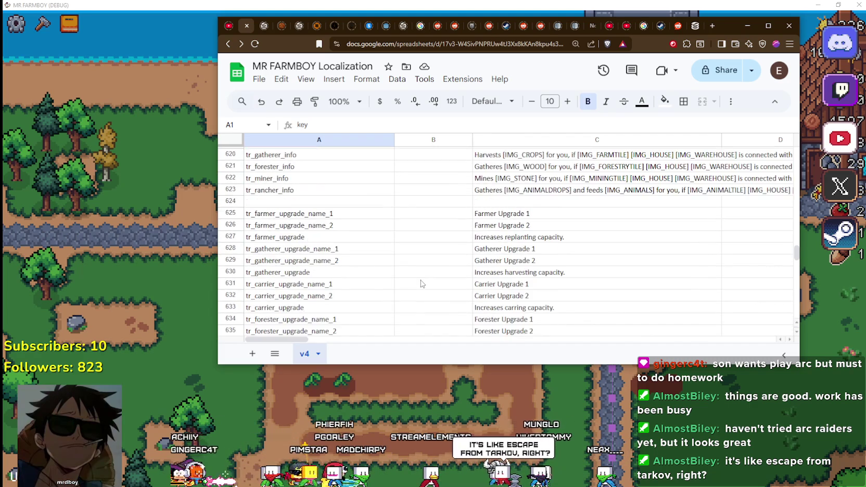
{"action": "scroll", "scroll_direction": "up", "scroll_amount": 3}
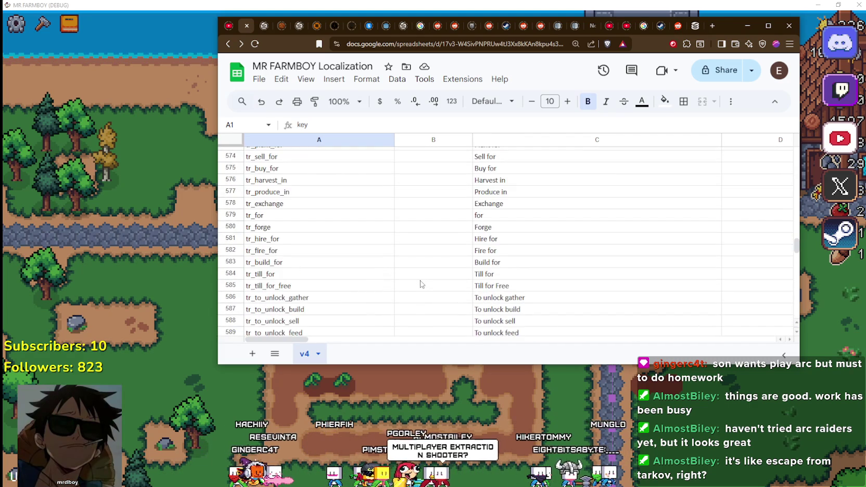
{"action": "scroll", "scroll_direction": "up", "scroll_amount": 3}
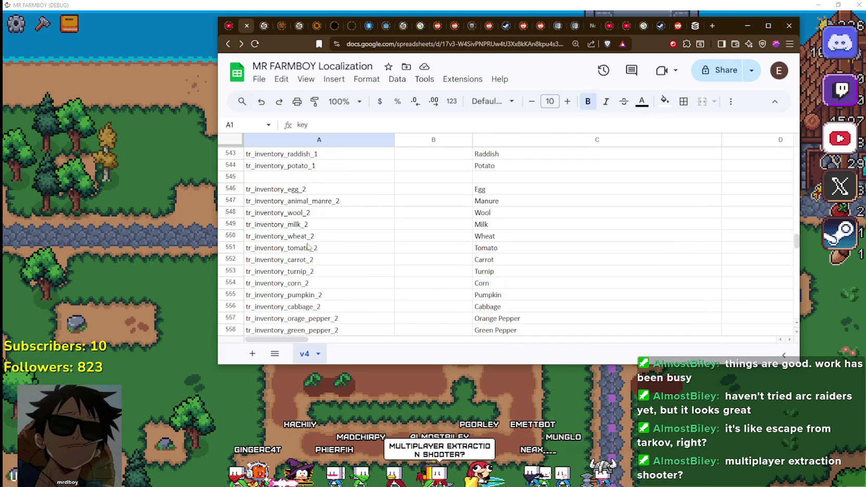
{"action": "left_click", "coordinate": [764, 24]}
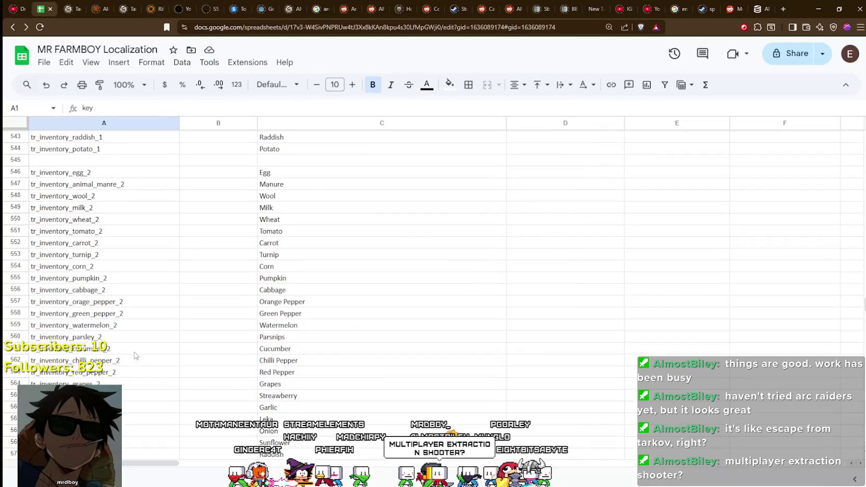
Review the _2 inventory keys in A546:C571, select tr_inventory_animal_manre_2, then return to Godot
{"action": "left_click_drag", "start_coordinate": [48, 176], "coordinate": [290, 204]}
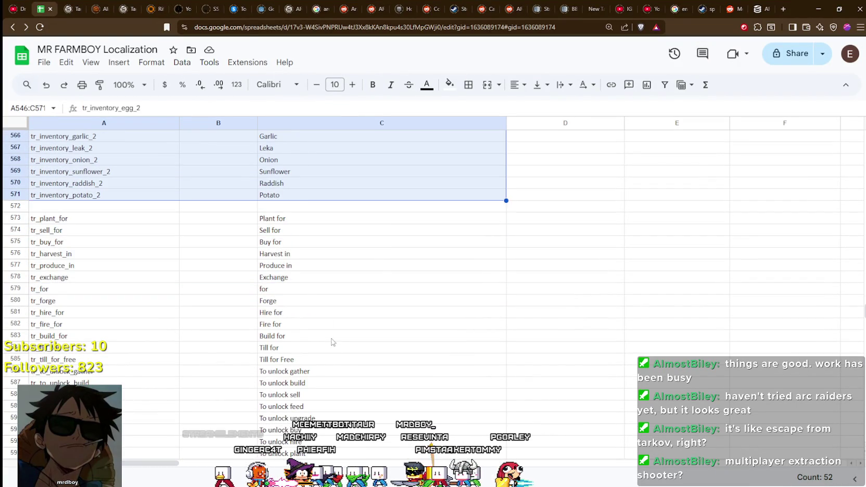
{"action": "scroll", "scroll_direction": "up", "scroll_amount": 3}
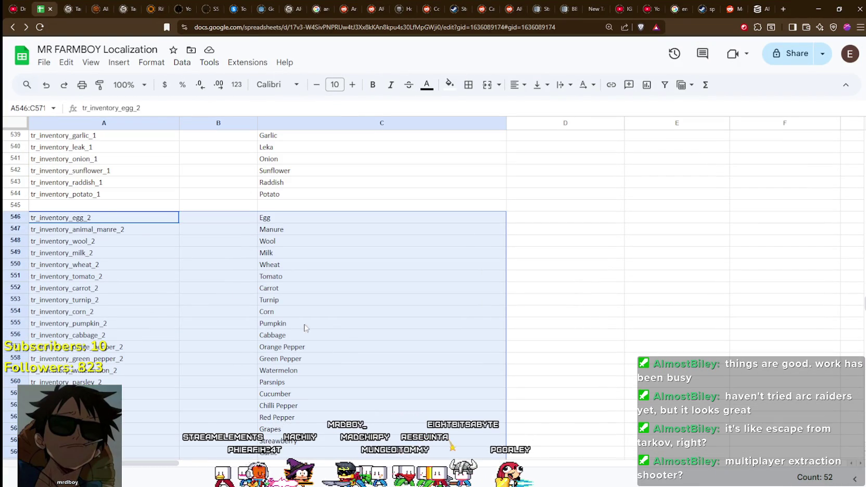
{"action": "left_click", "coordinate": [104, 232]}
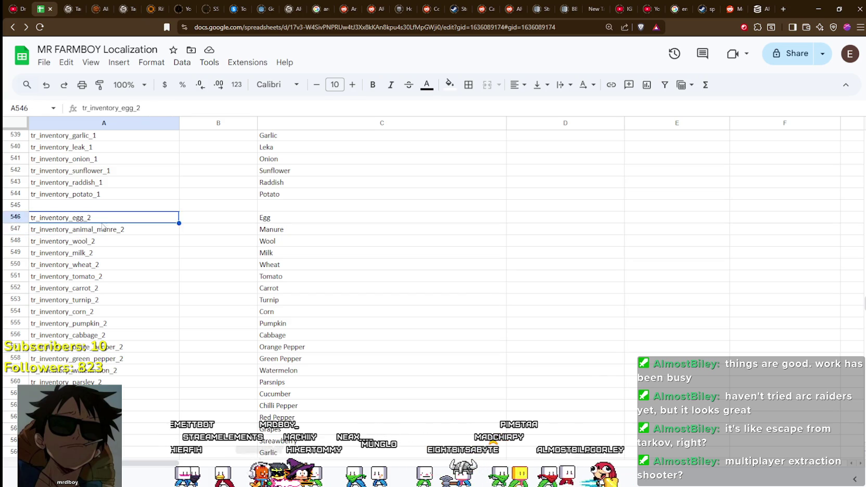
{"action": "left_click", "coordinate": [103, 234]}
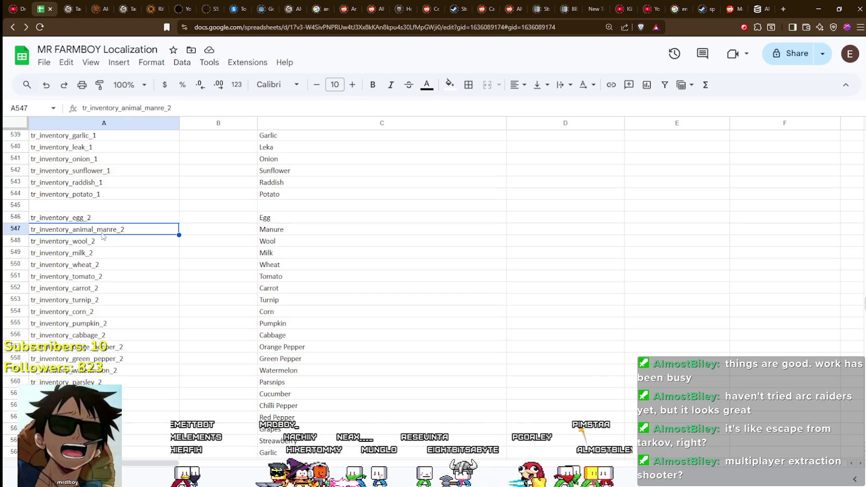
{"action": "key", "text": "alt+Tab"}
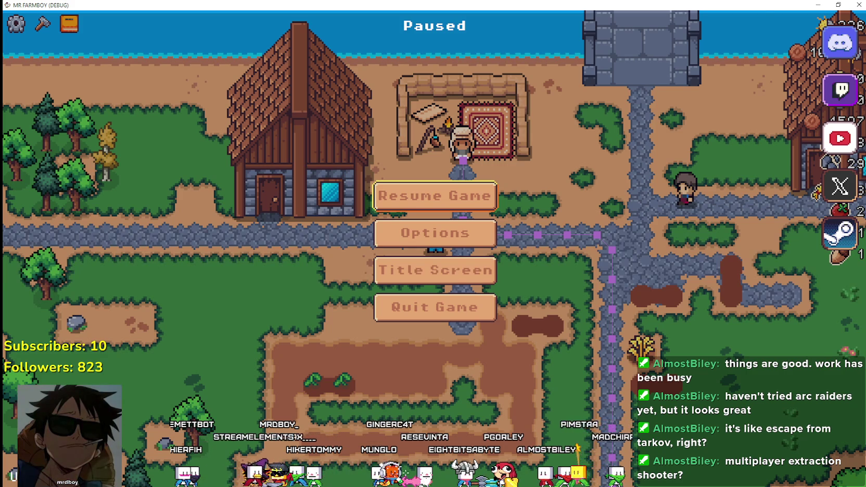
{"action": "key", "text": "alt+Tab"}
{"action": "double_click", "coordinate": [46, 224]}
Filter the FileSystem for 'whe' and inspect wheat_data_1, wheat_data_2 and wheat_data_3.tres
{"action": "type", "text": "whee"}
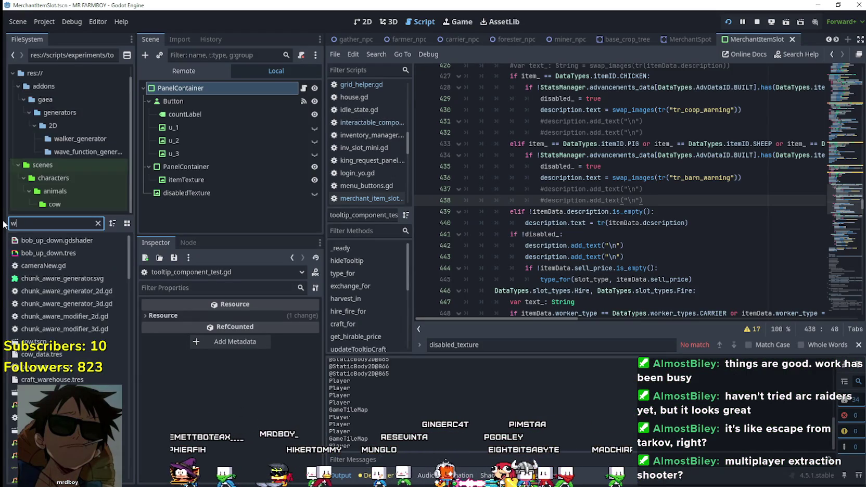
{"action": "key", "text": "BackSpace"}
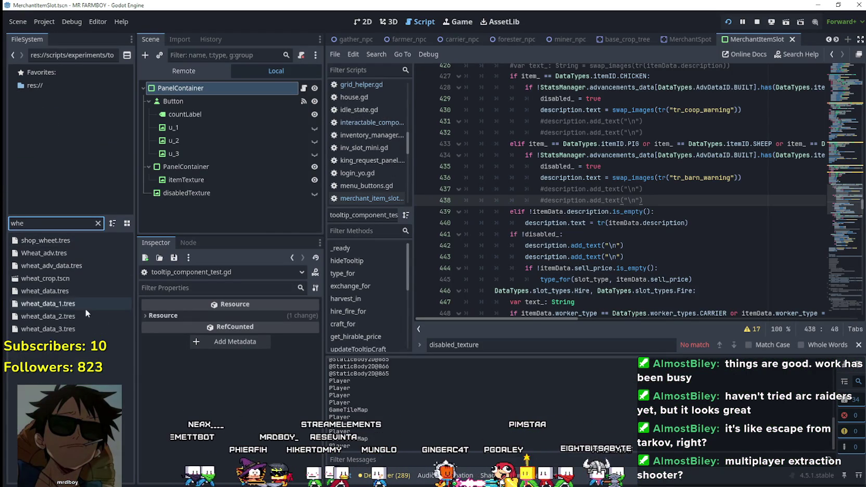
{"action": "left_click", "coordinate": [69, 303]}
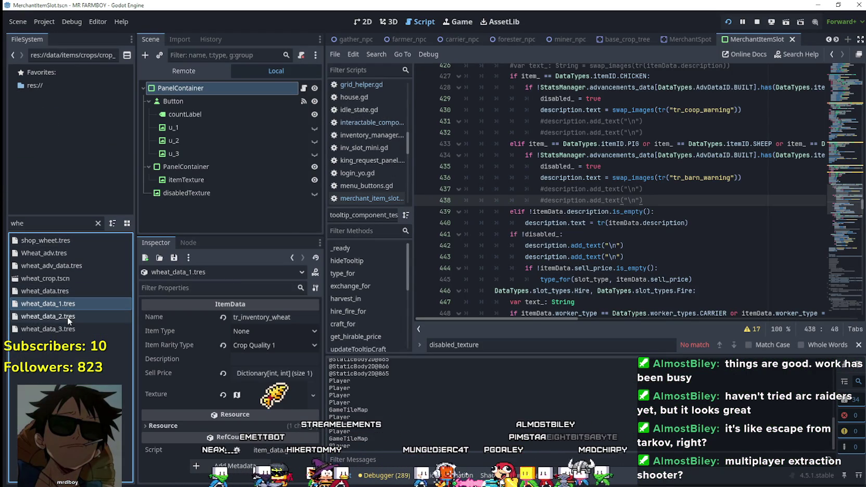
{"action": "left_click", "coordinate": [62, 318]}
{"action": "left_click", "coordinate": [66, 329]}
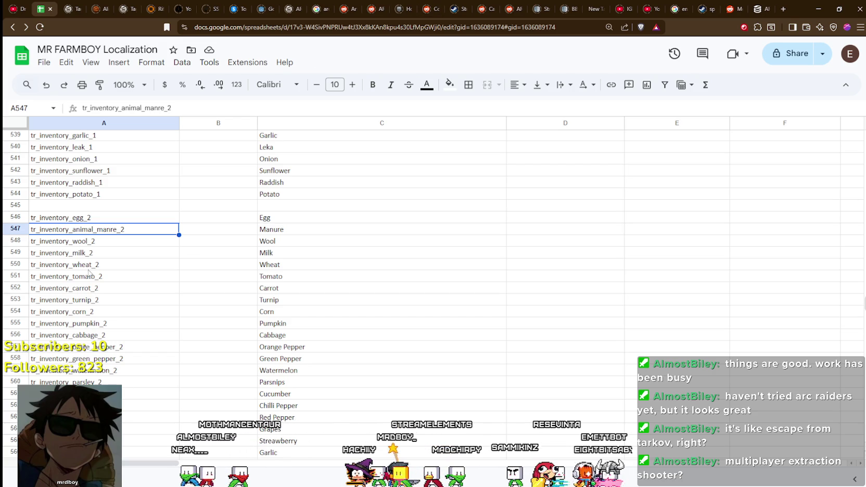
Select rows 519–544 across columns A to C and delete their contents
{"action": "scroll", "scroll_direction": "up", "scroll_amount": 3}
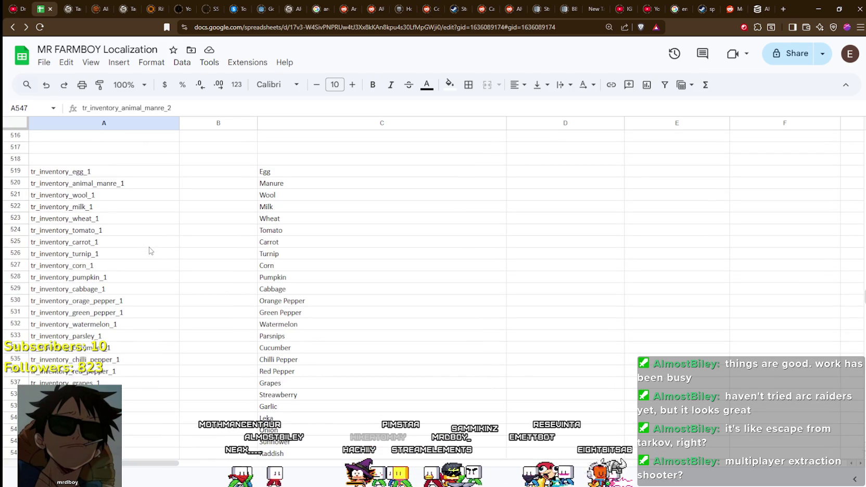
{"action": "left_click_drag", "start_coordinate": [45, 173], "coordinate": [385, 316]}
{"action": "scroll", "scroll_direction": "up", "scroll_amount": 3}
{"action": "scroll", "scroll_direction": "up", "scroll_amount": 3}
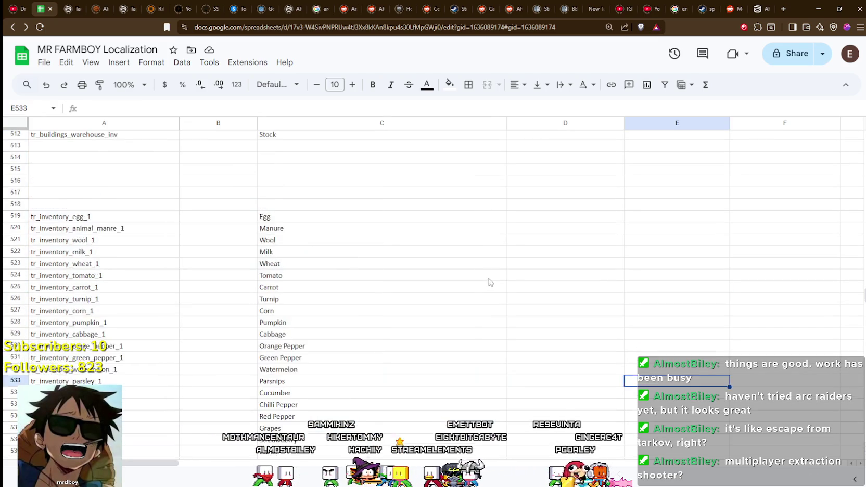
{"action": "left_click_drag", "start_coordinate": [78, 257], "coordinate": [389, 307]}
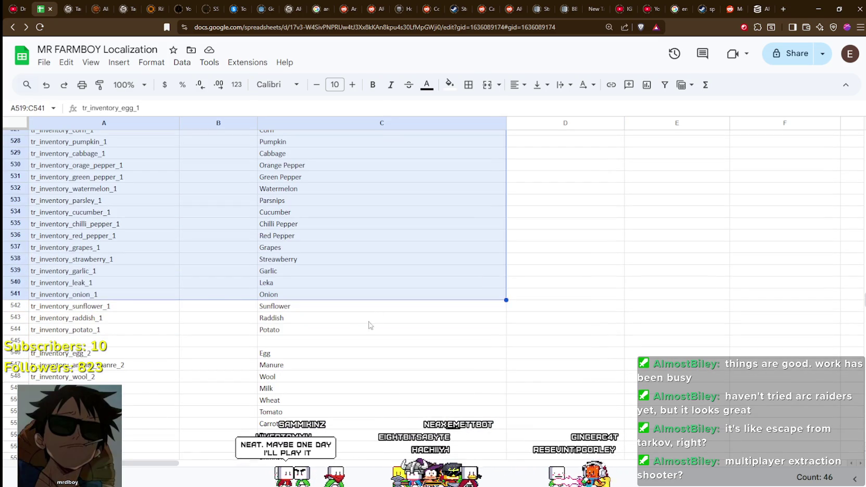
{"action": "left_click", "coordinate": [336, 329]}
{"action": "scroll", "scroll_direction": "up", "scroll_amount": 3}
{"action": "left_click_drag", "start_coordinate": [56, 259], "coordinate": [359, 288]}
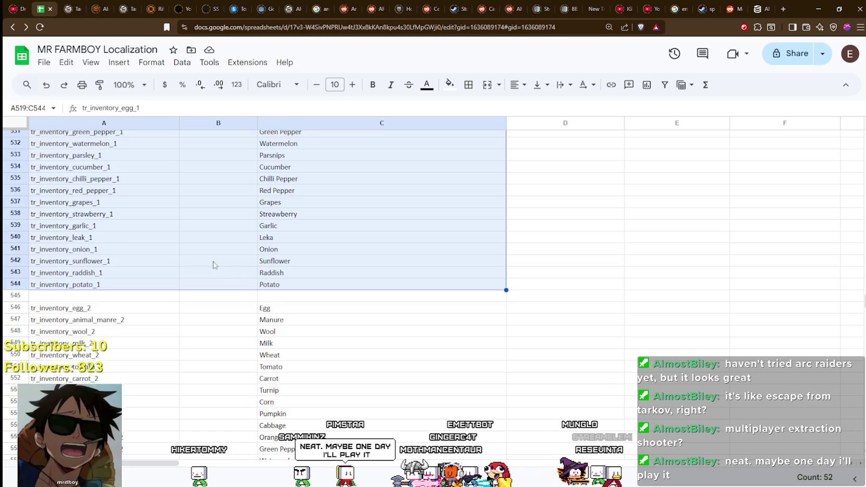
{"action": "scroll", "scroll_direction": "up", "scroll_amount": 3}
{"action": "key", "text": "Delete"}
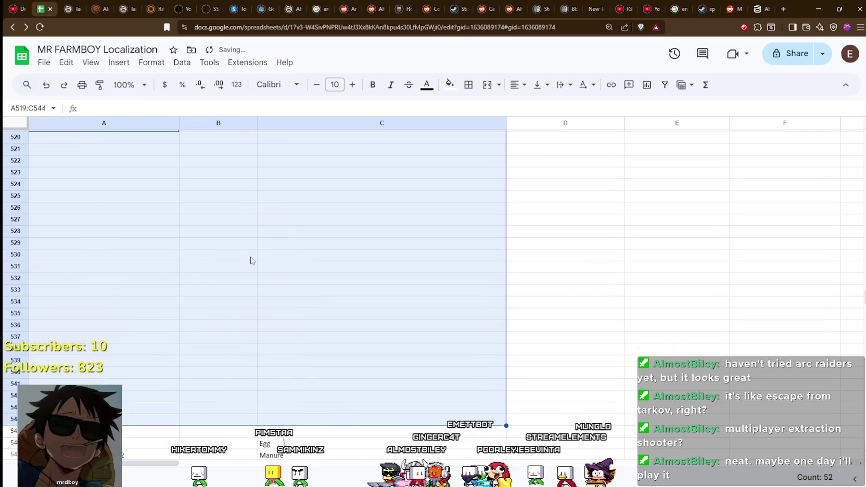
Delete the _2 inventory rows 546–571, undoing once to check and clearing them again
{"action": "scroll", "scroll_direction": "down", "scroll_amount": 3}
{"action": "left_click", "coordinate": [189, 254]}
{"action": "left_click_drag", "start_coordinate": [56, 218], "coordinate": [305, 286]}
{"action": "scroll", "scroll_direction": "down", "scroll_amount": 3}
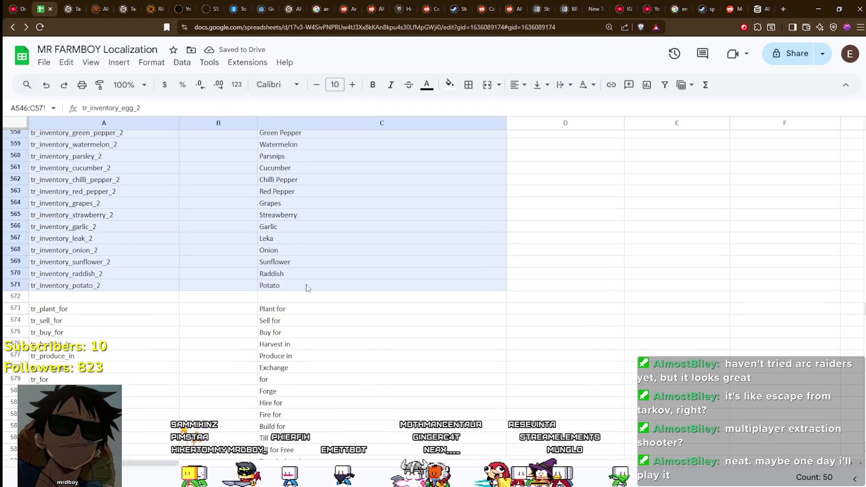
{"action": "key", "text": "Delete"}
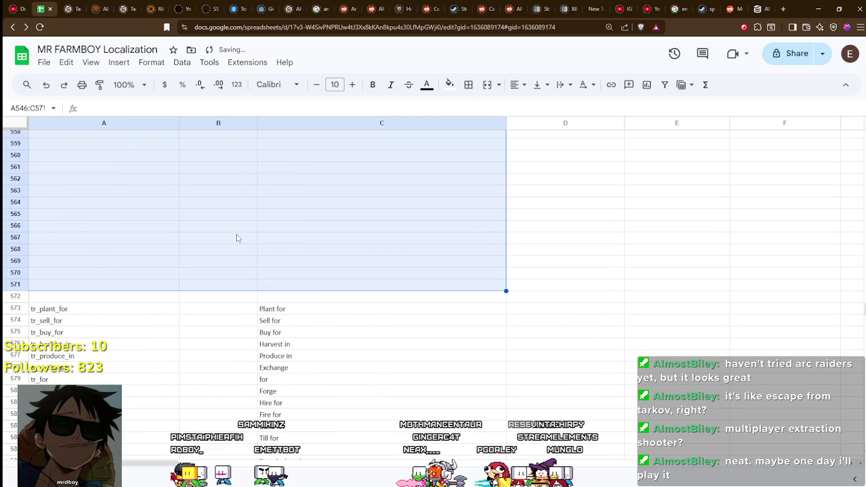
{"action": "scroll", "scroll_direction": "up", "scroll_amount": 3}
{"action": "key", "text": "ctrl+z"}
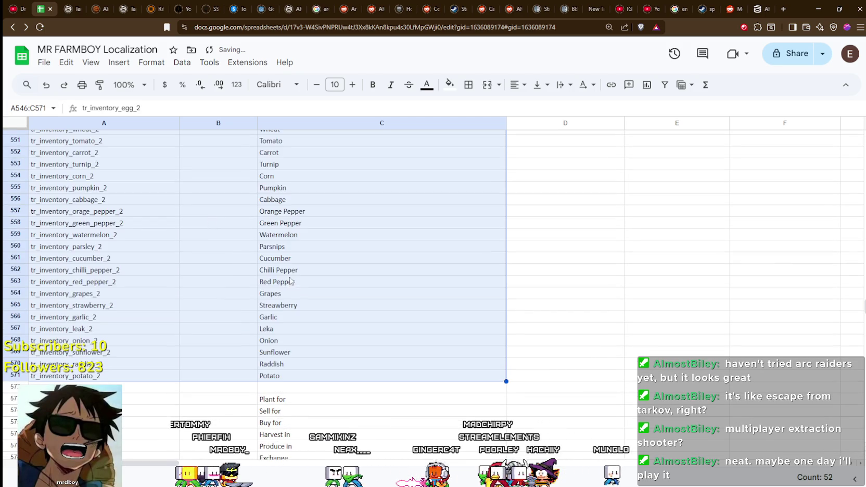
{"action": "scroll", "scroll_direction": "up", "scroll_amount": 3}
{"action": "key", "text": "Delete"}
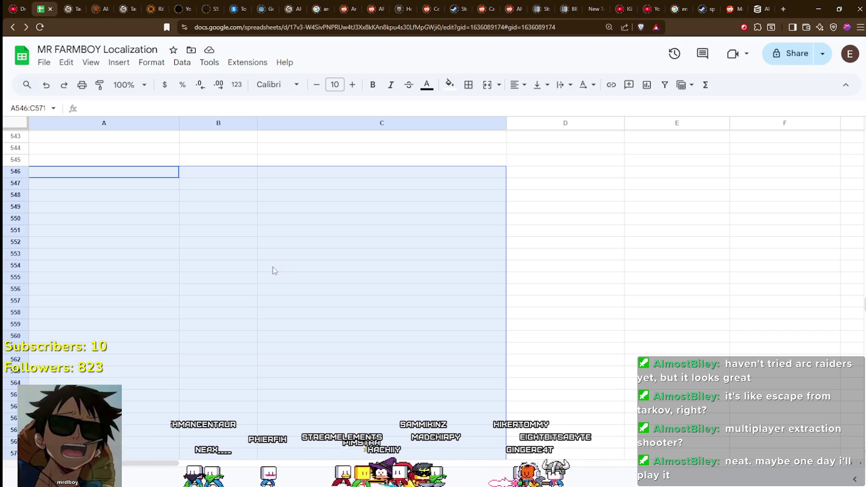
{"action": "left_click", "coordinate": [226, 233]}
{"action": "left_click", "coordinate": [233, 184]}
{"action": "left_click", "coordinate": [104, 160]}
{"action": "left_click", "coordinate": [107, 172]}
{"action": "left_click", "coordinate": [125, 184]}
{"action": "left_click", "coordinate": [117, 173]}
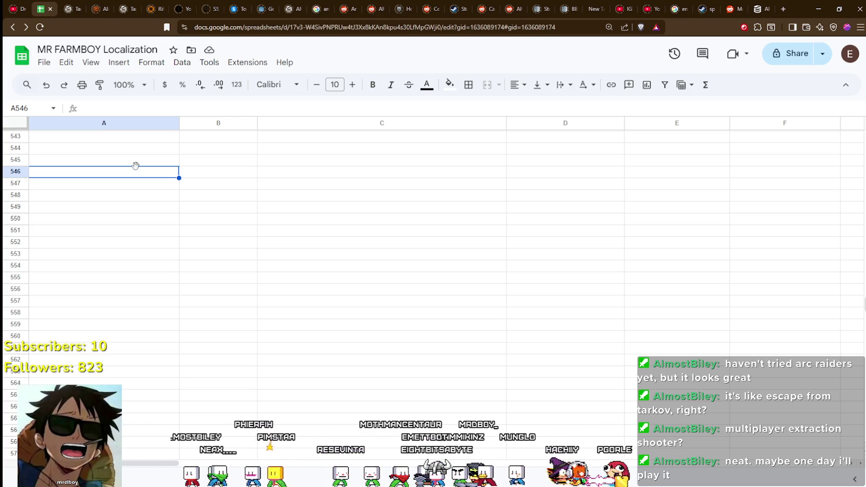
{"action": "scroll", "scroll_direction": "up", "scroll_amount": 3}
{"action": "left_click", "coordinate": [156, 229]}
{"action": "scroll", "scroll_direction": "up", "scroll_amount": 3}
{"action": "scroll", "scroll_direction": "up", "scroll_amount": 3}
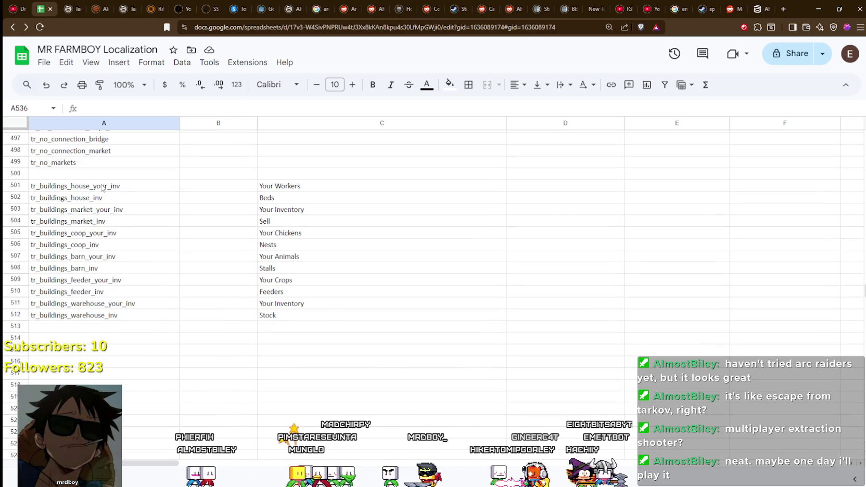
{"action": "left_click", "coordinate": [104, 188]}
{"action": "left_click", "coordinate": [314, 327]}
{"action": "key", "text": "Up"}
{"action": "key", "text": "Left"}
{"action": "key", "text": "Left"}
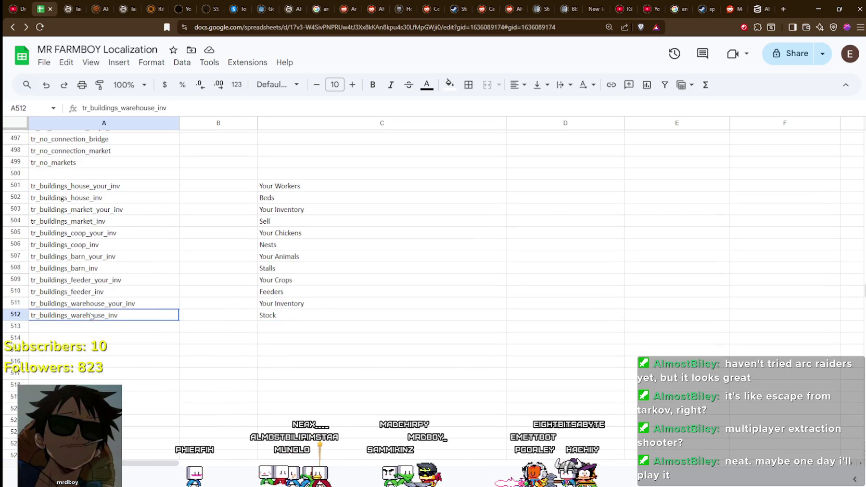
{"action": "key", "text": "Right"}
{"action": "key", "text": "Right"}
{"action": "scroll", "scroll_direction": "up", "scroll_amount": 3}
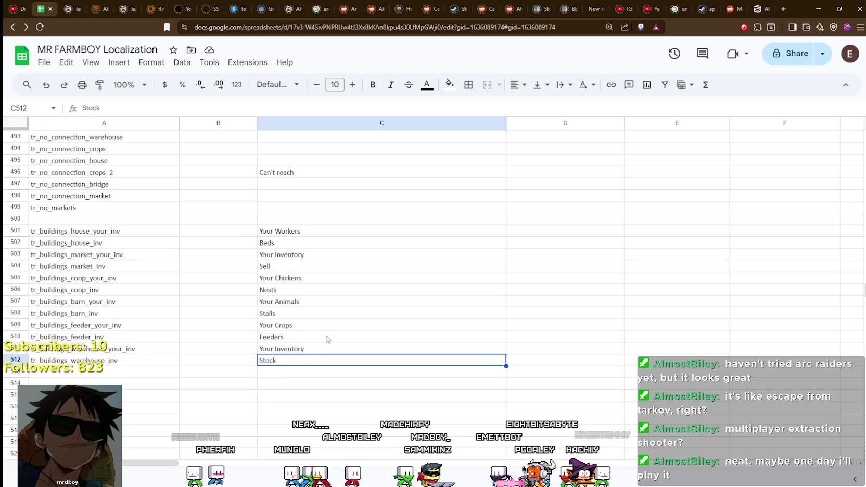
{"action": "scroll", "scroll_direction": "up", "scroll_amount": 3}
{"action": "scroll", "scroll_direction": "down", "scroll_amount": 3}
{"action": "left_click", "coordinate": [51, 283]}
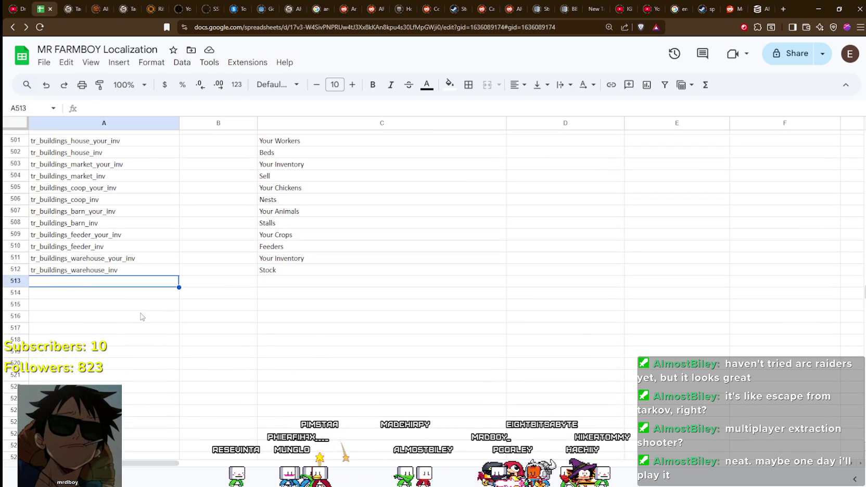
{"action": "scroll", "scroll_direction": "up", "scroll_amount": 3}
{"action": "scroll", "scroll_direction": "up", "scroll_amount": 3}
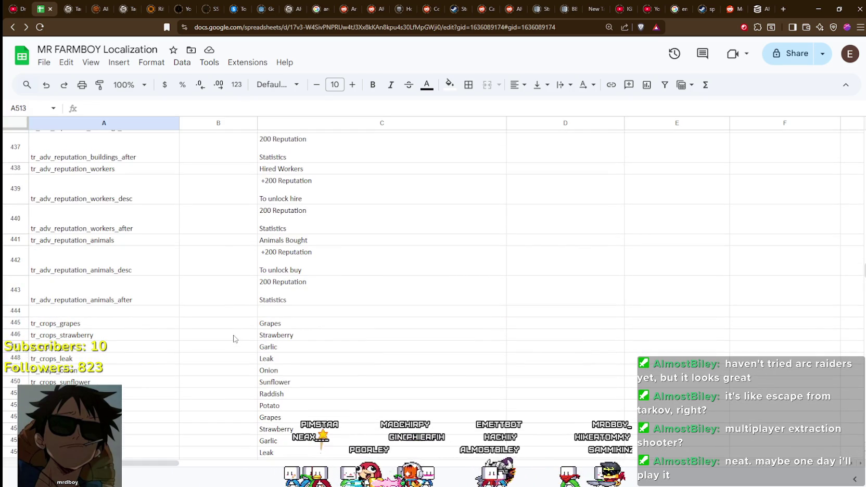
{"action": "scroll", "scroll_direction": "down", "scroll_amount": 3}
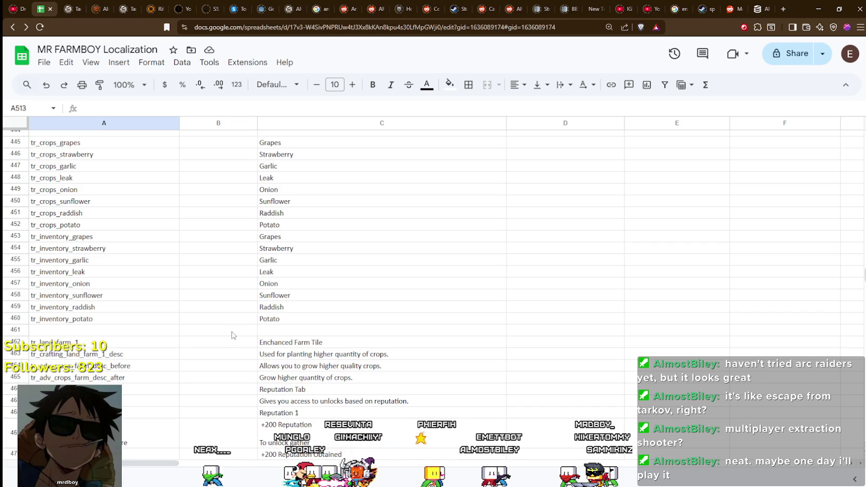
{"action": "scroll", "scroll_direction": "up", "scroll_amount": 3}
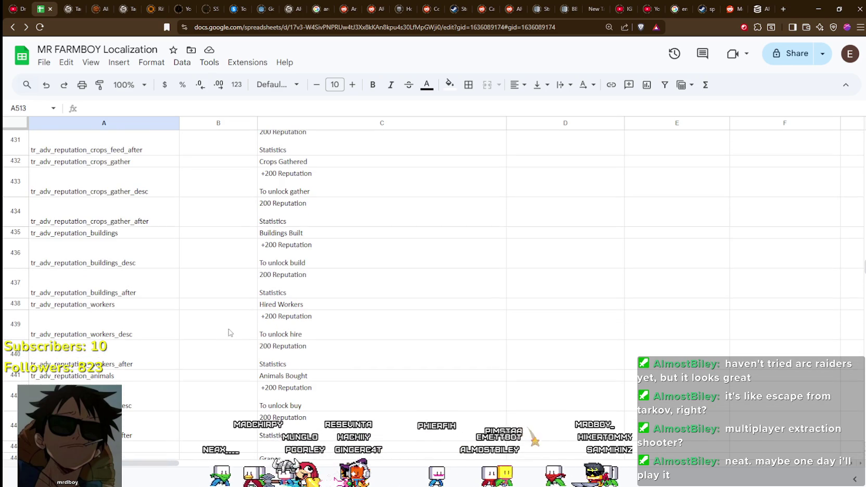
{"action": "scroll", "scroll_direction": "up", "scroll_amount": 3}
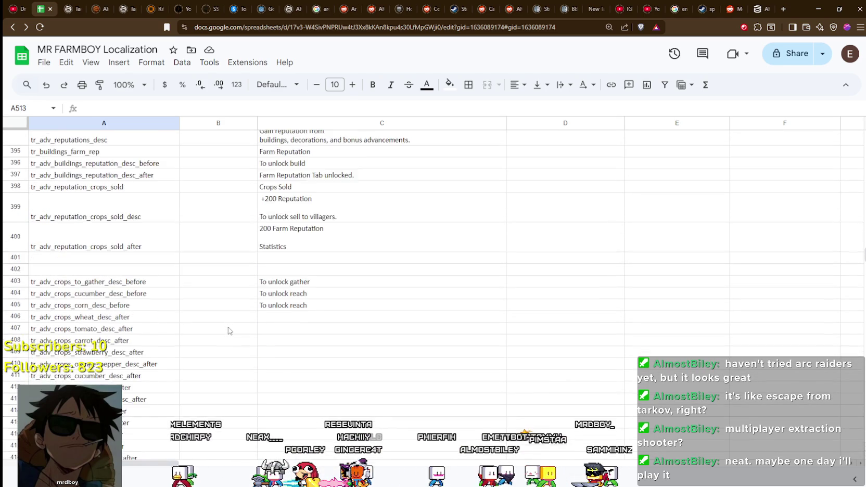
{"action": "scroll", "scroll_direction": "up", "scroll_amount": 3}
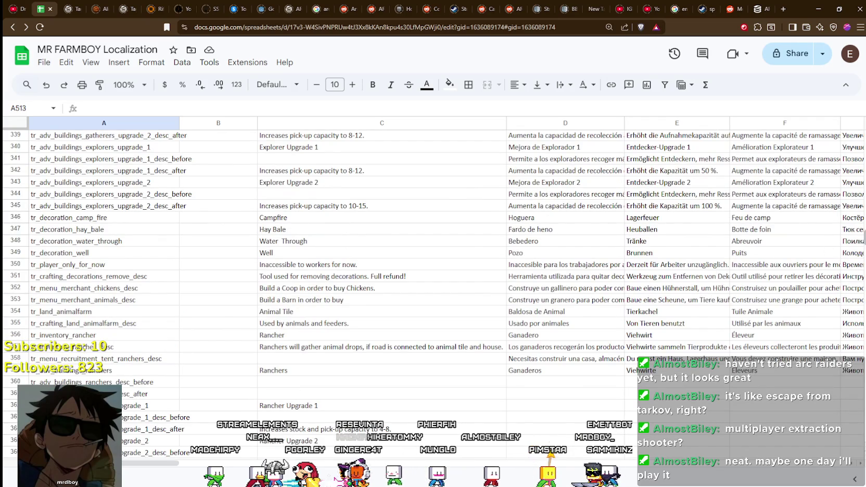
{"action": "scroll", "scroll_direction": "up", "scroll_amount": 3}
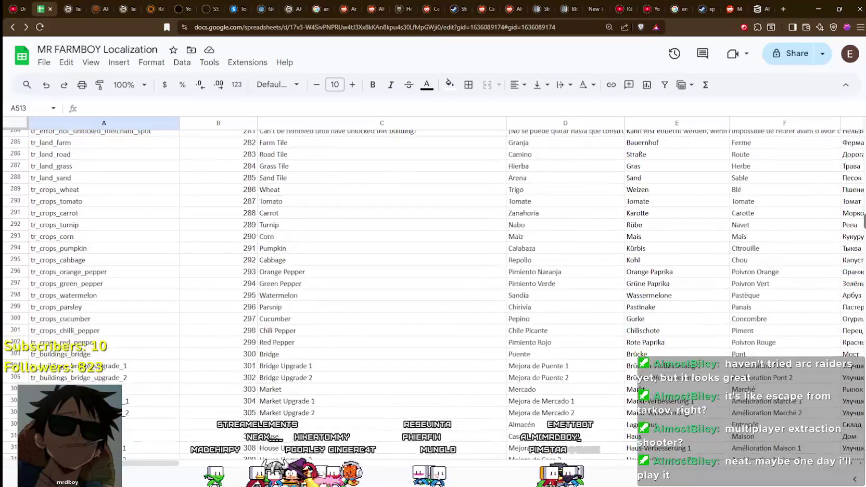
{"action": "scroll", "scroll_direction": "up", "scroll_amount": 3}
{"action": "scroll", "scroll_direction": "up", "scroll_amount": 3}
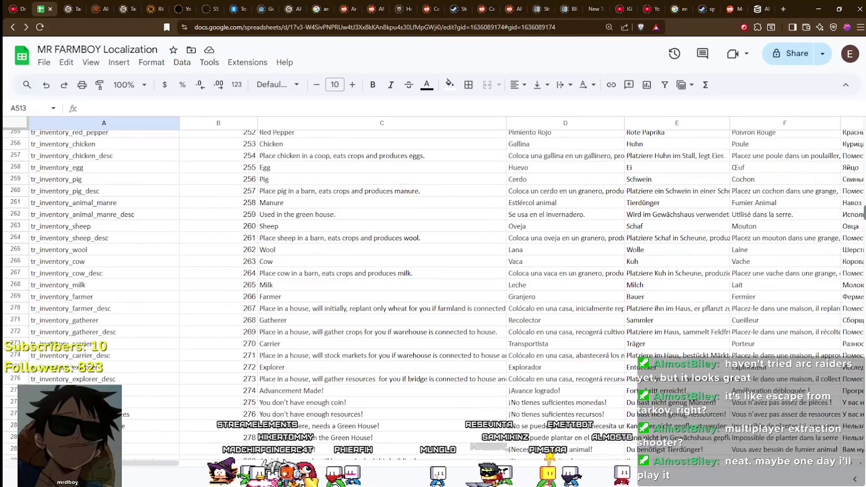
{"action": "scroll", "scroll_direction": "up", "scroll_amount": 3}
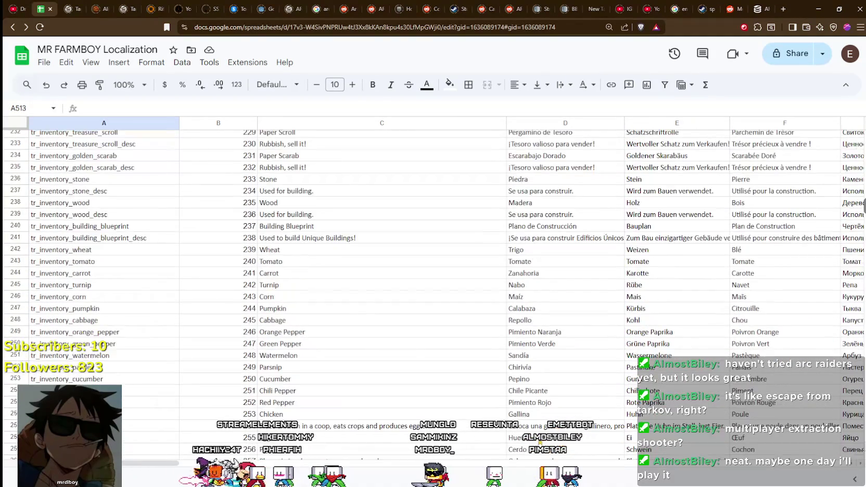
{"action": "scroll", "scroll_direction": "up", "scroll_amount": 3}
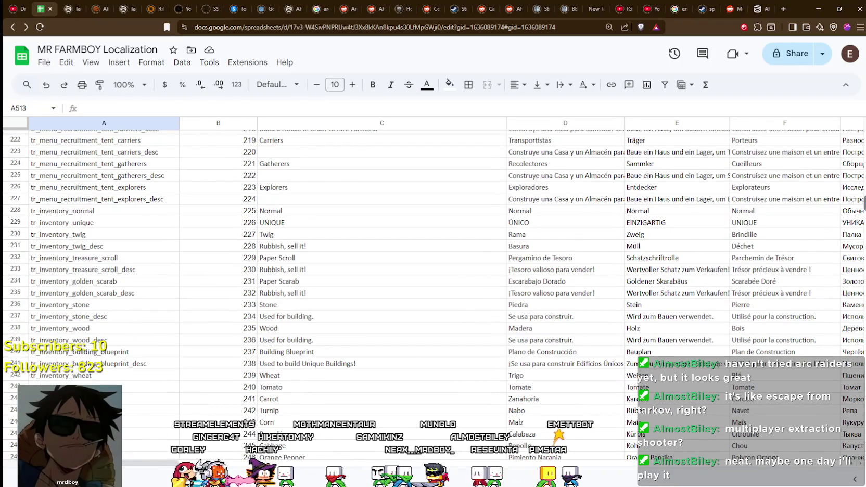
{"action": "scroll", "scroll_direction": "up", "scroll_amount": 3}
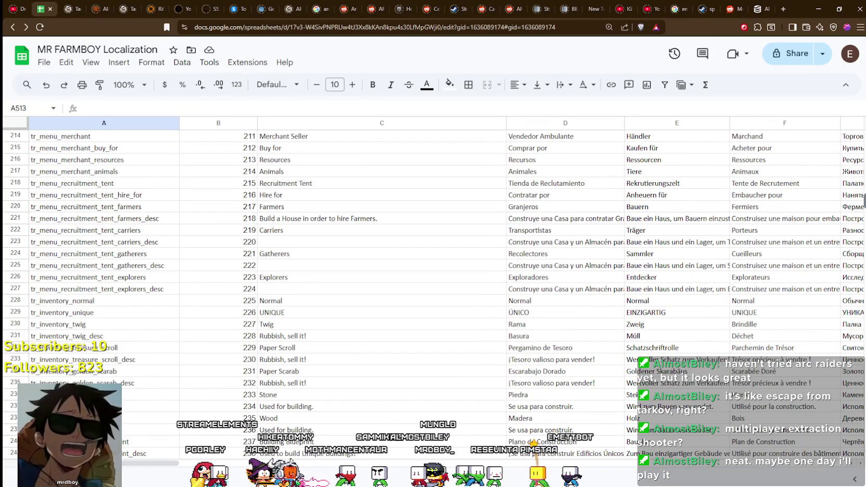
{"action": "scroll", "scroll_direction": "up", "scroll_amount": 3}
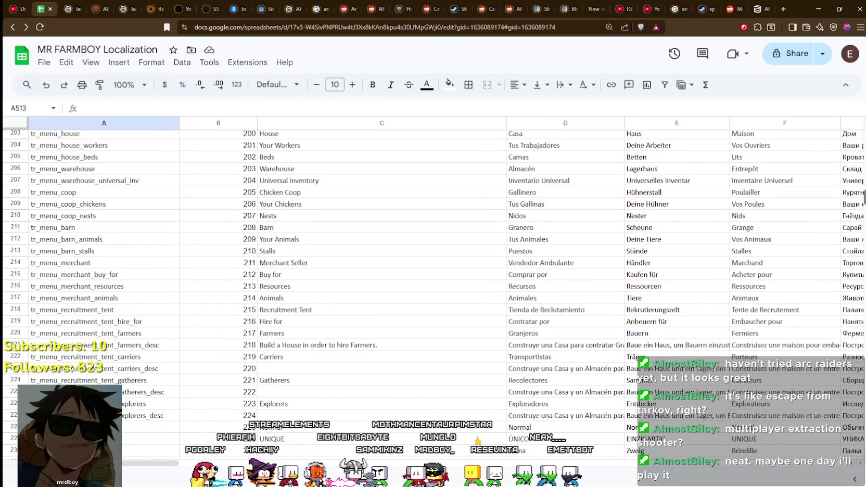
{"action": "scroll", "scroll_direction": "down", "scroll_amount": 3}
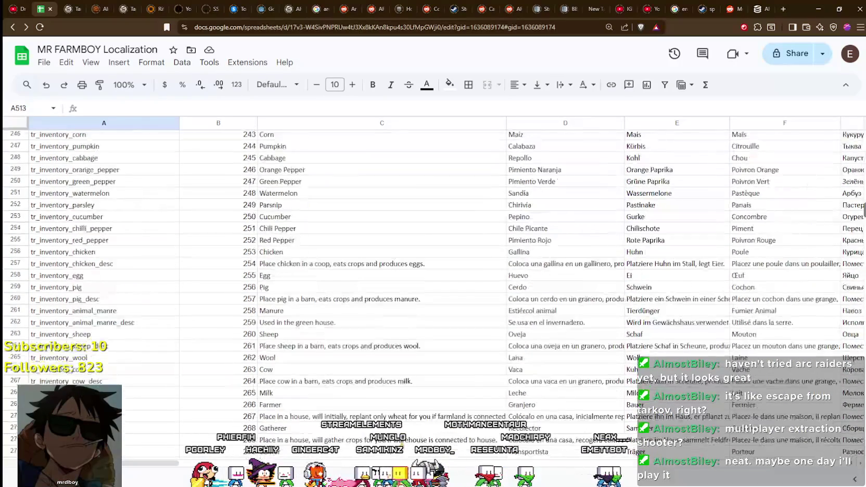
{"action": "scroll", "scroll_direction": "down", "scroll_amount": 3}
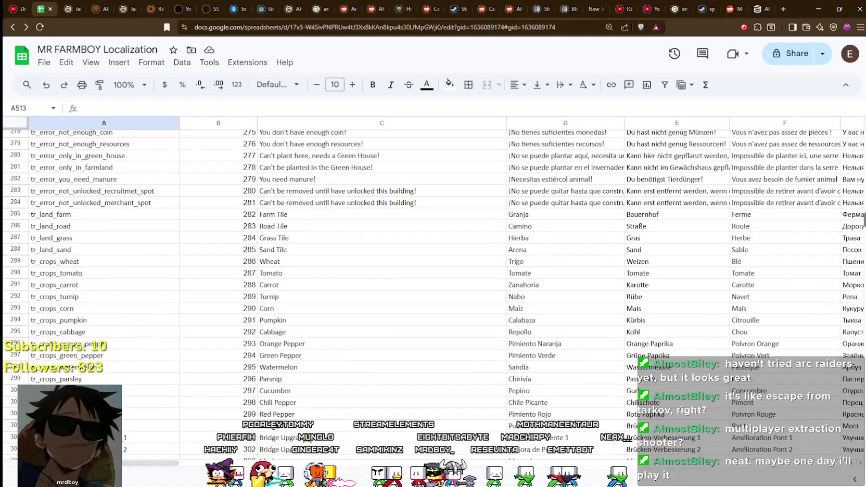
{"action": "scroll", "scroll_direction": "down", "scroll_amount": 3}
{"action": "scroll", "scroll_direction": "up", "scroll_amount": 3}
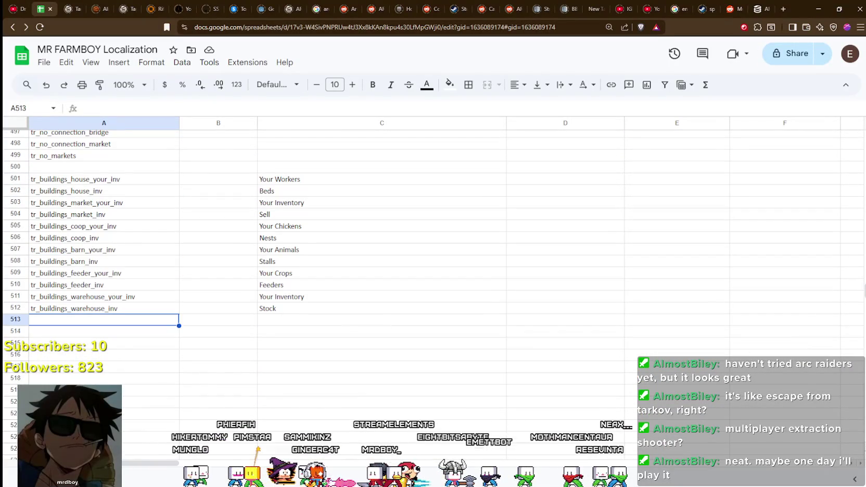
{"action": "left_click", "coordinate": [144, 336]}
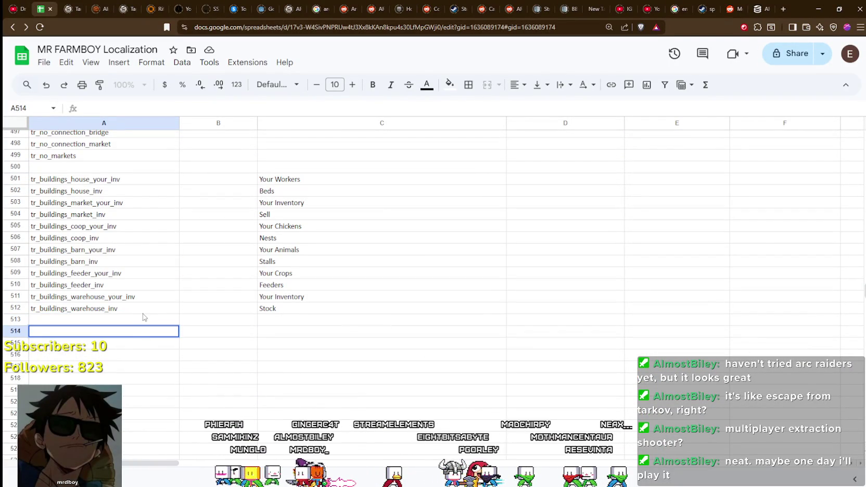
Enter 'Copper Coin' in C514 for the tr_inventory_copper key
{"action": "type", "text": "tr_invento"}
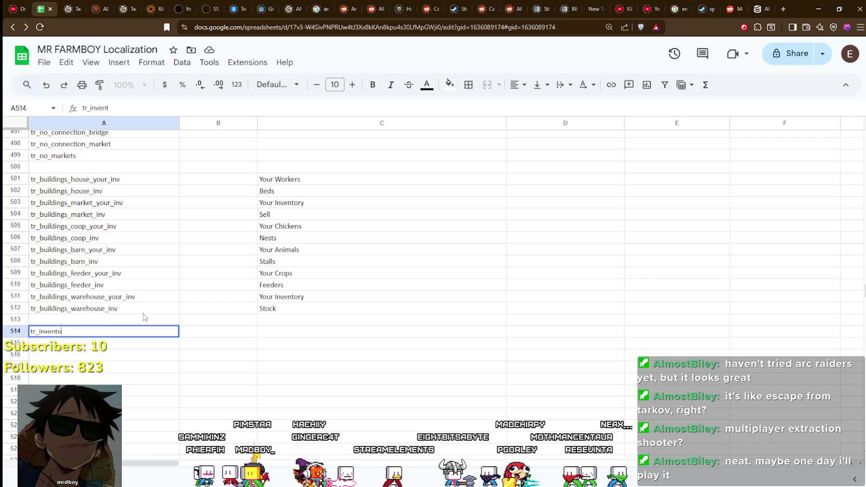
{"action": "type", "text": "ry_copper"}
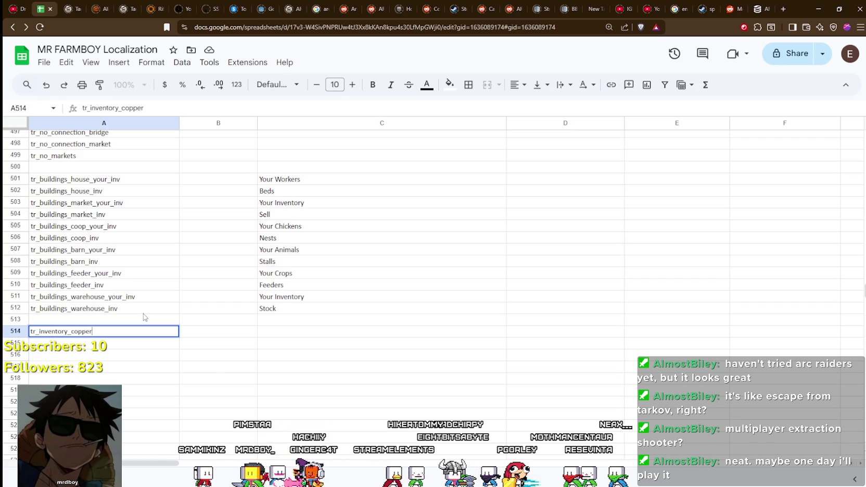
{"action": "left_click", "coordinate": [283, 333]}
{"action": "type", "text": "Cp"}
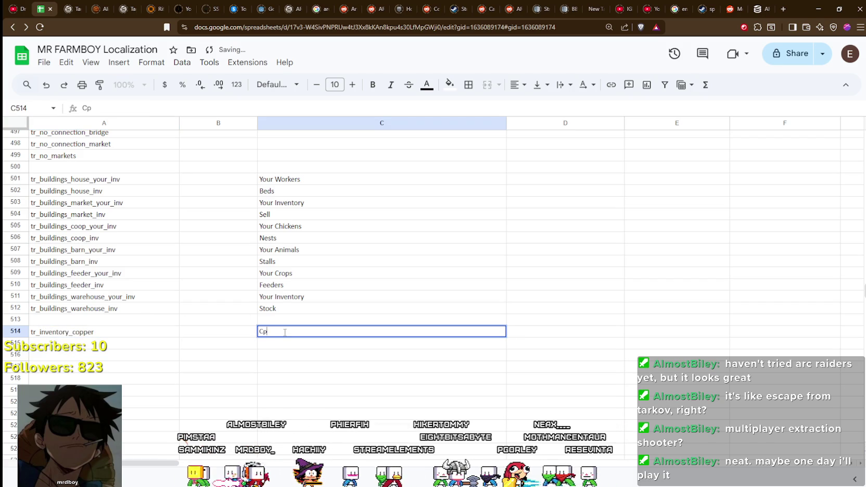
{"action": "key", "text": "BackSpace"}
{"action": "type", "text": "P"}
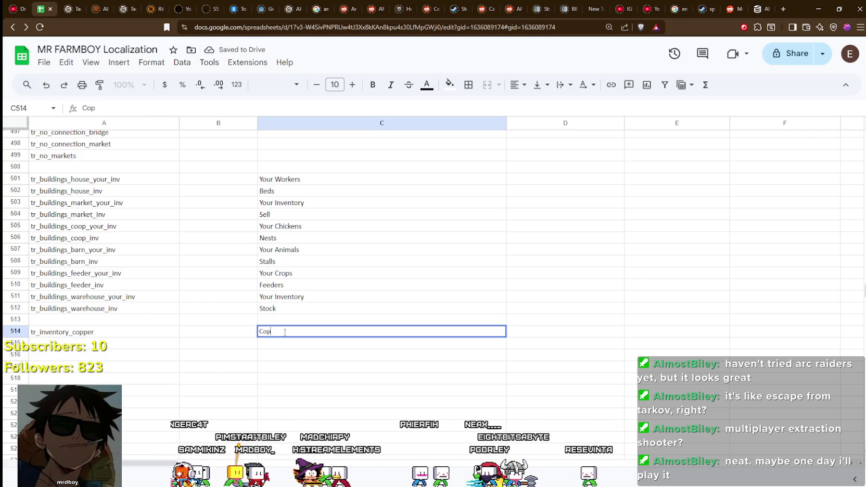
{"action": "type", "text": "pper"}
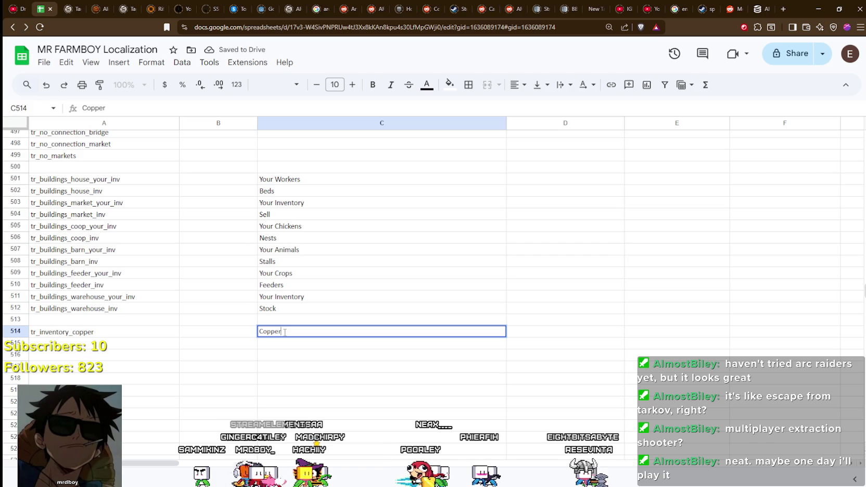
{"action": "key", "text": "BackSpace"}
{"action": "key", "text": "BackSpace"}
{"action": "key", "text": "BackSpace"}
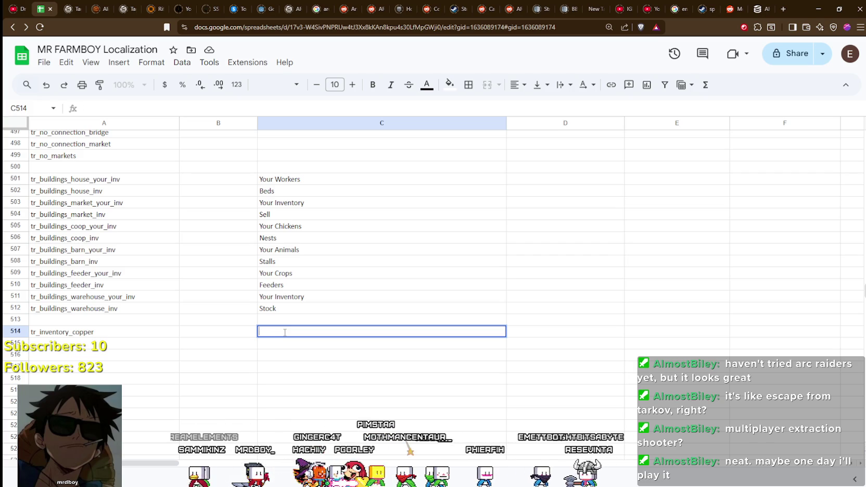
{"action": "type", "text": "Copper Coin"}
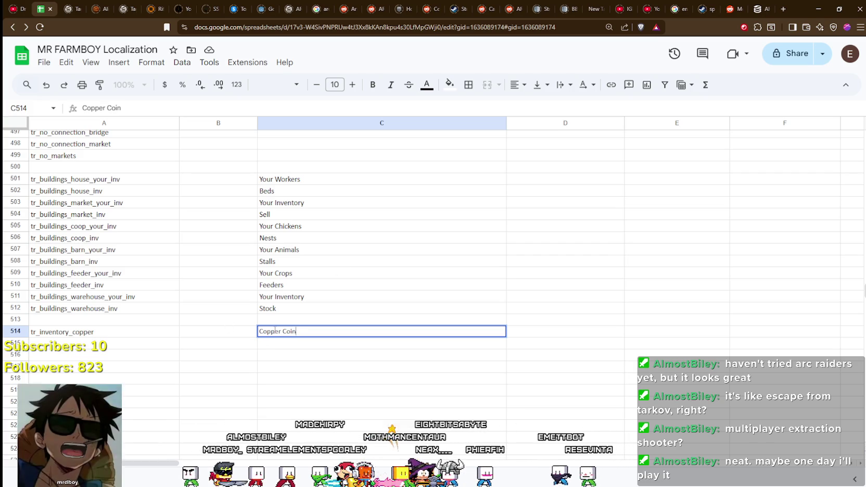
{"action": "left_click_drag", "start_coordinate": [259, 332], "coordinate": [304, 333]}
{"action": "key", "text": "Return"}
Add the silver coin key in A515 with 'Silver Coin' in C515
{"action": "left_click", "coordinate": [49, 342]}
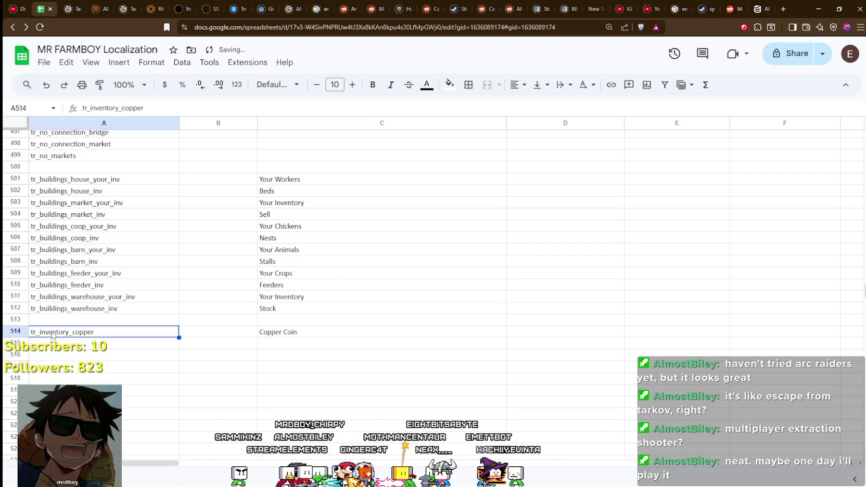
{"action": "type", "text": "tr"}
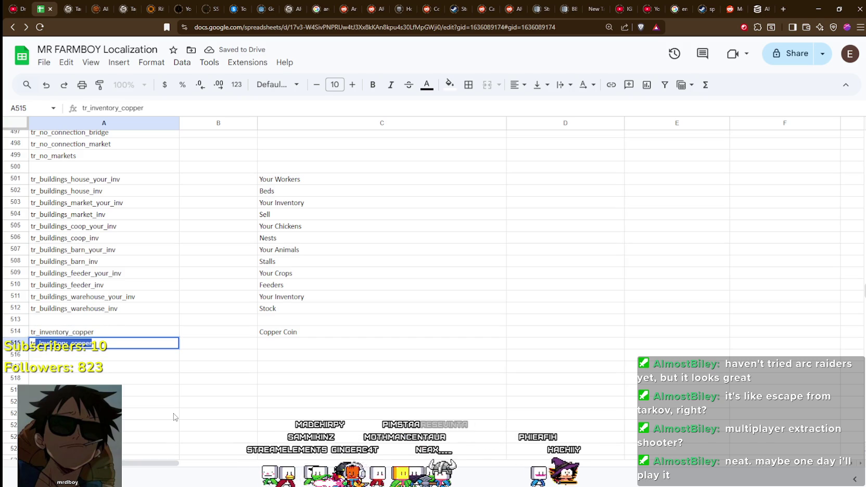
{"action": "type", "text": "_inventory_"}
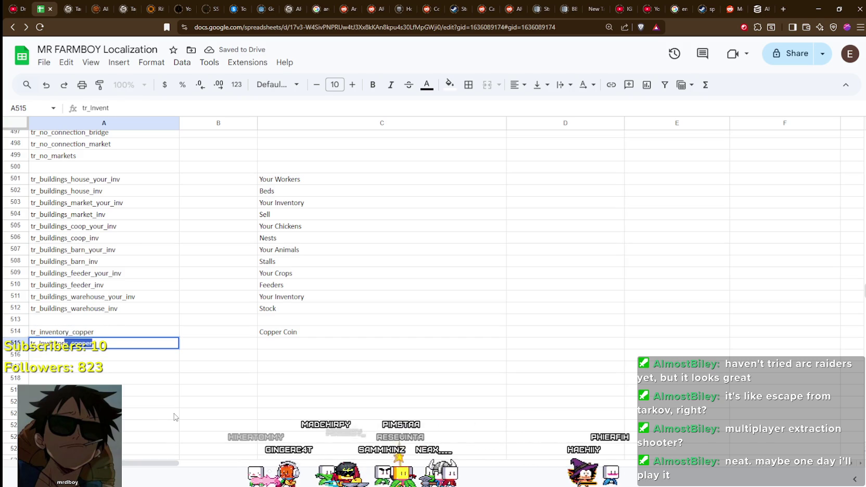
{"action": "type", "text": "si"}
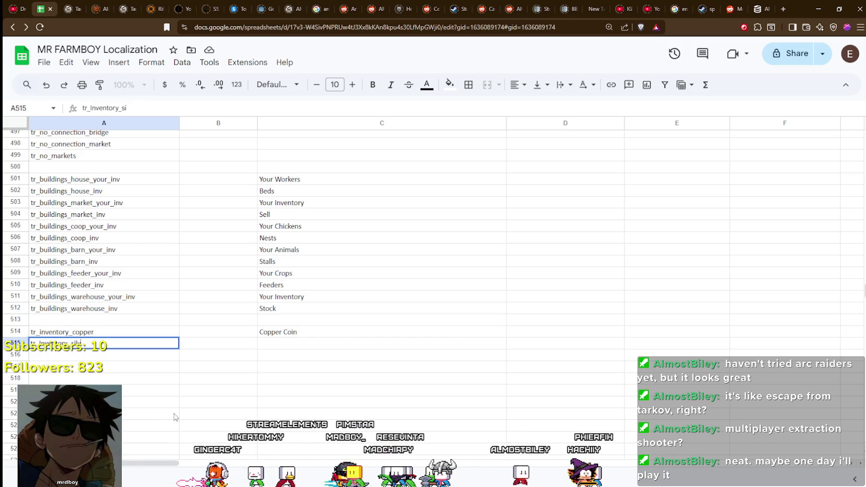
{"action": "left_click", "coordinate": [276, 343]}
{"action": "type", "text": "Copper Coin"}
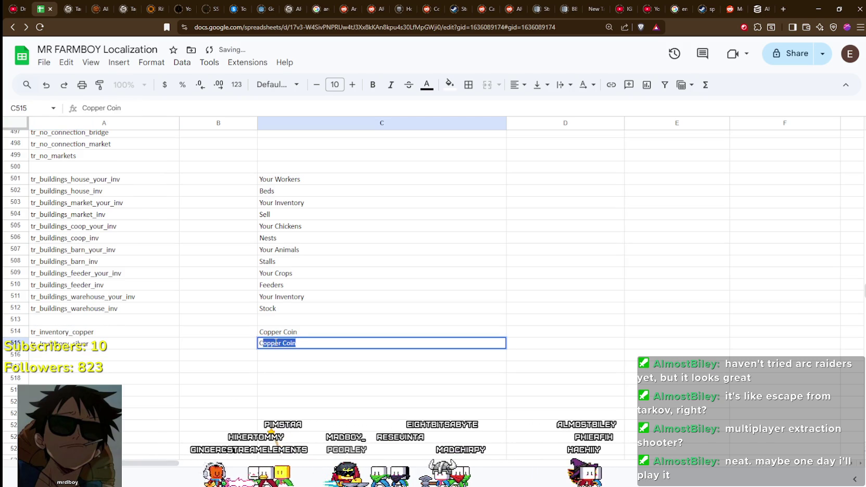
{"action": "key", "text": "BackSpace"}
{"action": "key", "text": "BackSpace"}
{"action": "type", "text": "Silver"}
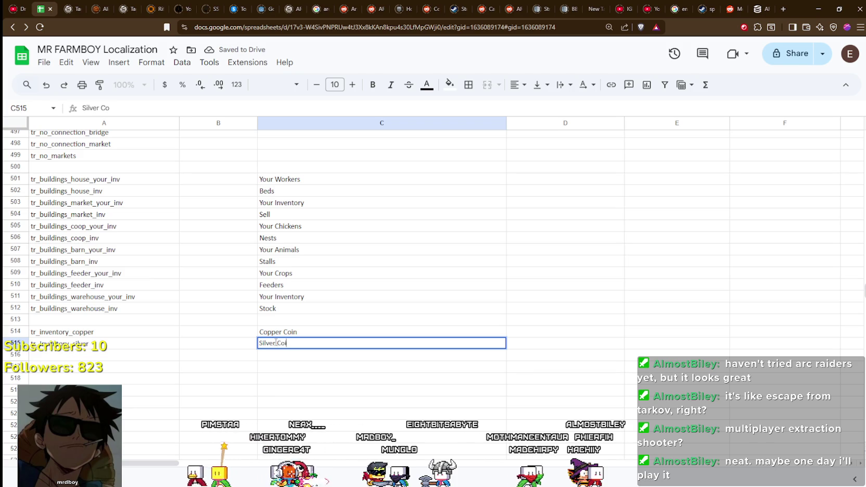
{"action": "left_click", "coordinate": [261, 350]}
Add tr_inventory_gold in A516 with 'Gold Coin' in C516, then resume the game
{"action": "left_click", "coordinate": [111, 358]}
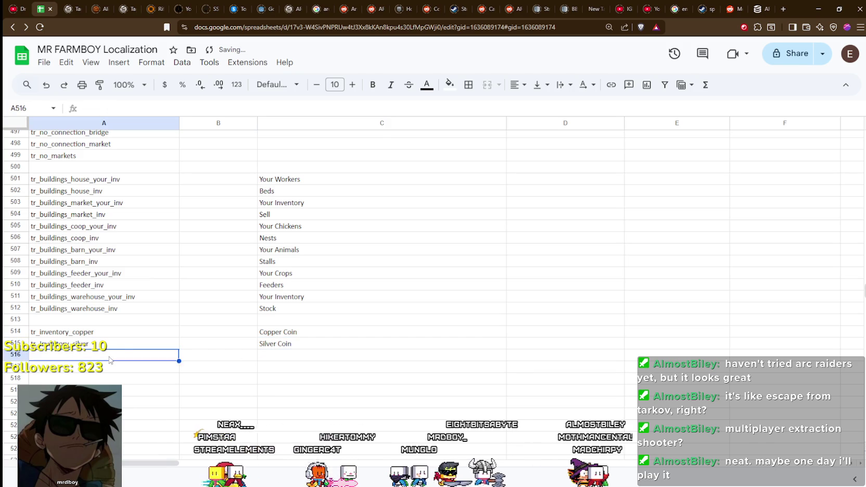
{"action": "type", "text": "tr_inven"}
{"action": "type", "text": "tory_"}
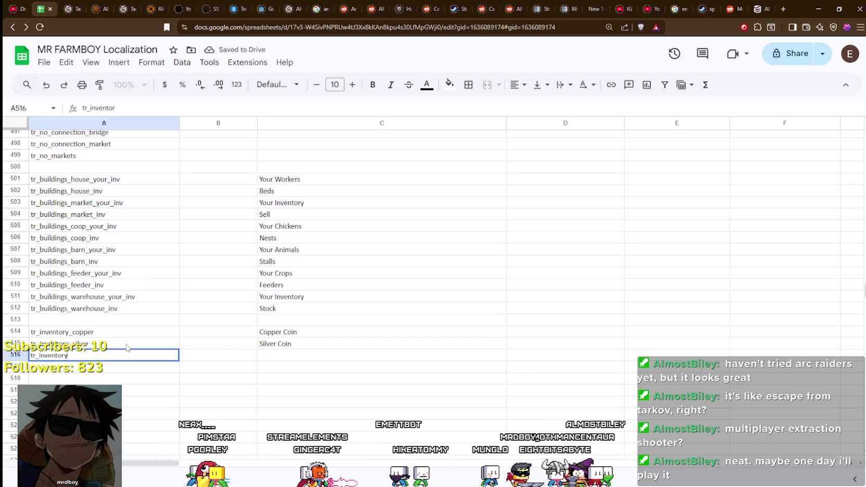
{"action": "type", "text": "gold"}
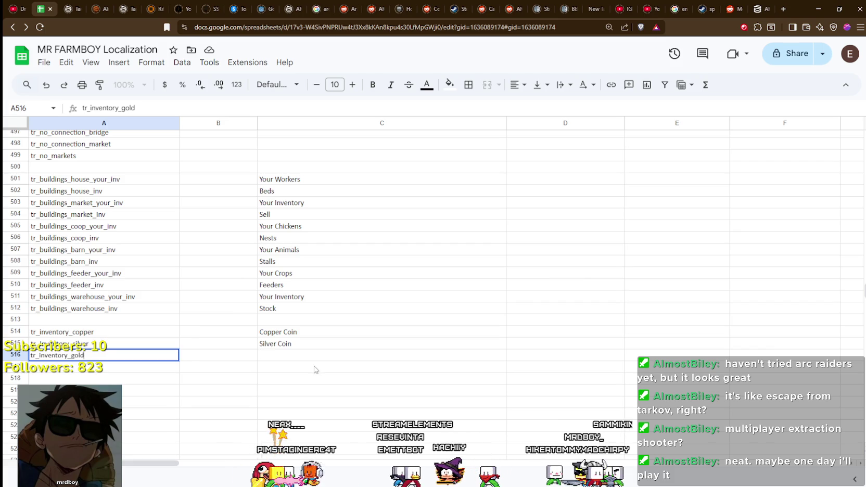
{"action": "left_click", "coordinate": [314, 358]}
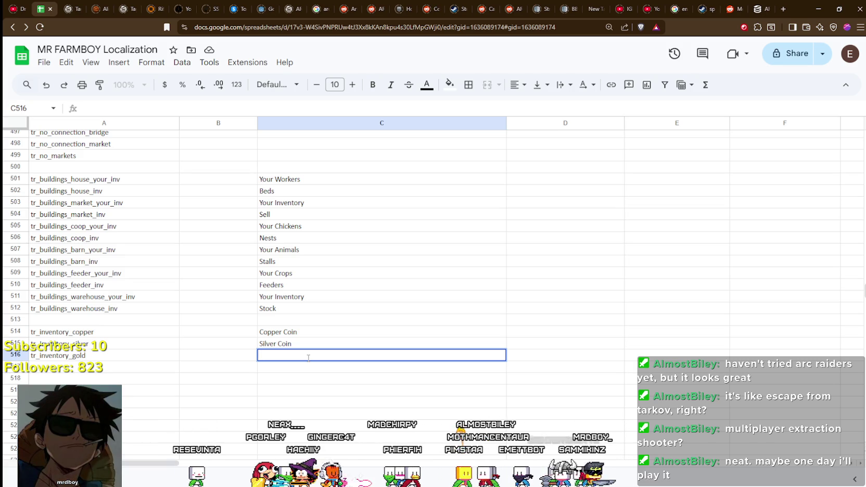
{"action": "type", "text": "Gold Coin"}
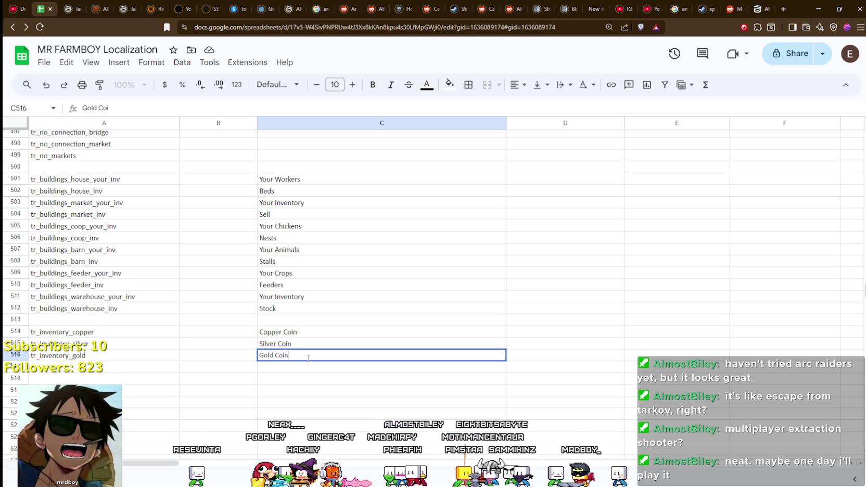
{"action": "left_click", "coordinate": [262, 345]}
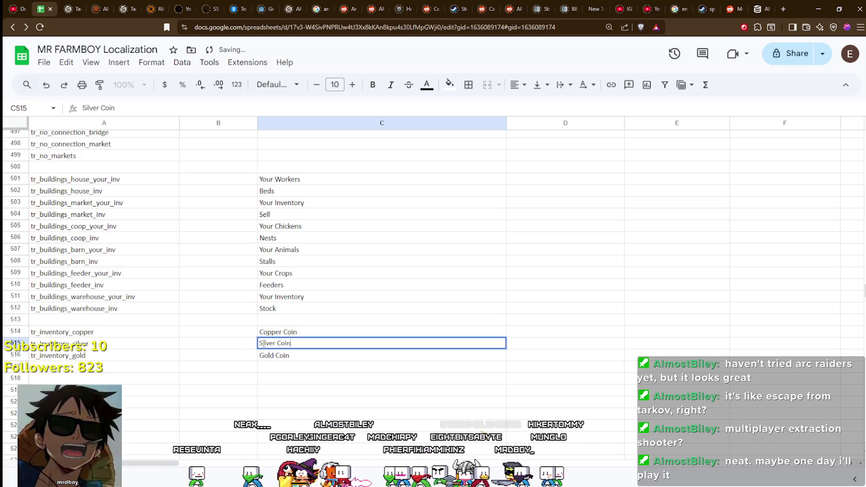
{"action": "key", "text": "Return"}
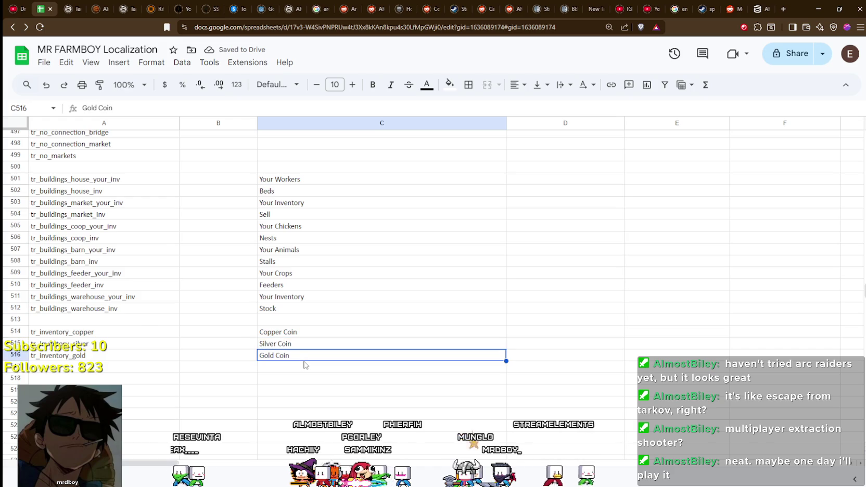
{"action": "key", "text": "alt+Tab"}
{"action": "left_click", "coordinate": [439, 196]}
Check the gold coin tooltip in the Merchant Seller, then look at the house workers panel
{"action": "left_click", "coordinate": [468, 192]}
{"action": "mouse_move", "coordinate": [436, 323]}
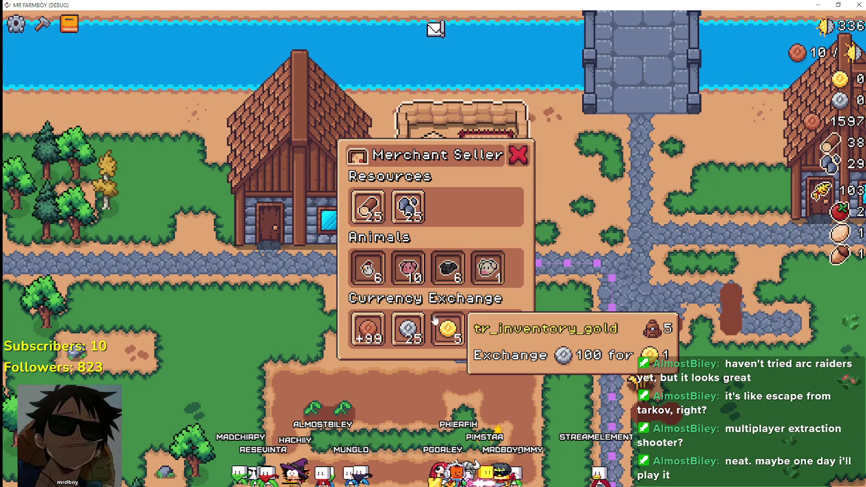
{"action": "key", "text": "a"}
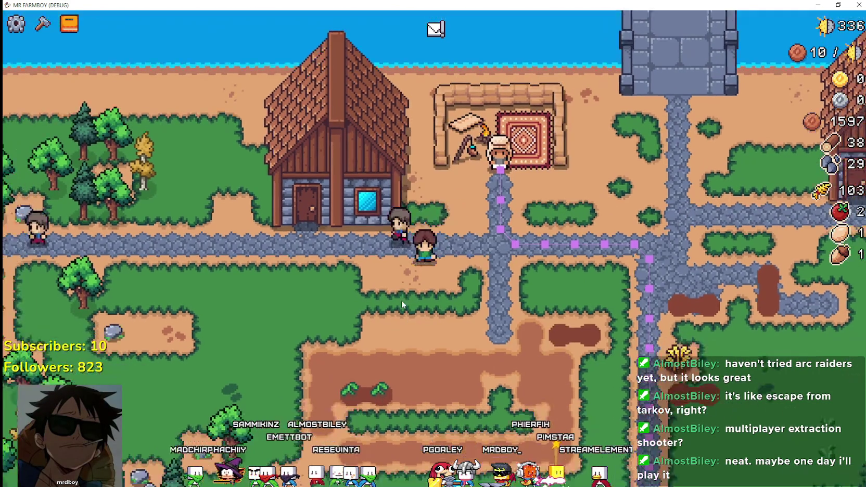
{"action": "left_click", "coordinate": [426, 197]}
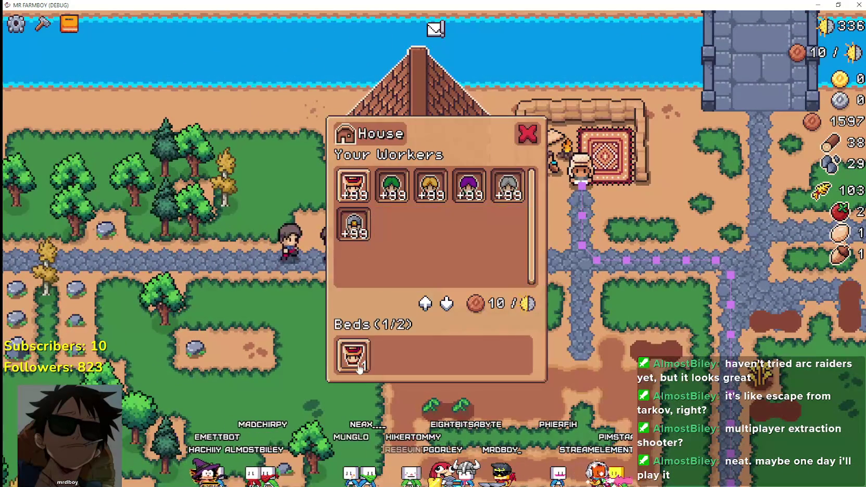
{"action": "mouse_move", "coordinate": [363, 368]}
{"action": "key", "text": "Escape"}
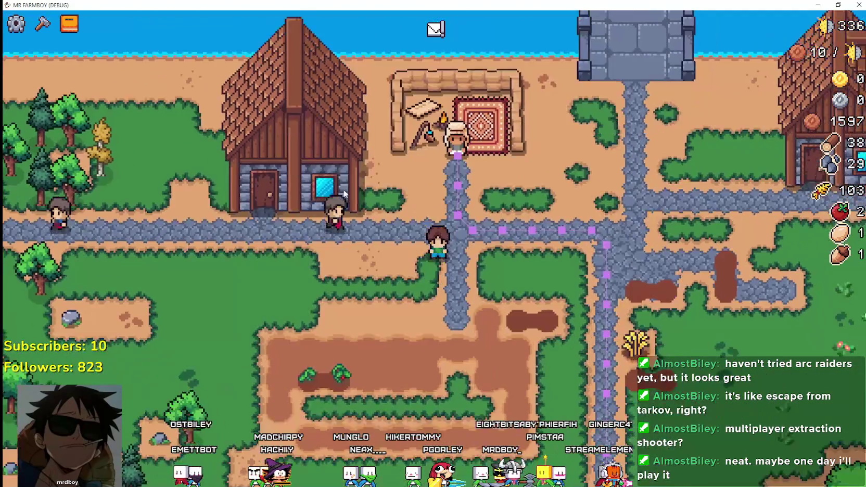
Inspect advancement tooltips in the Advancements panel, then return to the localization spreadsheet
{"action": "key", "text": "t"}
{"action": "left_click", "coordinate": [257, 107]}
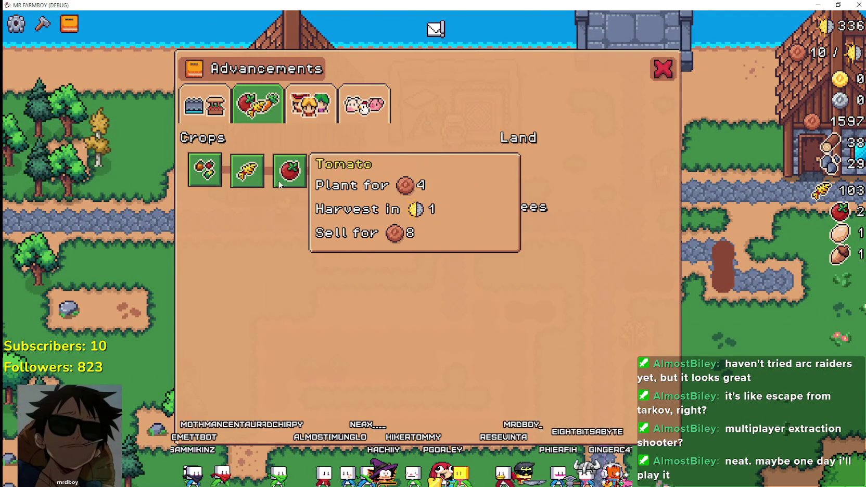
{"action": "mouse_move", "coordinate": [241, 163]}
{"action": "left_click", "coordinate": [309, 104]}
{"action": "mouse_move", "coordinate": [200, 307]}
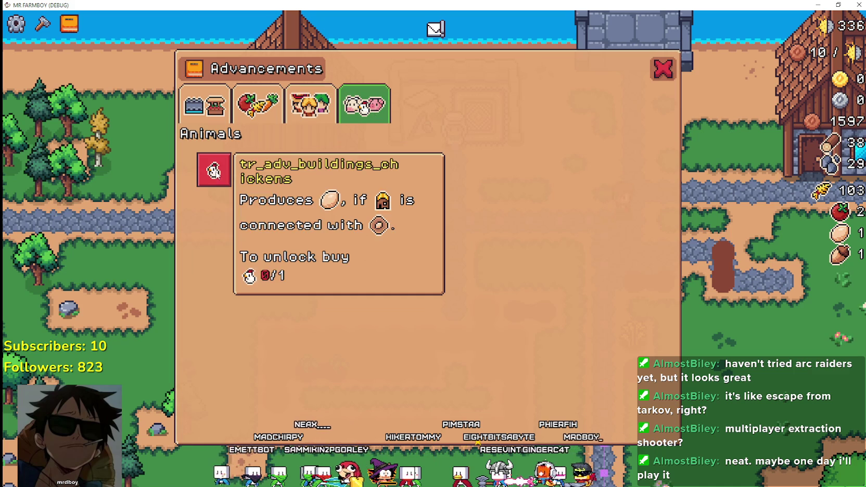
{"action": "mouse_move", "coordinate": [226, 175]}
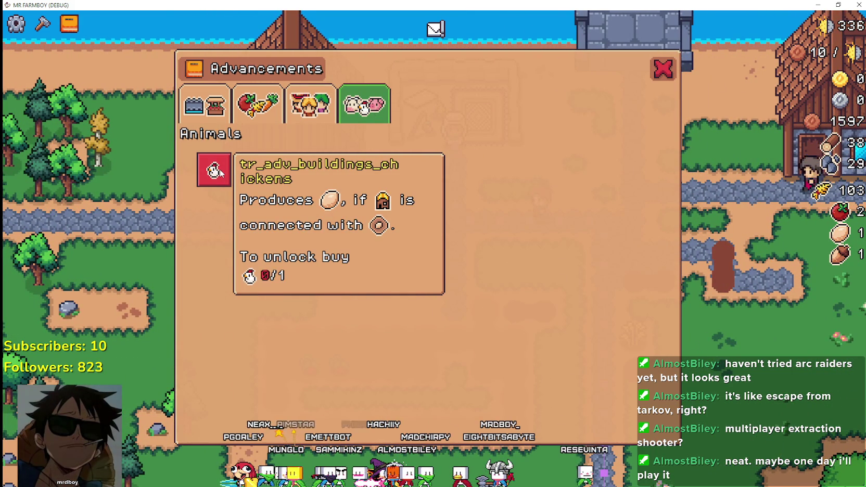
{"action": "key", "text": "alt+Tab"}
{"action": "left_click", "coordinate": [121, 378]}
{"action": "scroll", "scroll_direction": "down", "scroll_amount": 3}
Review the tr_farmer_name and tr_gatherer_name keys in the localization sheet
{"action": "scroll", "scroll_direction": "up", "scroll_amount": 3}
{"action": "scroll", "scroll_direction": "up", "scroll_amount": 3}
{"action": "scroll", "scroll_direction": "down", "scroll_amount": 3}
{"action": "scroll", "scroll_direction": "down", "scroll_amount": 3}
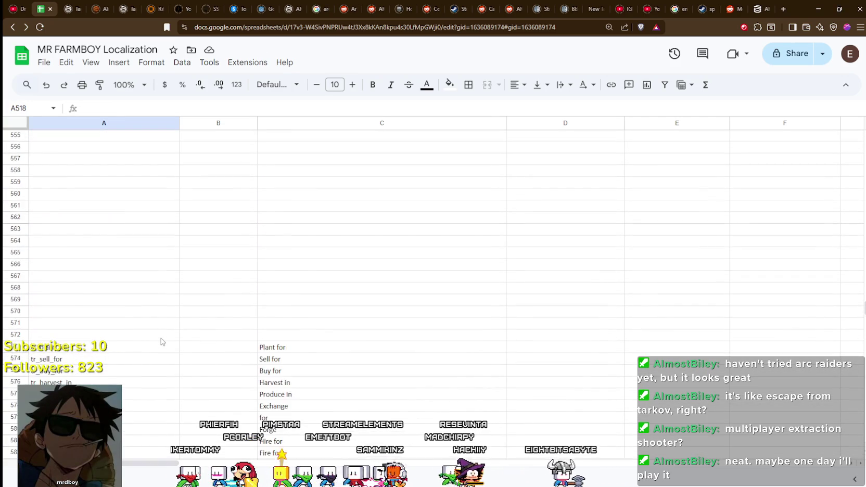
{"action": "scroll", "scroll_direction": "down", "scroll_amount": 3}
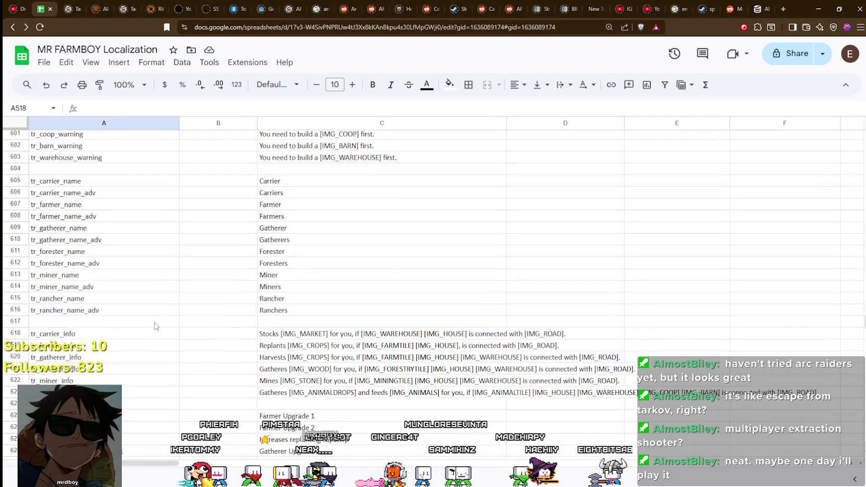
{"action": "scroll", "scroll_direction": "down", "scroll_amount": 3}
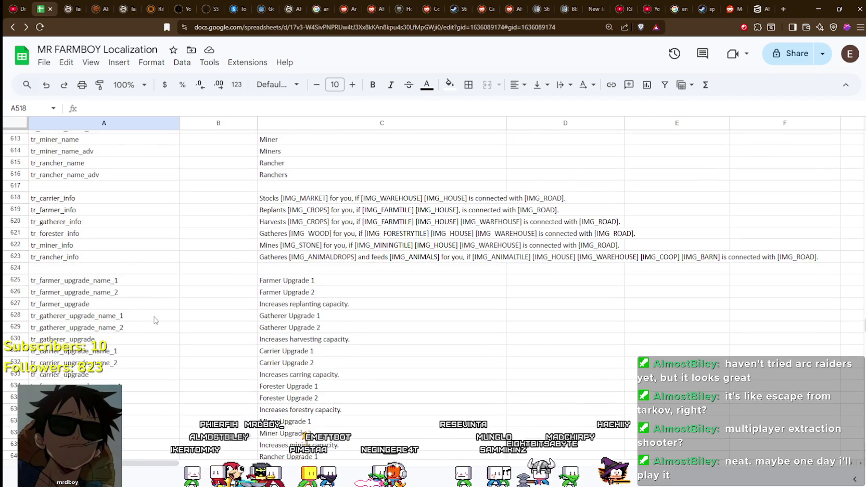
{"action": "scroll", "scroll_direction": "down", "scroll_amount": 3}
{"action": "scroll", "scroll_direction": "up", "scroll_amount": 3}
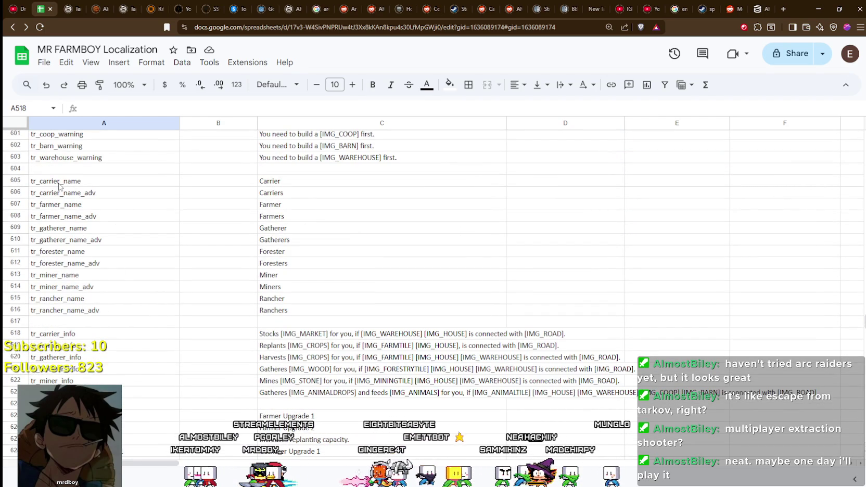
{"action": "left_click", "coordinate": [52, 204]}
{"action": "left_click", "coordinate": [138, 224]}
In the running game, close the Advancements panel and the merchant seller panel
{"action": "key", "text": "alt+Tab"}
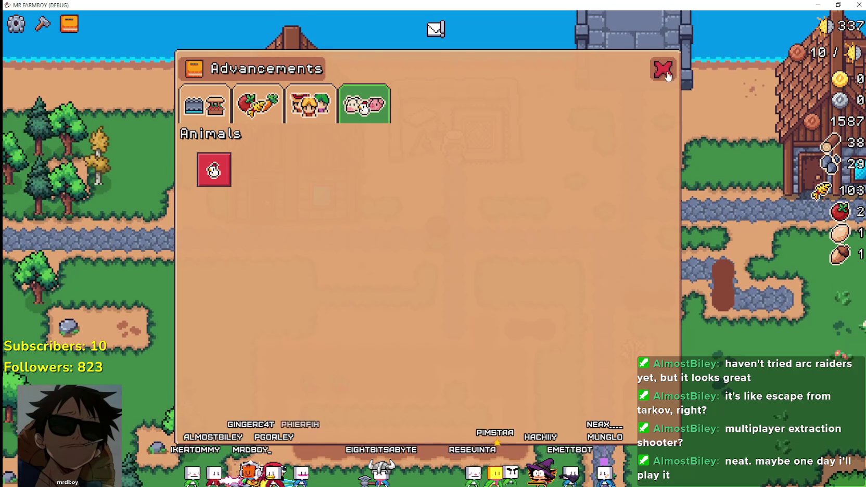
{"action": "left_click", "coordinate": [661, 68]}
{"action": "left_click", "coordinate": [453, 171]}
{"action": "key", "text": "Escape"}
Back in the sheet, pick the tr_carrier_name_adv key to copy and scroll to row 687
{"action": "key", "text": "alt+Tab"}
{"action": "scroll", "scroll_direction": "down", "scroll_amount": 3}
{"action": "scroll", "scroll_direction": "up", "scroll_amount": 3}
{"action": "left_click", "coordinate": [56, 181]}
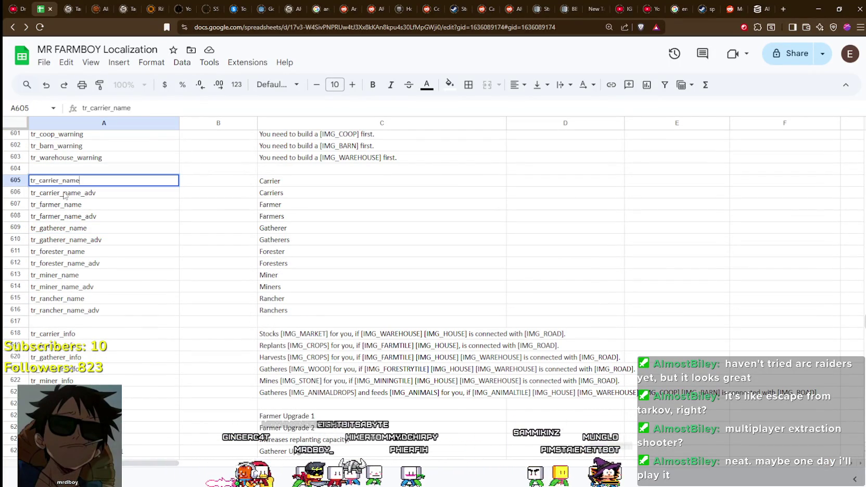
{"action": "left_click", "coordinate": [65, 195]}
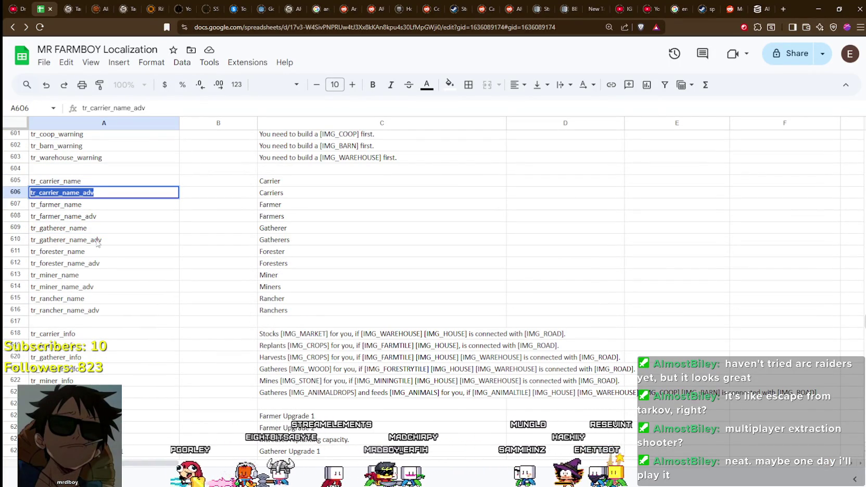
{"action": "left_click", "coordinate": [95, 229]}
{"action": "scroll", "scroll_direction": "down", "scroll_amount": 3}
{"action": "scroll", "scroll_direction": "down", "scroll_amount": 3}
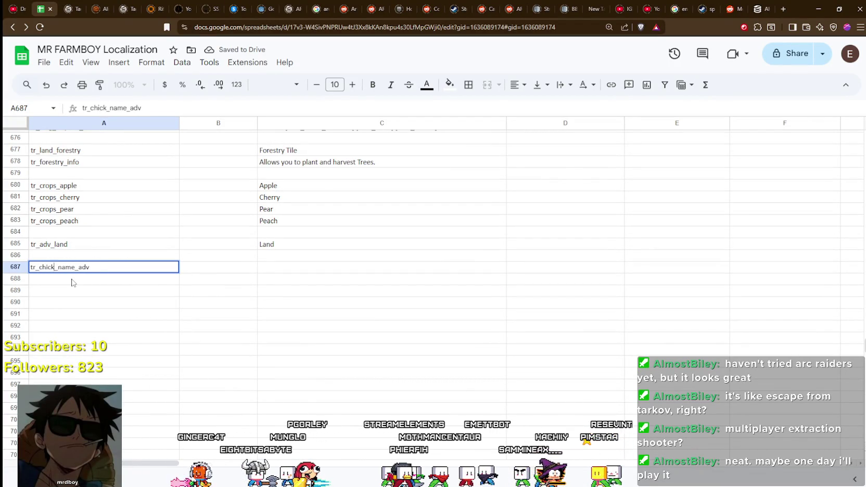
Enter Chickens as row 687's English text and duplicate the chicken key into the rows below
{"action": "left_click", "coordinate": [288, 271]}
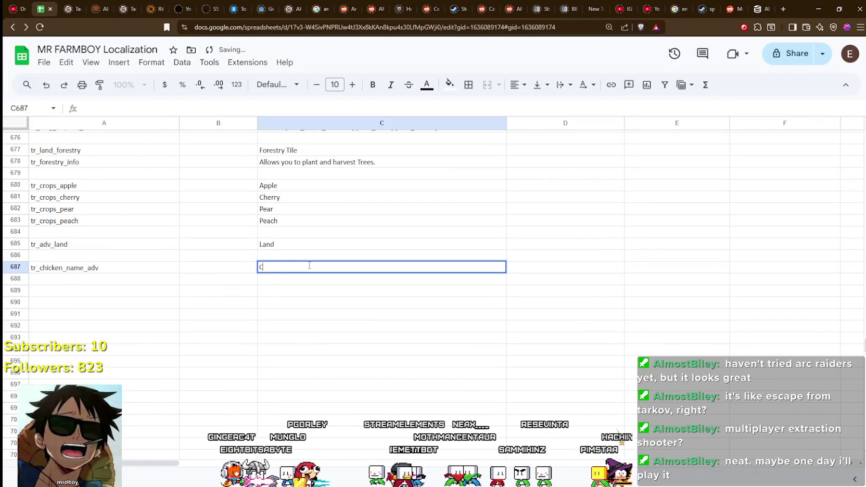
{"action": "type", "text": "hi"}
{"action": "key", "text": "Return"}
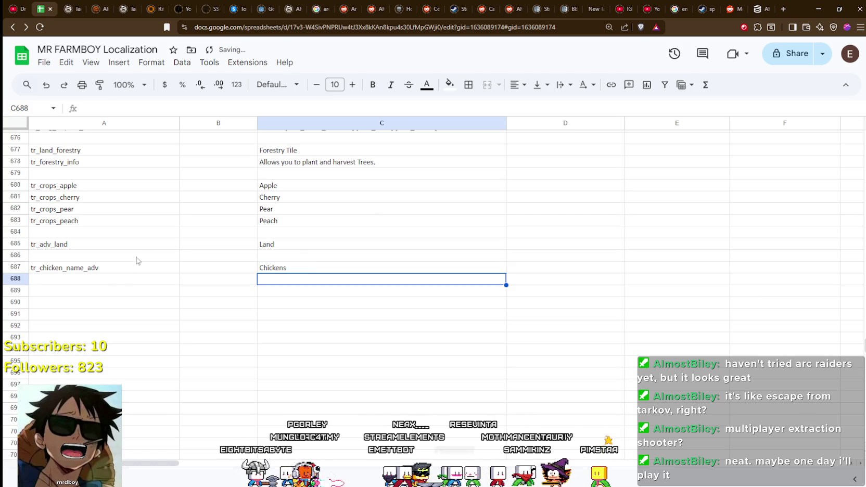
{"action": "left_click", "coordinate": [125, 267]}
{"action": "key", "text": "ctrl+c"}
{"action": "left_click", "coordinate": [112, 285]}
{"action": "left_click", "coordinate": [101, 297]}
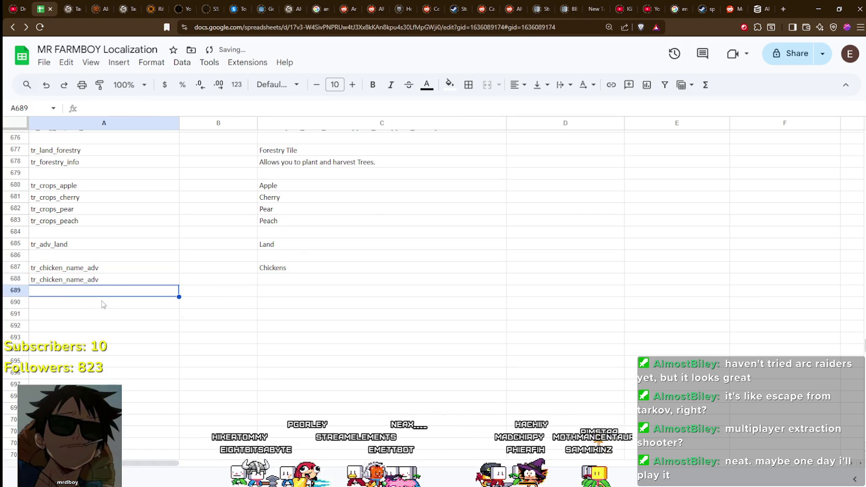
{"action": "key", "text": "ctrl+v"}
{"action": "left_click", "coordinate": [100, 312]}
Turn the duplicated keys into tr_pig_name_adv and tr_sheep_name_adv with English text Pigs and Sheeps
{"action": "double_click", "coordinate": [92, 280]}
{"action": "double_click", "coordinate": [51, 279]}
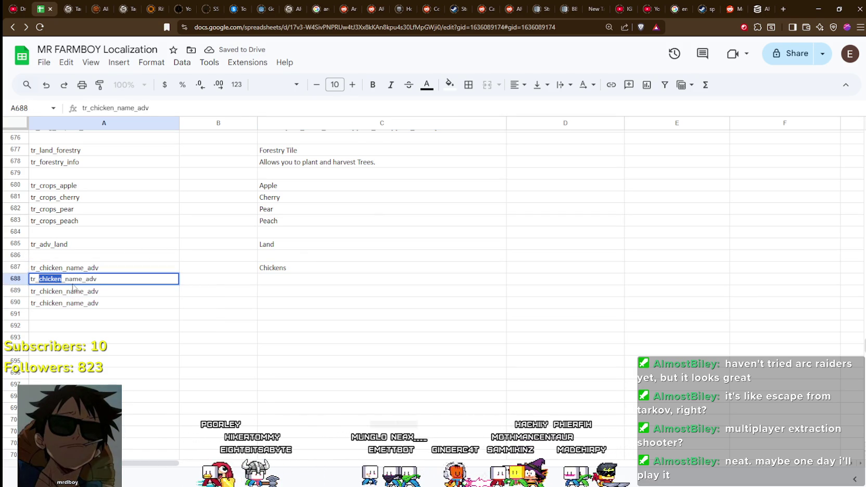
{"action": "type", "text": "ig"}
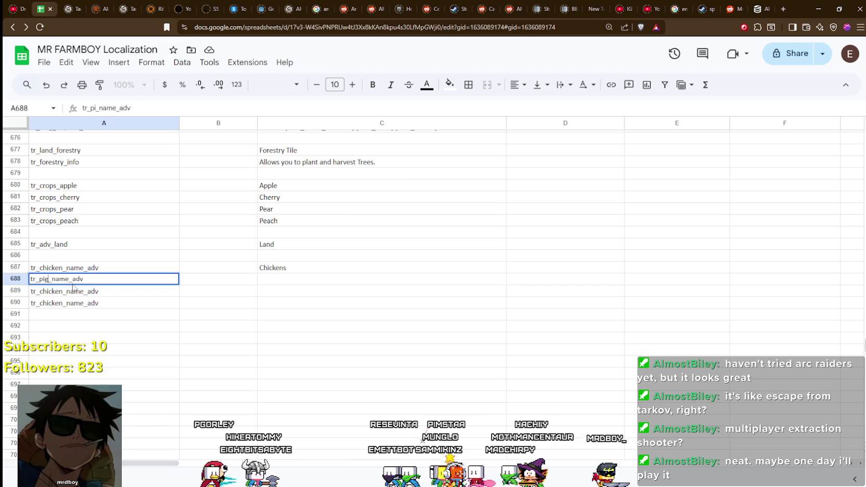
{"action": "left_click", "coordinate": [286, 280]}
{"action": "type", "text": "Pi"}
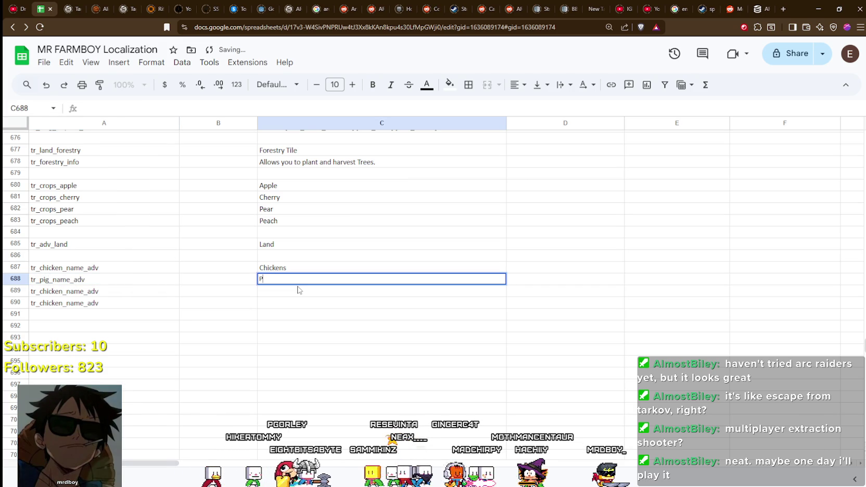
{"action": "type", "text": "s"}
{"action": "key", "text": "Return"}
{"action": "left_click", "coordinate": [52, 290]}
{"action": "type", "text": "sheep"}
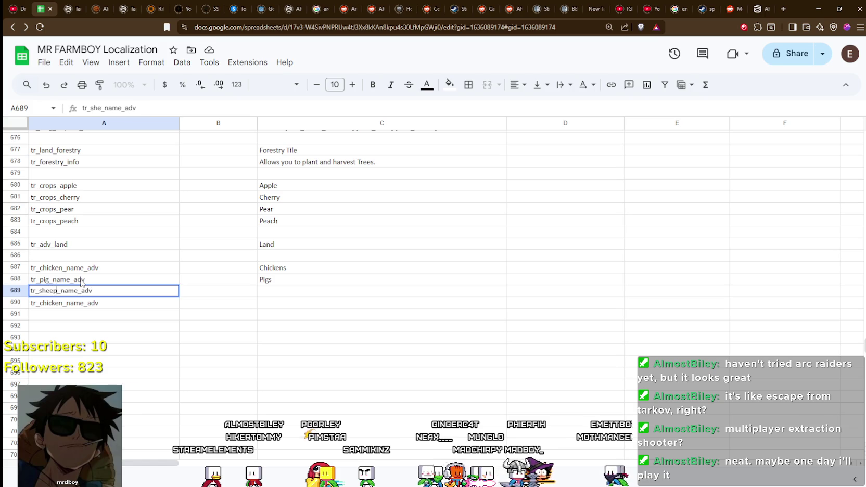
{"action": "left_click", "coordinate": [276, 295]}
{"action": "type", "text": "Sheeps"}
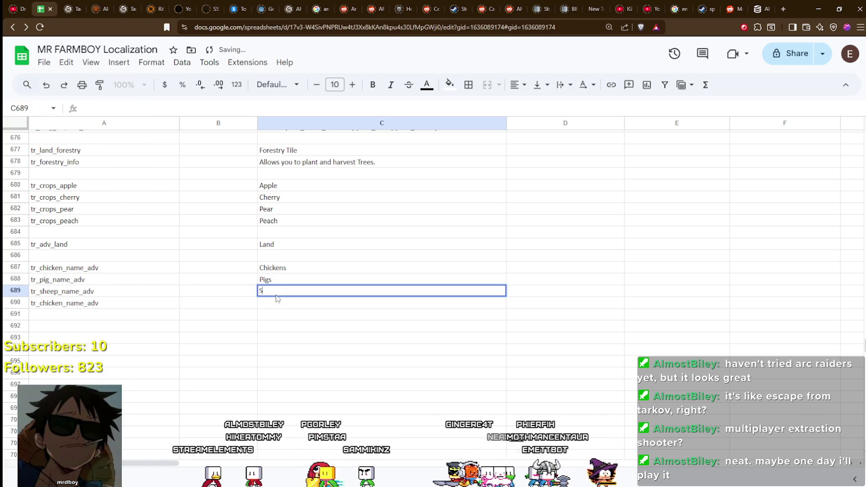
{"action": "key", "text": "Return"}
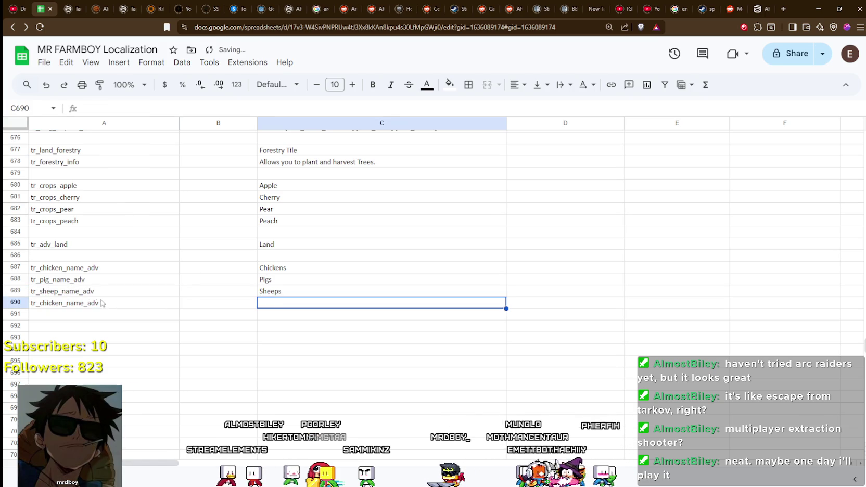
Make row 690 tr_cow_name_adv with English text Cows, then copy the chicken key
{"action": "double_click", "coordinate": [70, 305]}
{"action": "left_click_drag", "start_coordinate": [62, 302], "coordinate": [40, 302]}
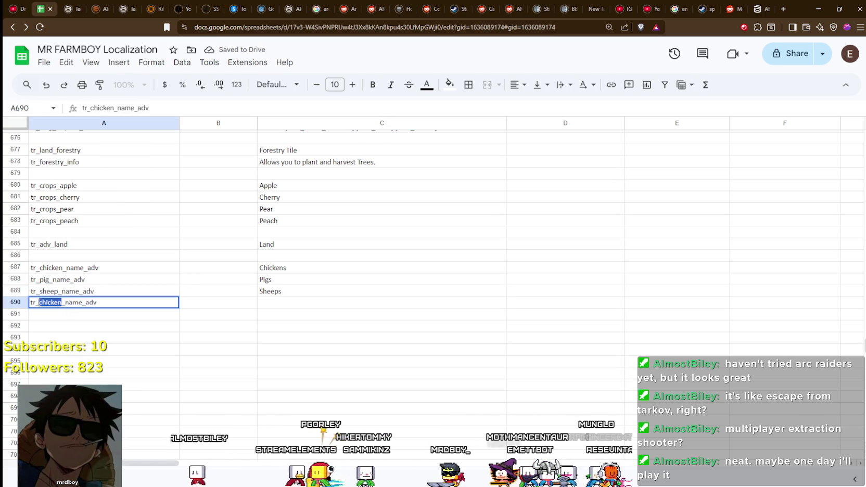
{"action": "type", "text": "co"}
{"action": "type", "text": "w"}
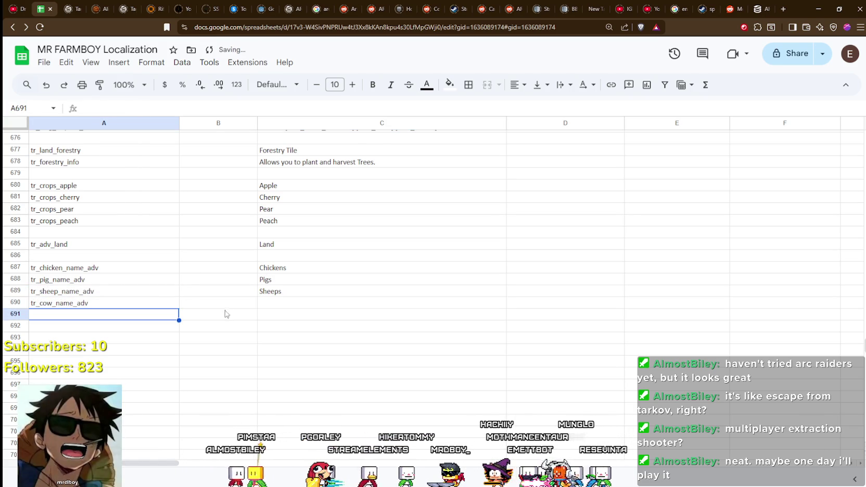
{"action": "left_click", "coordinate": [287, 302]}
{"action": "type", "text": "Cows"}
{"action": "key", "text": "Return"}
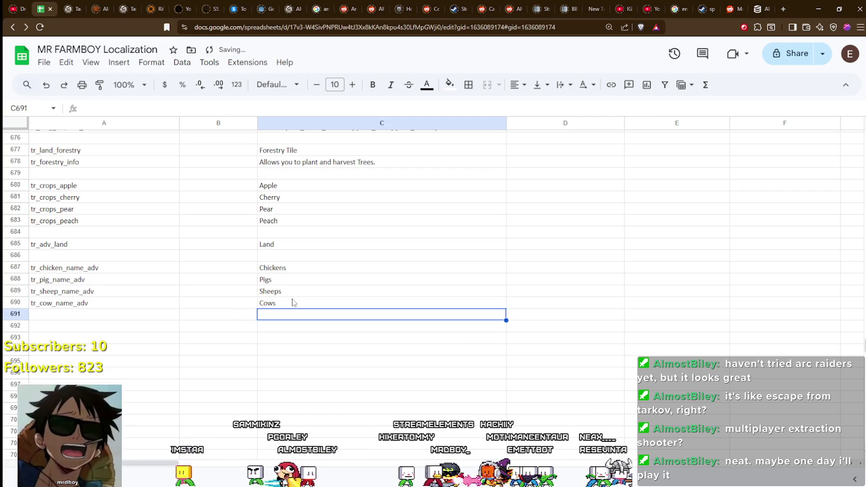
{"action": "left_click", "coordinate": [76, 266]}
{"action": "double_click", "coordinate": [76, 266]}
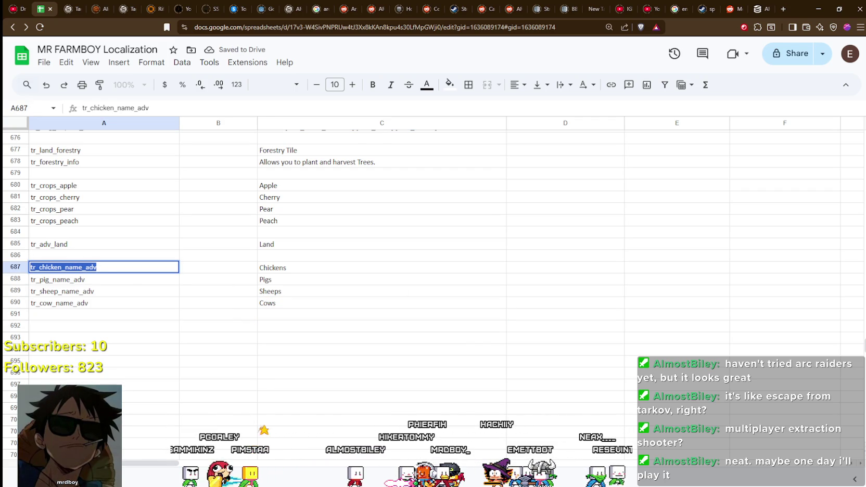
{"action": "key", "text": "alt+Tab"}
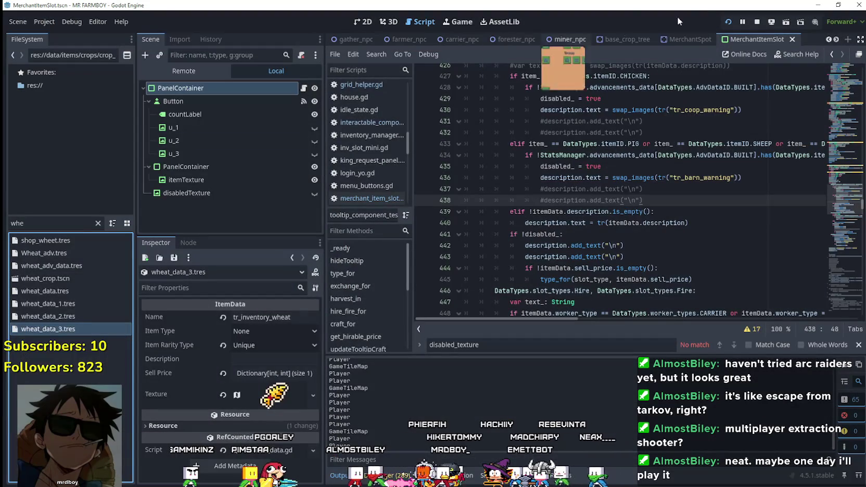
Open the AdvancementSystem scene from the scene tabs
{"action": "left_click", "coordinate": [835, 40]}
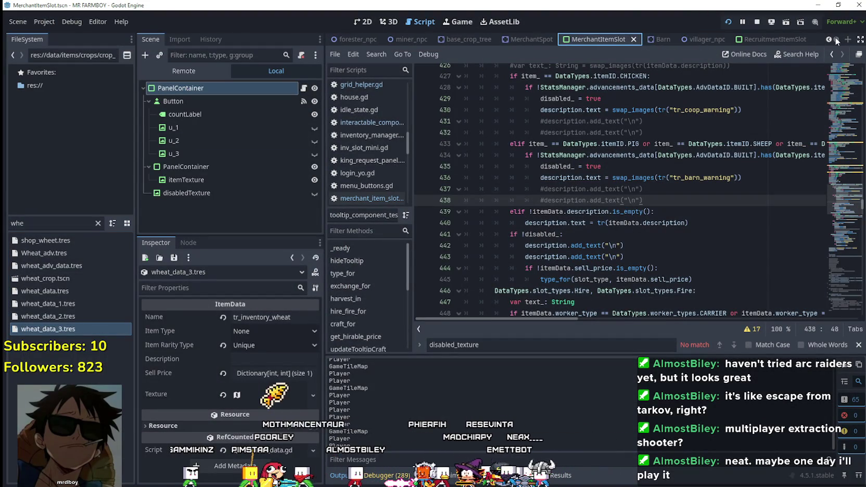
{"action": "left_click", "coordinate": [828, 39]}
{"action": "left_click", "coordinate": [828, 40]}
{"action": "left_click", "coordinate": [828, 39]}
{"action": "left_click", "coordinate": [430, 39]}
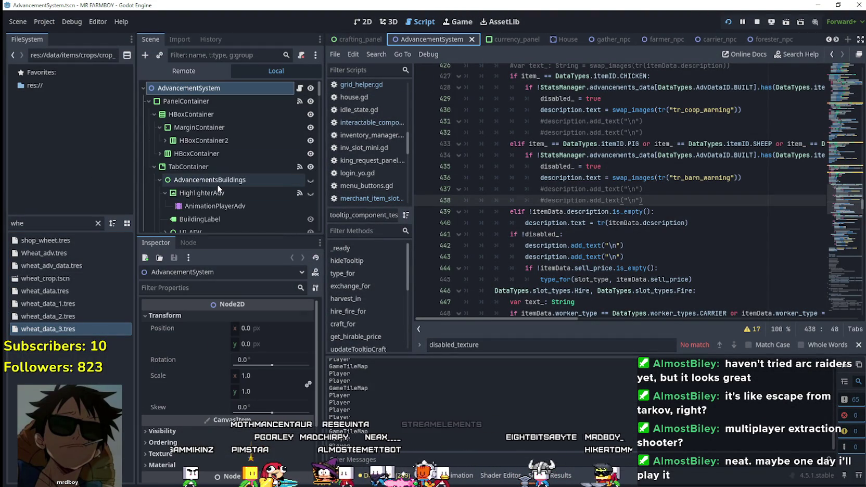
Expand PanelContainer and TabContainer, scroll to AnimalAdvancements and select ChickenAdvButton
{"action": "left_click", "coordinate": [154, 167]}
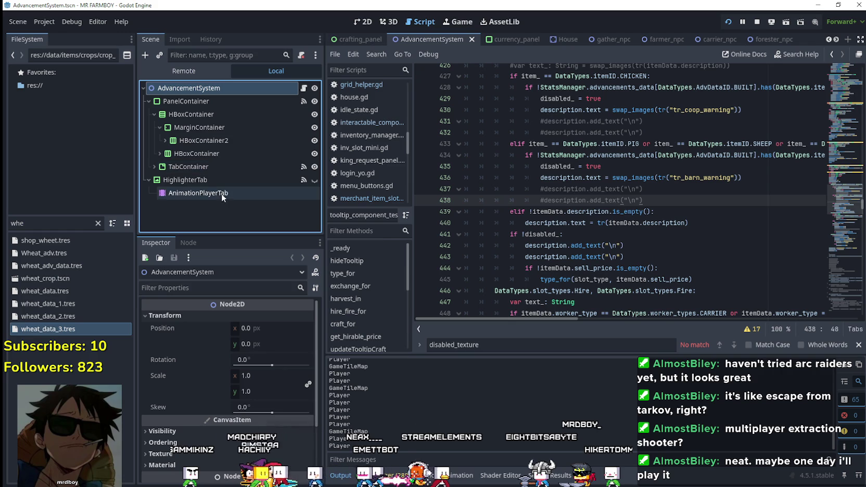
{"action": "left_click", "coordinate": [144, 102]}
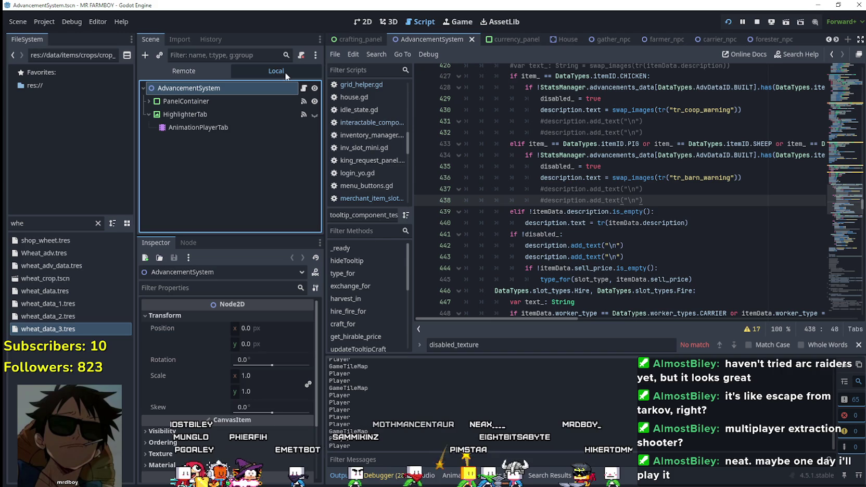
{"action": "left_click", "coordinate": [148, 101]}
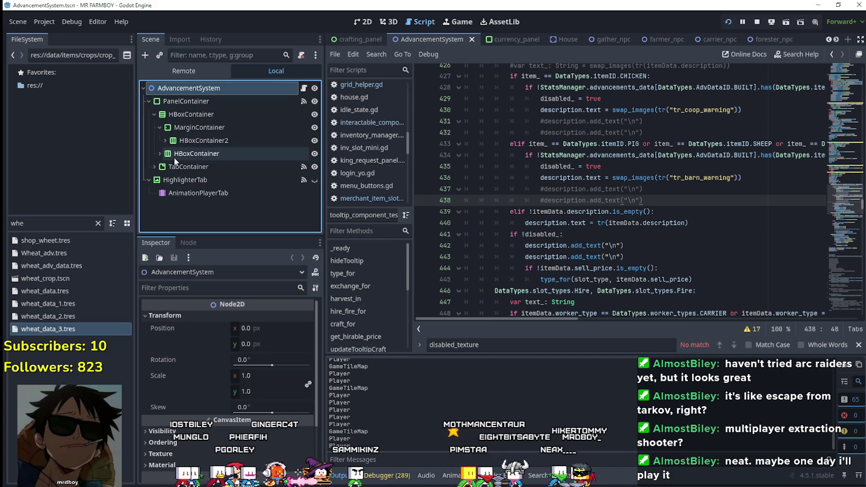
{"action": "left_click", "coordinate": [154, 167]}
{"action": "scroll", "scroll_direction": "down", "scroll_amount": 3}
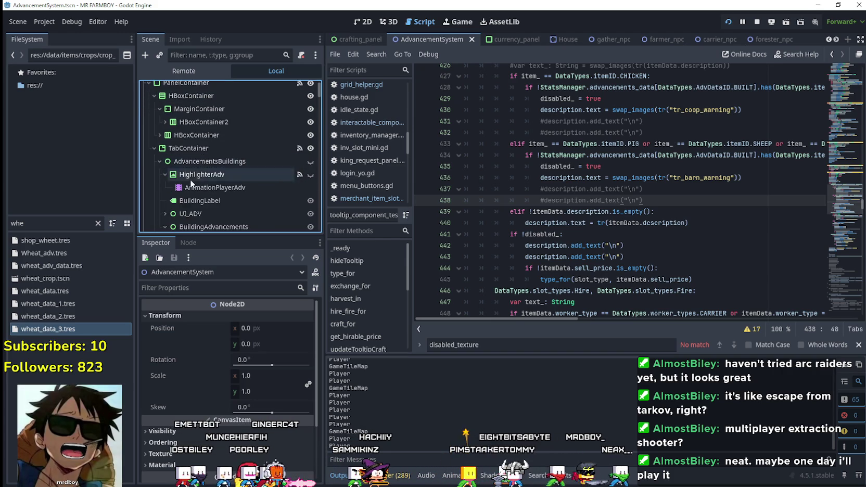
{"action": "scroll", "scroll_direction": "down", "scroll_amount": 3}
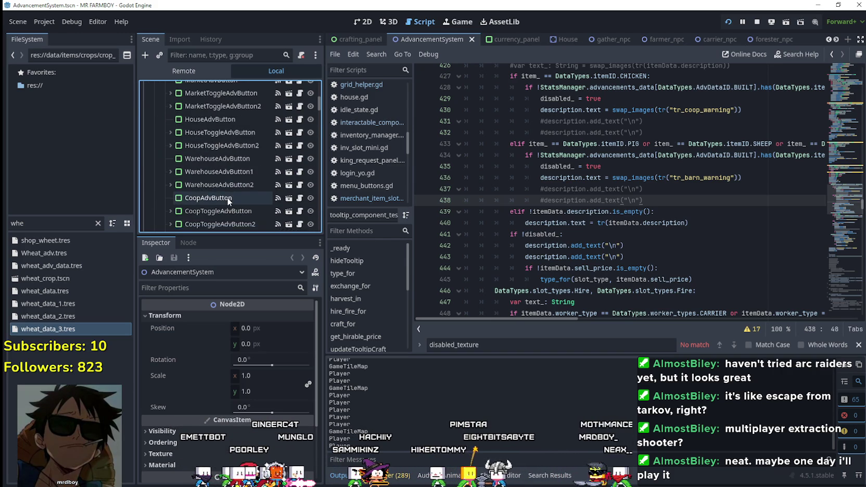
{"action": "scroll", "scroll_direction": "down", "scroll_amount": 3}
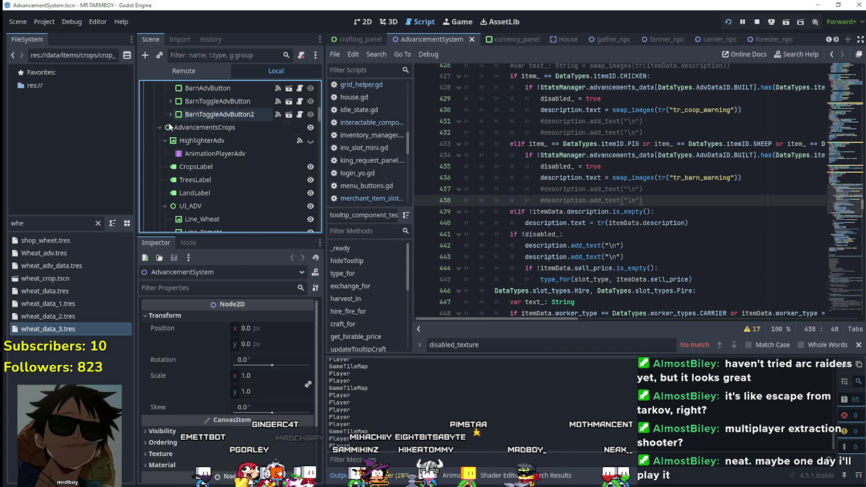
{"action": "scroll", "scroll_direction": "down", "scroll_amount": 3}
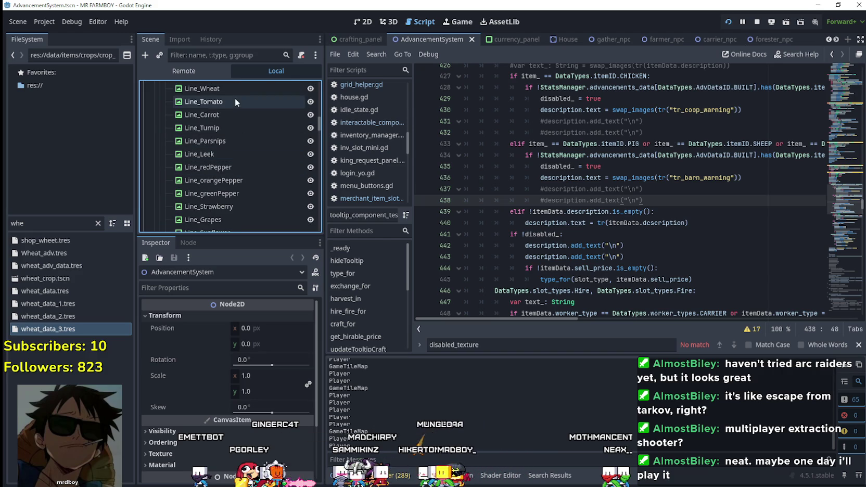
{"action": "scroll", "scroll_direction": "down", "scroll_amount": 3}
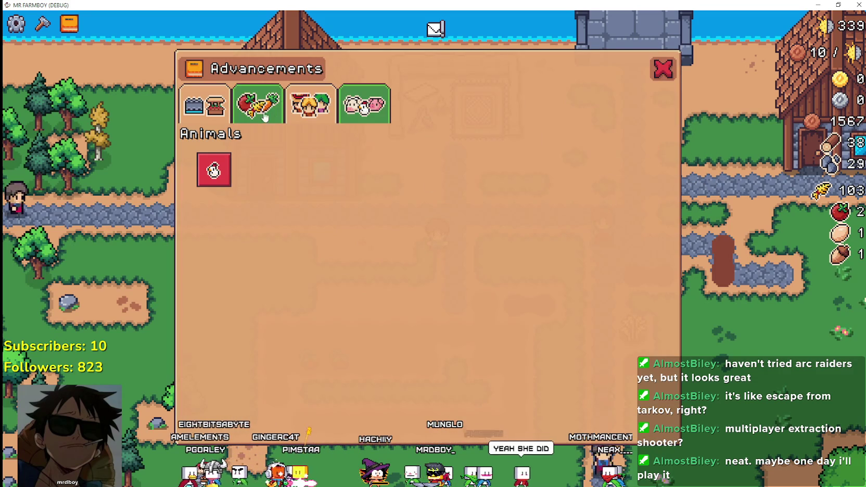
{"action": "scroll", "scroll_direction": "down", "scroll_amount": 3}
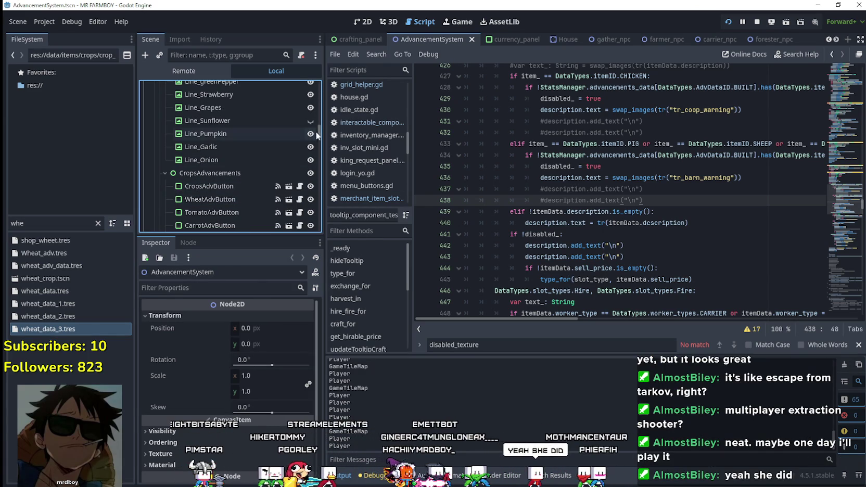
{"action": "left_click_drag", "start_coordinate": [319, 135], "coordinate": [319, 213]}
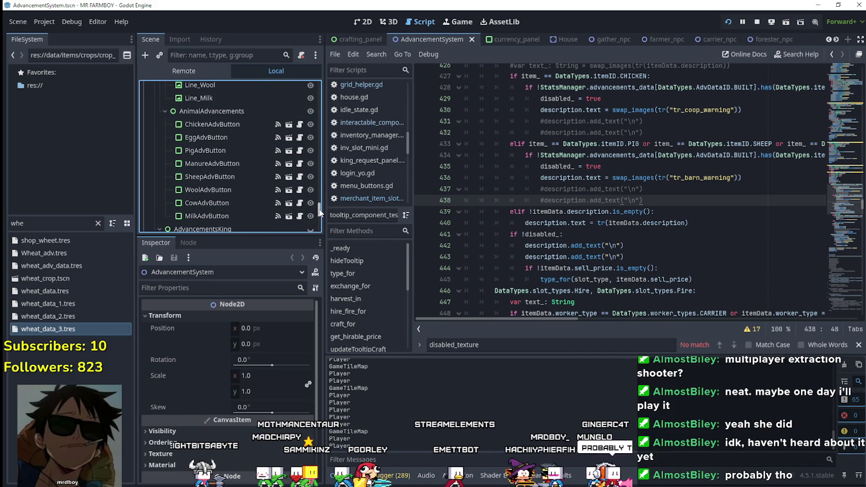
{"action": "left_click", "coordinate": [187, 123]}
Paste the chicken translation key into ChickenAdvButton's Name, then inspect EggAdvButton's data
{"action": "left_click", "coordinate": [271, 362]}
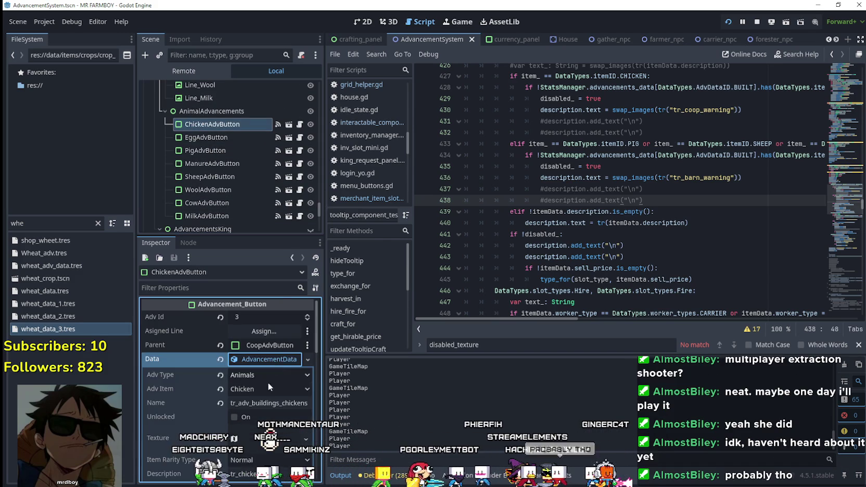
{"action": "left_click", "coordinate": [275, 358]}
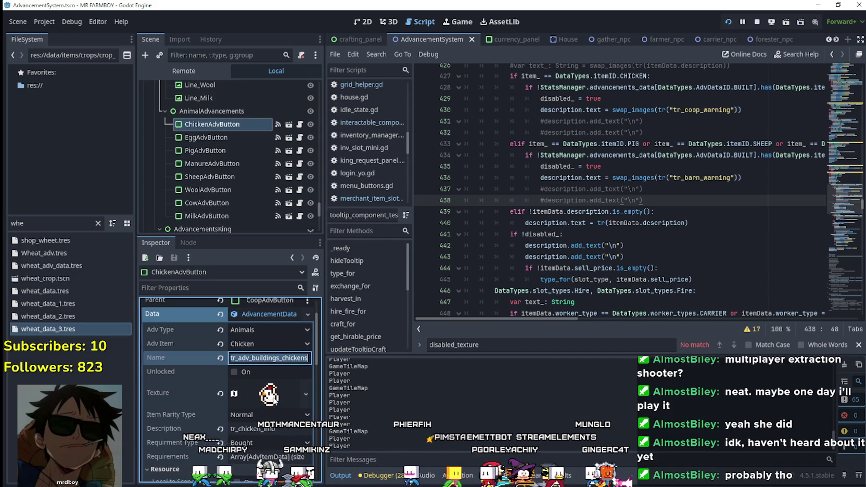
{"action": "key", "text": "ctrl+v"}
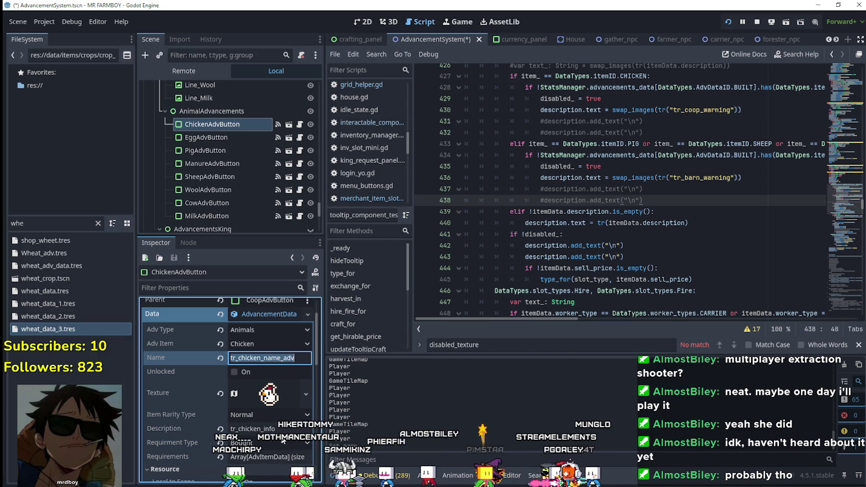
{"action": "left_click", "coordinate": [234, 140]}
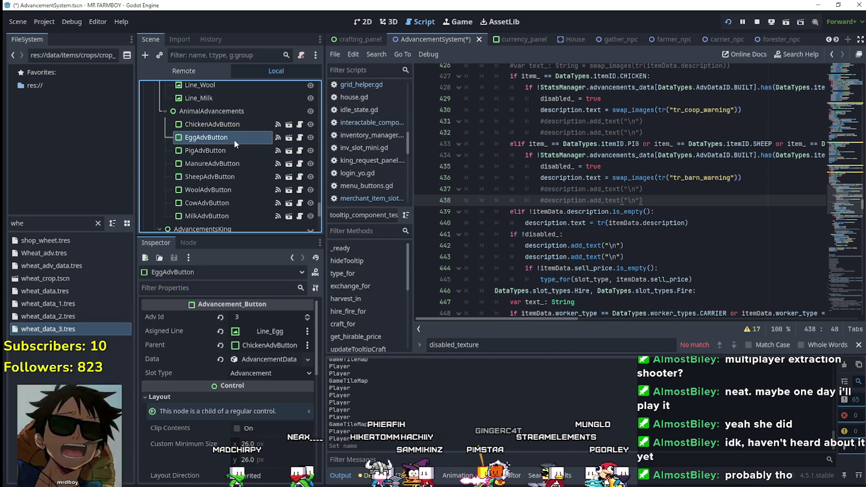
{"action": "left_click", "coordinate": [282, 361]}
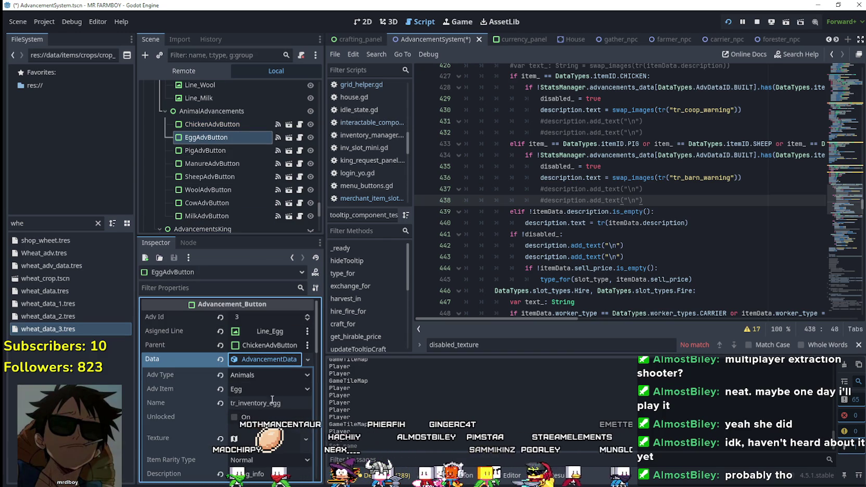
Set PigAdvButton's name key to tr_pig_name_adv
{"action": "left_click", "coordinate": [226, 154]}
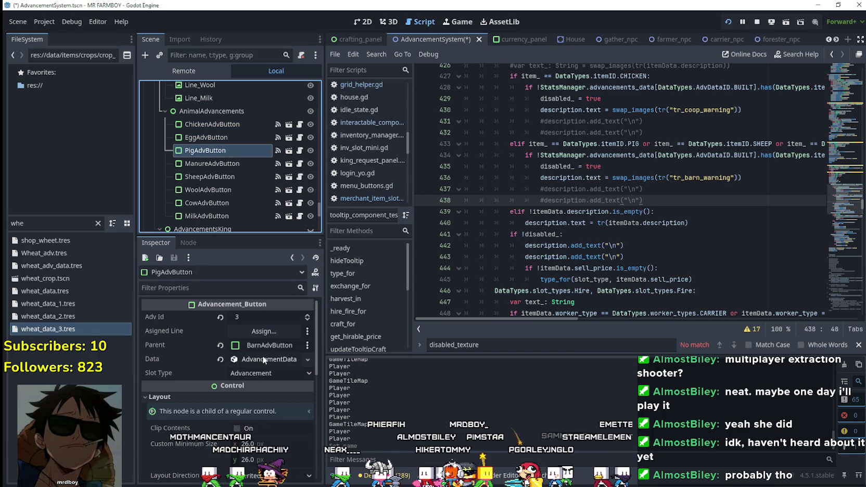
{"action": "left_click", "coordinate": [264, 359]}
{"action": "left_click", "coordinate": [265, 406]}
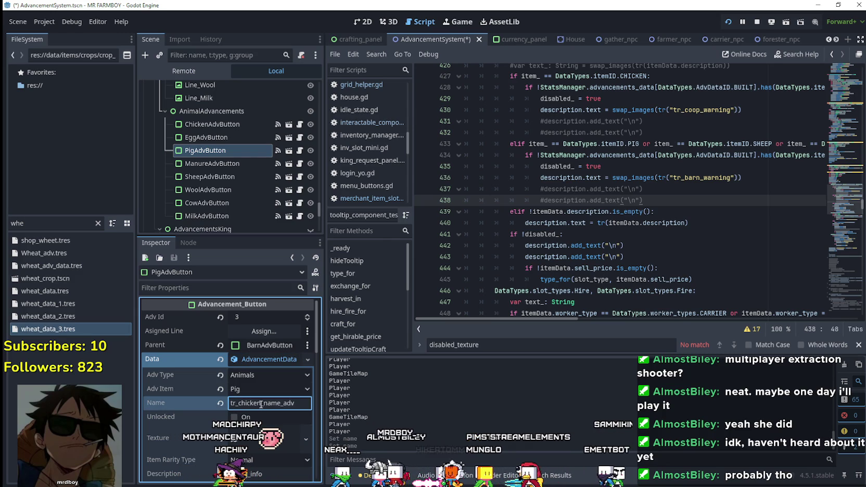
{"action": "type", "text": "pig"}
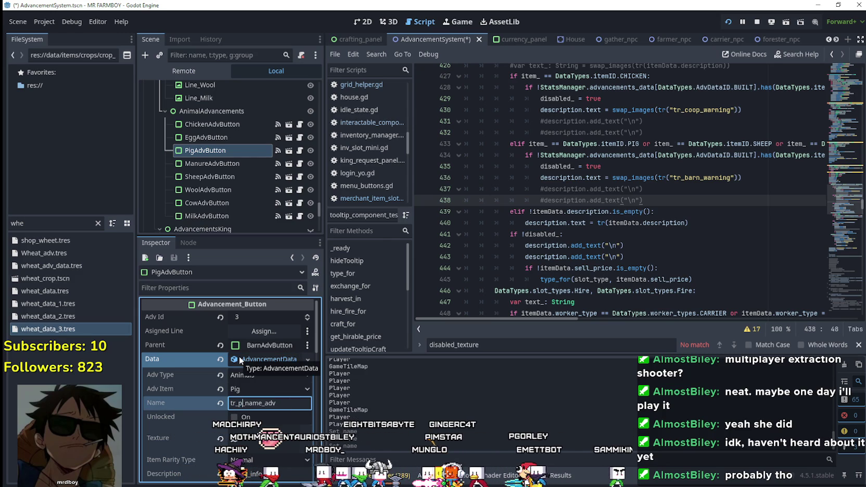
Set SheepAdvButton's name key to tr_sheep_name_adv
{"action": "left_click", "coordinate": [241, 177]}
{"action": "left_click", "coordinate": [265, 359]}
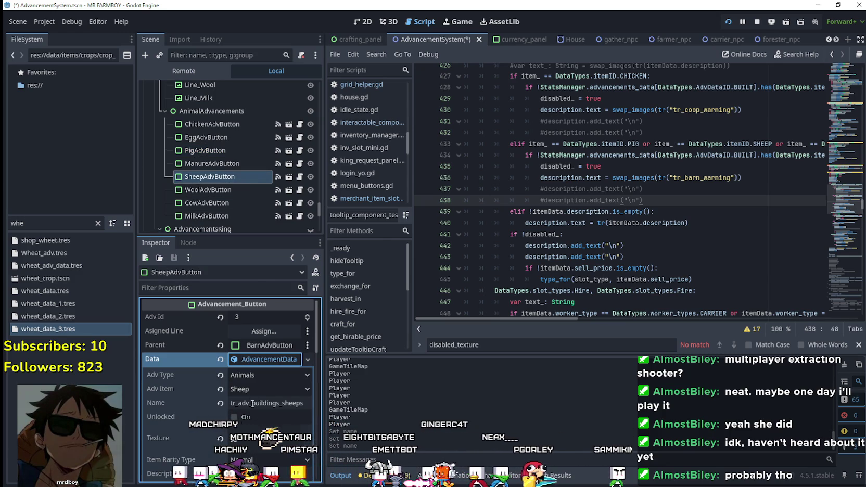
{"action": "left_click", "coordinate": [253, 403]}
{"action": "key", "text": "ctrl+a"}
{"action": "key", "text": "ctrl+v"}
{"action": "left_click", "coordinate": [241, 404]}
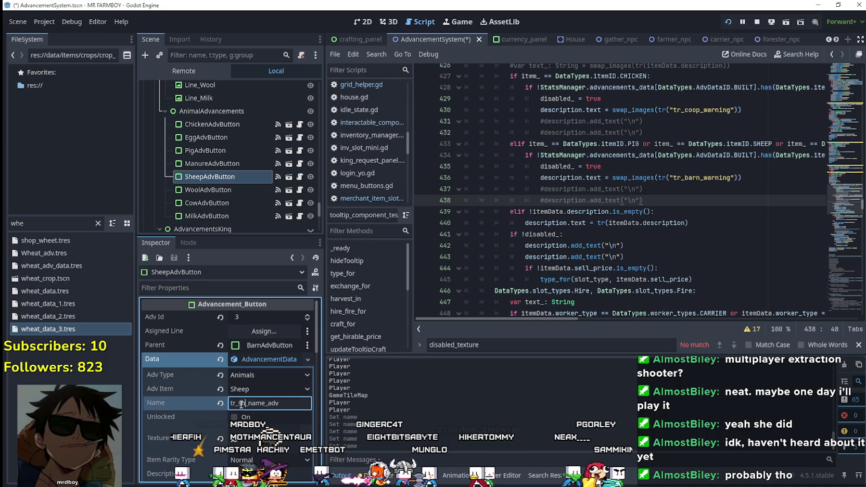
{"action": "type", "text": "heep"}
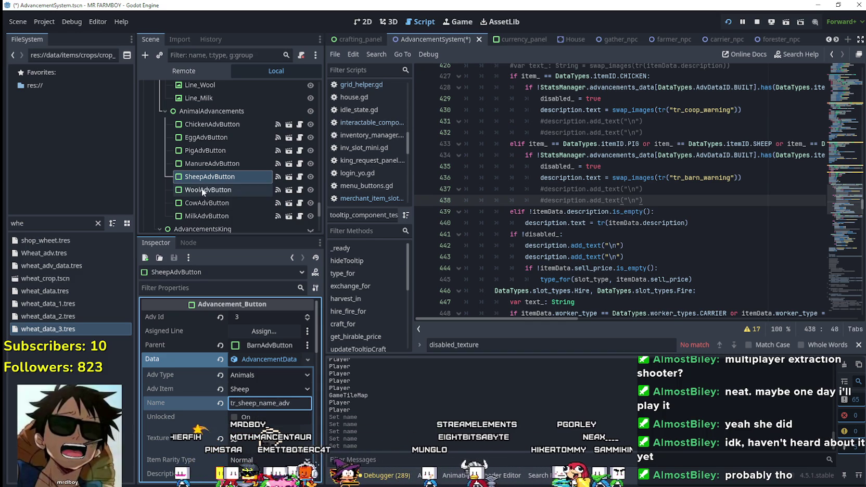
Set CowAdvButton's name key to tr_cow_name_adv, save the scene and run the game
{"action": "left_click", "coordinate": [217, 204]}
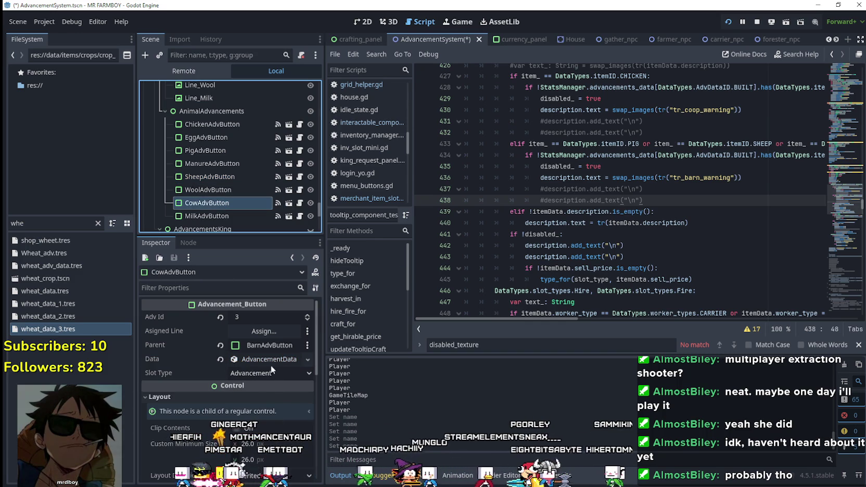
{"action": "left_click", "coordinate": [266, 359]}
{"action": "left_click", "coordinate": [264, 403]}
{"action": "key", "text": "ctrl+a"}
{"action": "key", "text": "ctrl+v"}
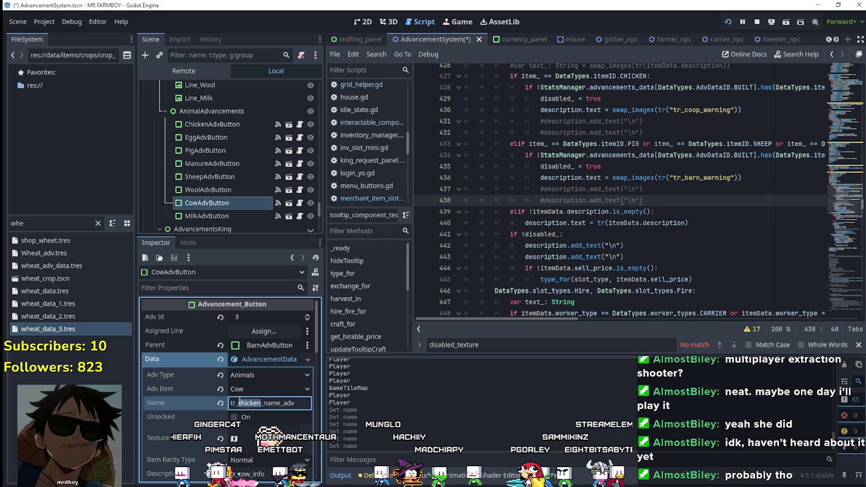
{"action": "type", "text": "ow"}
{"action": "key", "text": "ctrl+s"}
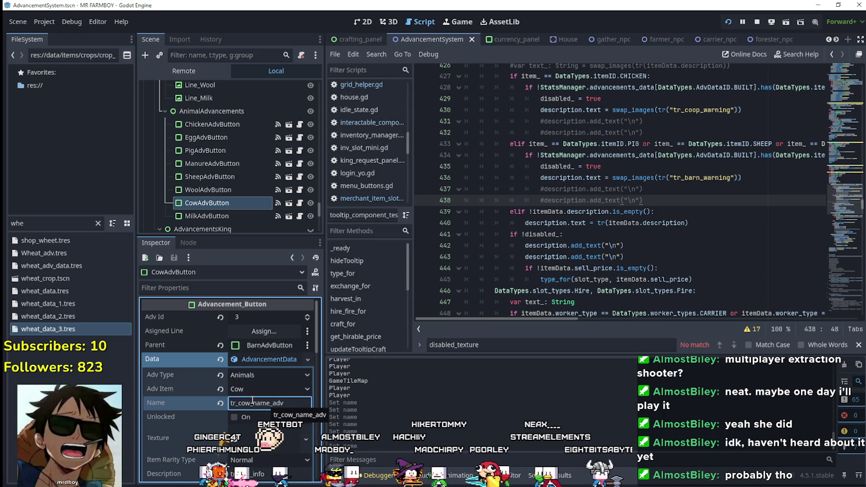
{"action": "key", "text": "F5"}
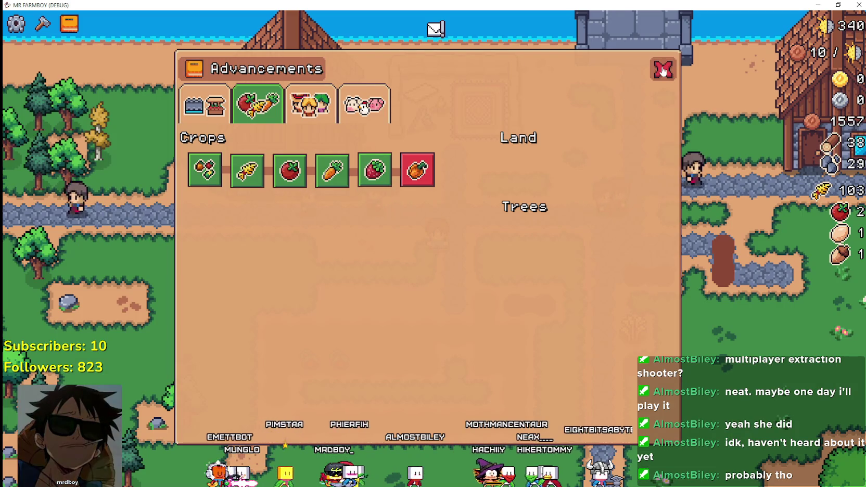
Browse the Workers, Animals and Crops advancement sections, then close the Advancements panel
{"action": "mouse_move", "coordinate": [420, 181]}
{"action": "left_click", "coordinate": [310, 104]}
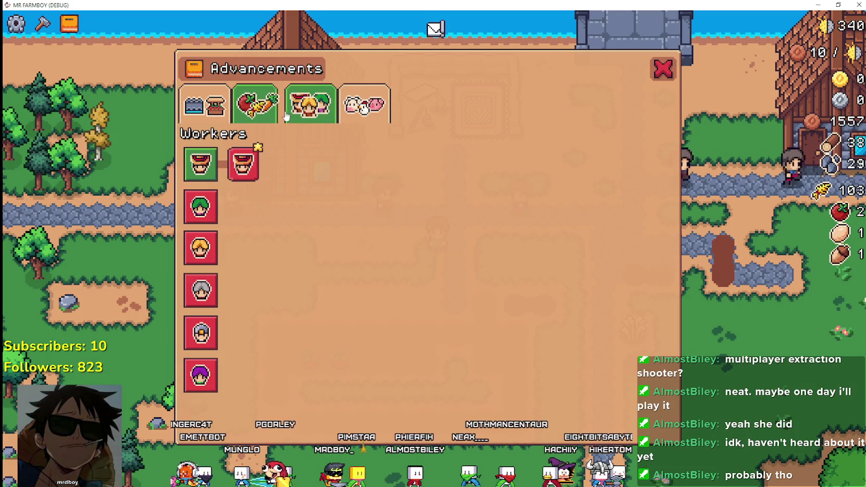
{"action": "left_click", "coordinate": [364, 104]}
{"action": "left_click", "coordinate": [303, 106]}
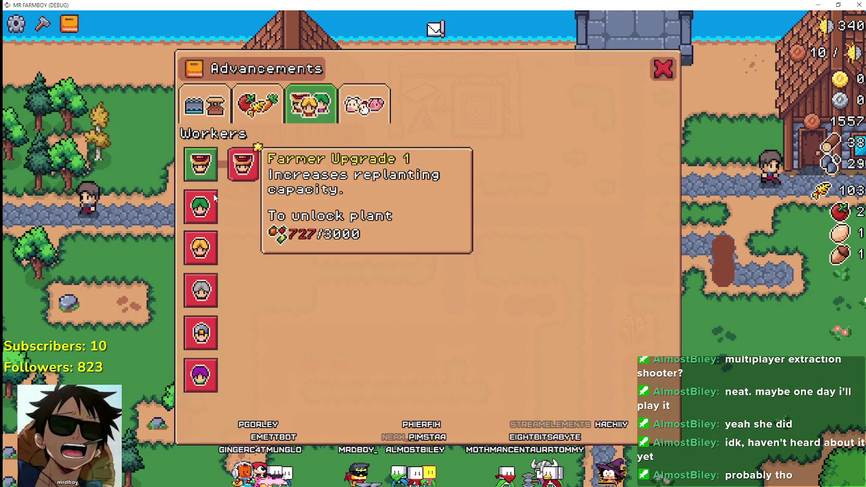
{"action": "left_click", "coordinate": [274, 99]}
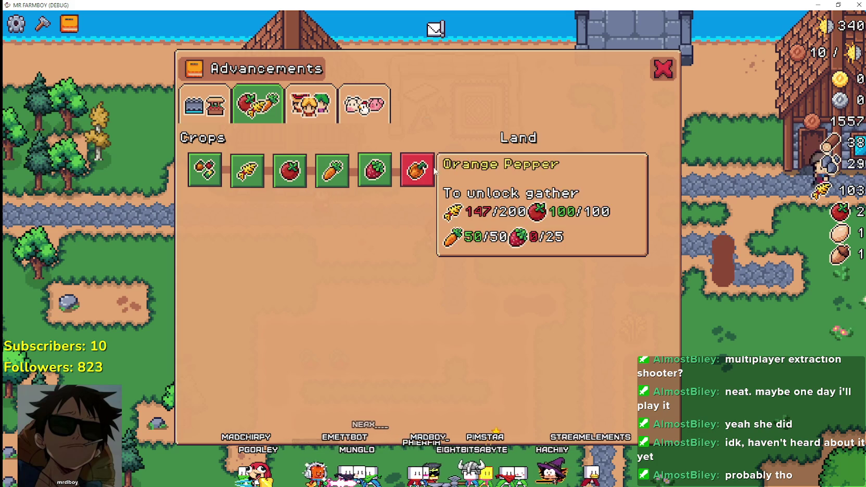
{"action": "left_click", "coordinate": [663, 68]}
Quit the game from the pause menu and run the project again
{"action": "key", "text": "Escape"}
{"action": "left_click", "coordinate": [489, 312]}
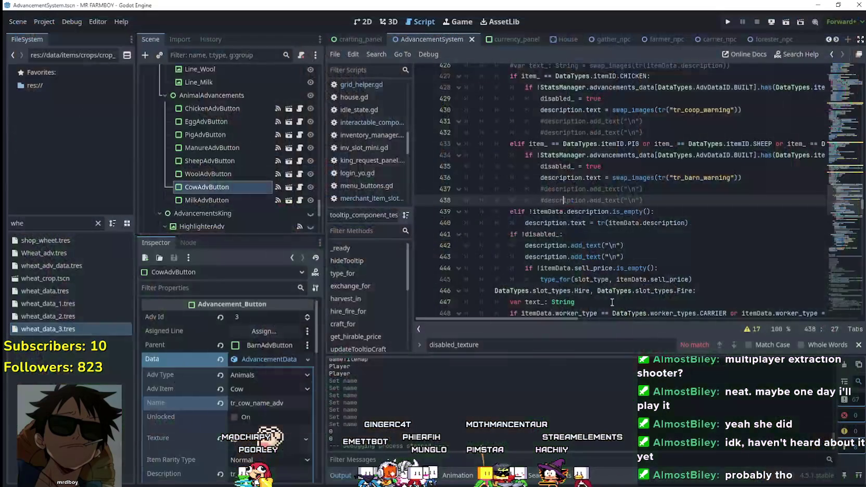
{"action": "left_click", "coordinate": [729, 21]}
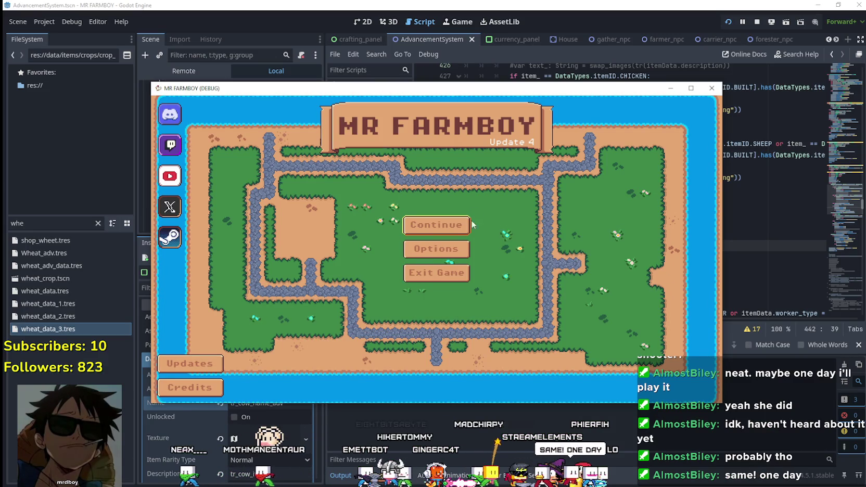
Load Save 2, maximize the game window and open Advancements from the Pear notice
{"action": "left_click", "coordinate": [460, 225]}
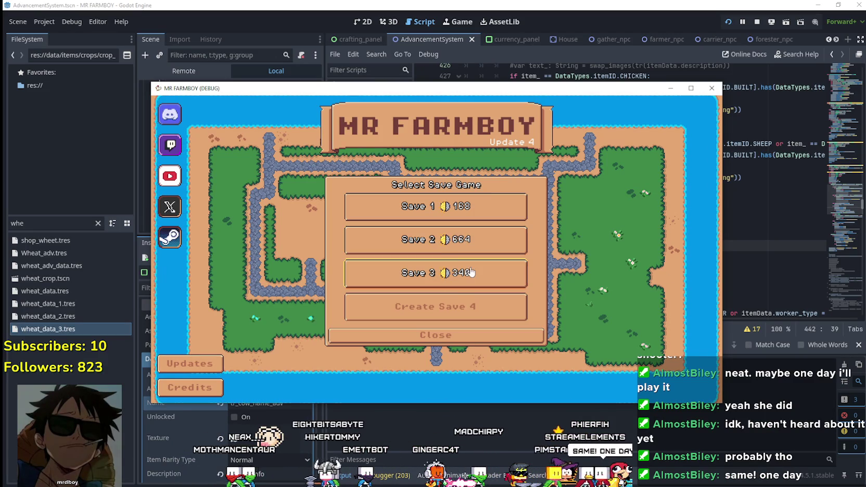
{"action": "left_click", "coordinate": [447, 250]}
{"action": "left_click", "coordinate": [411, 251]}
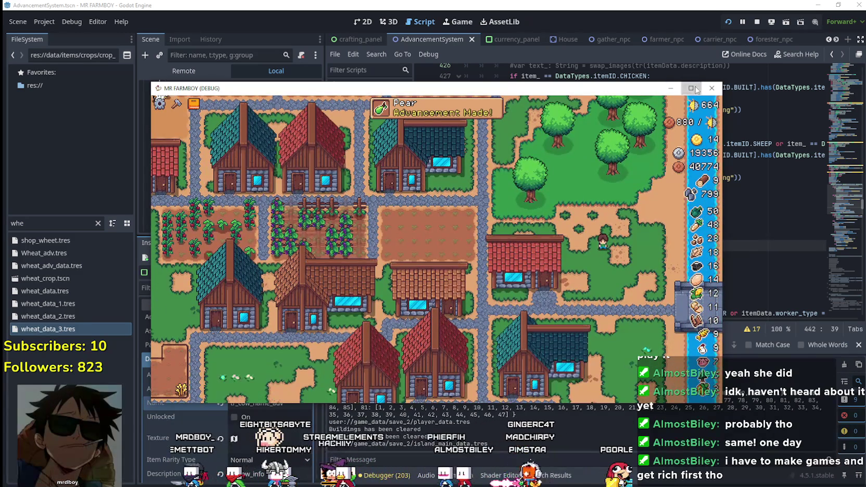
{"action": "left_click", "coordinate": [691, 88]}
{"action": "left_click", "coordinate": [473, 33]}
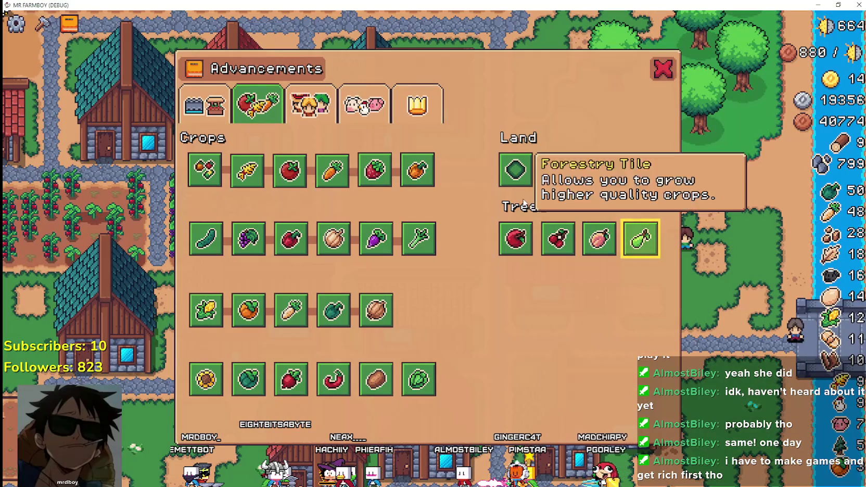
Review the crop advancement tooltips, then the Buildings section's upgrade tooltips
{"action": "mouse_move", "coordinate": [642, 241]}
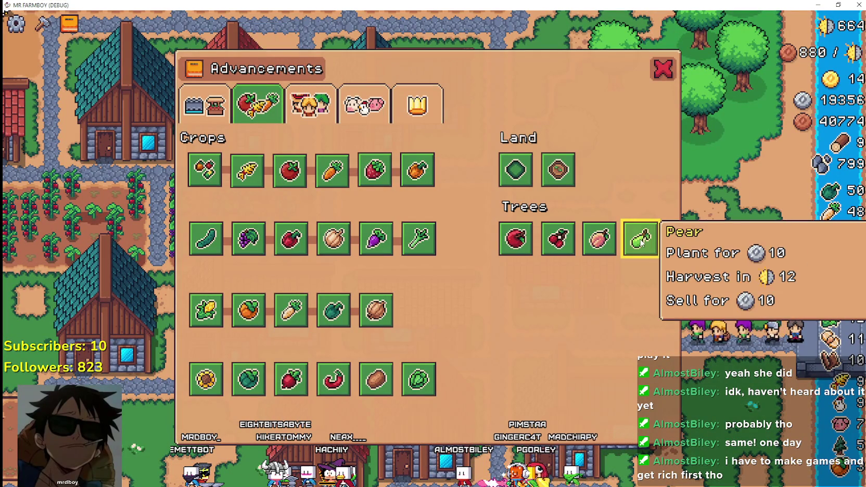
{"action": "mouse_move", "coordinate": [554, 179]}
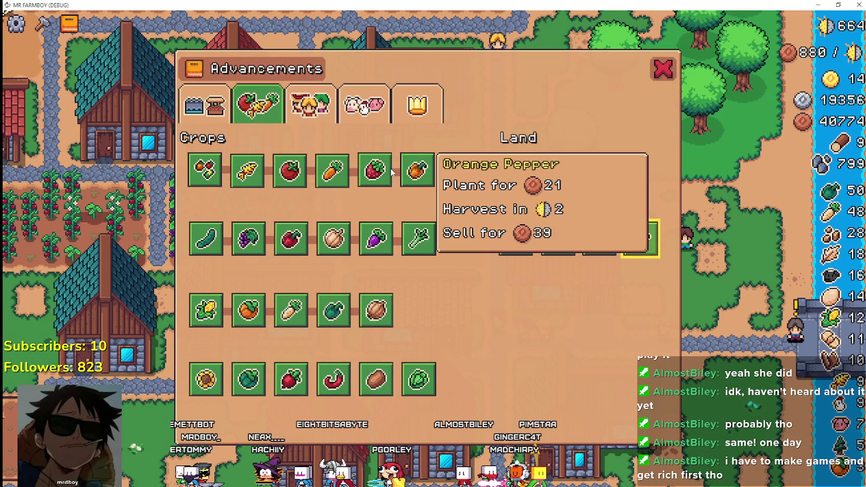
{"action": "mouse_move", "coordinate": [208, 172]}
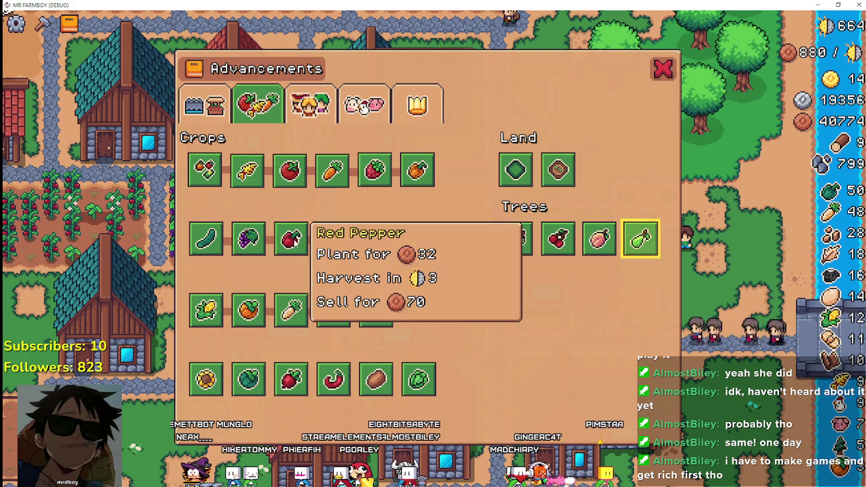
{"action": "mouse_move", "coordinate": [357, 314]}
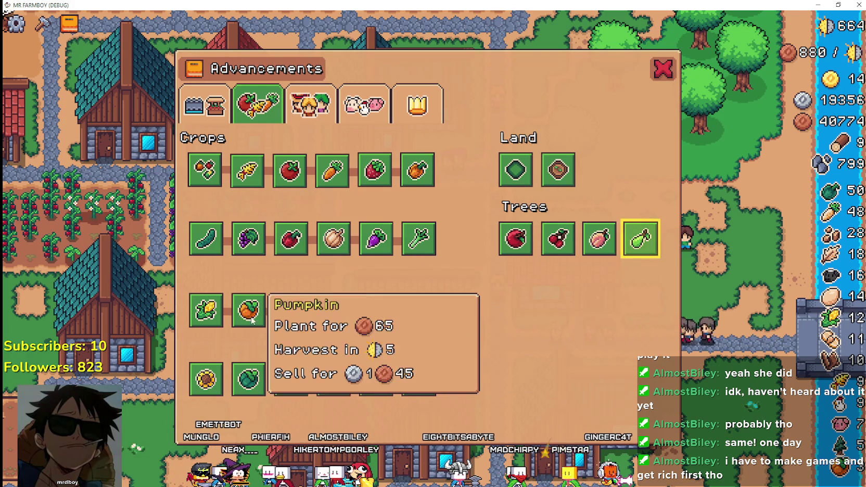
{"action": "mouse_move", "coordinate": [325, 385]}
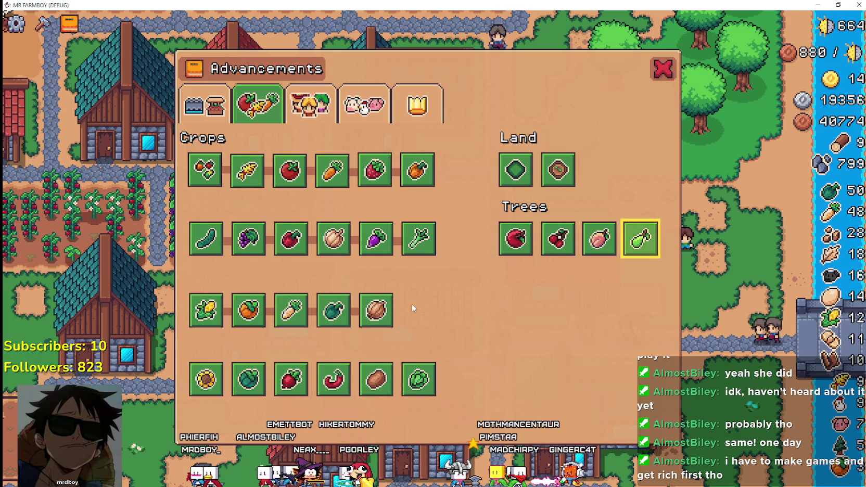
{"action": "left_click", "coordinate": [204, 106]}
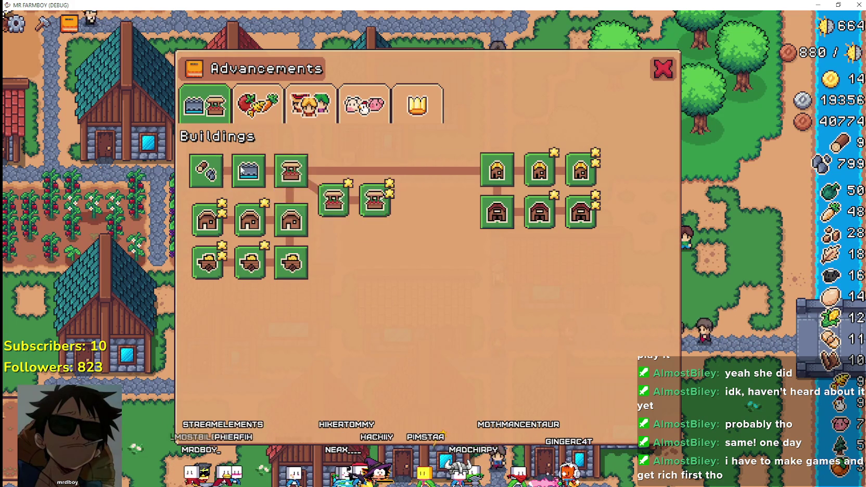
{"action": "mouse_move", "coordinate": [222, 229]}
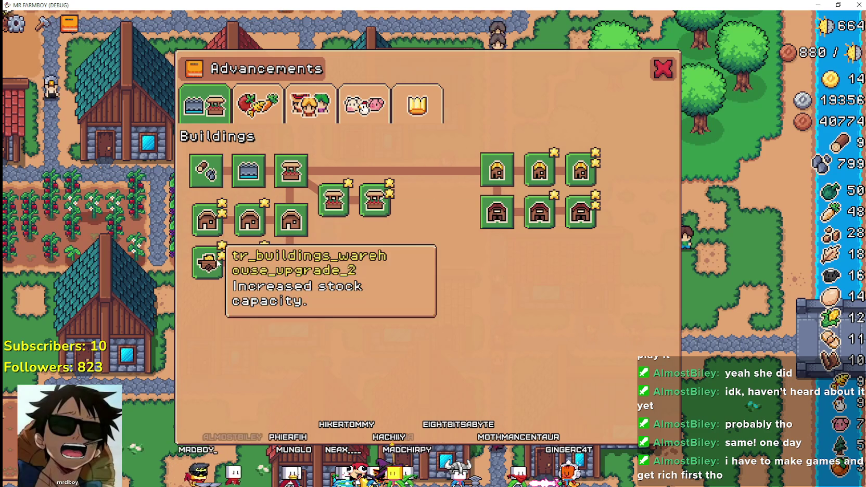
{"action": "mouse_move", "coordinate": [305, 266]}
{"action": "mouse_move", "coordinate": [241, 270]}
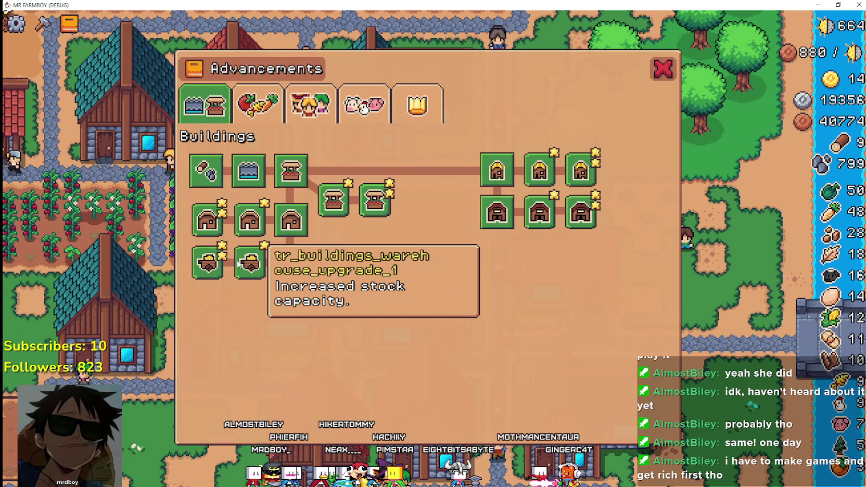
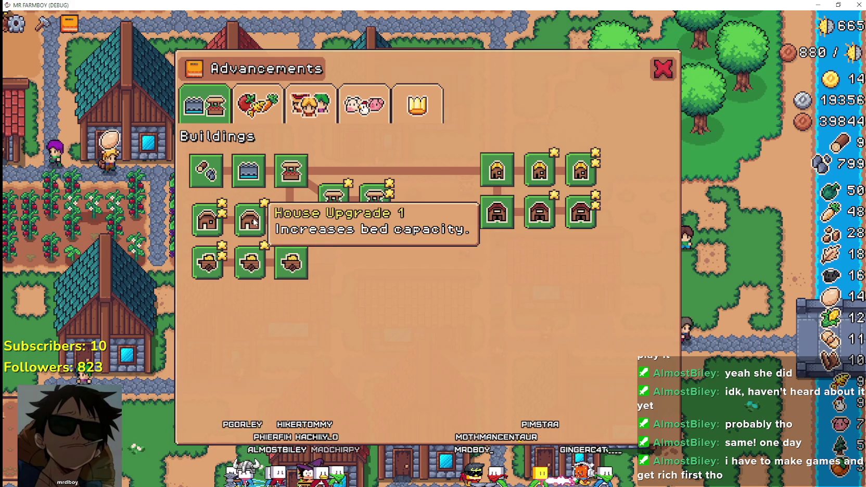
Go from the running game through the Godot editor to the MR FARMBOY Localization sheet in the browser
{"action": "key", "text": "alt+Tab"}
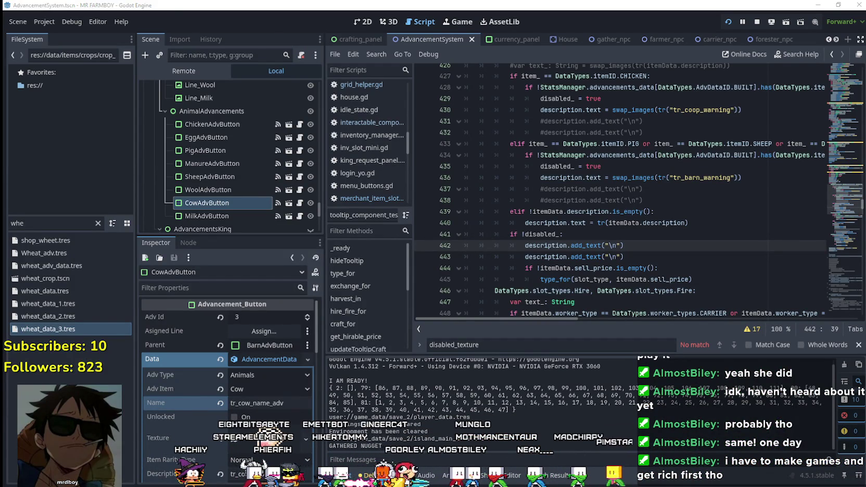
{"action": "key", "text": "alt+Tab"}
Check the empty cells around row 691 and the farmer and gatherer upgrade keys near row 625
{"action": "left_click", "coordinate": [186, 316]}
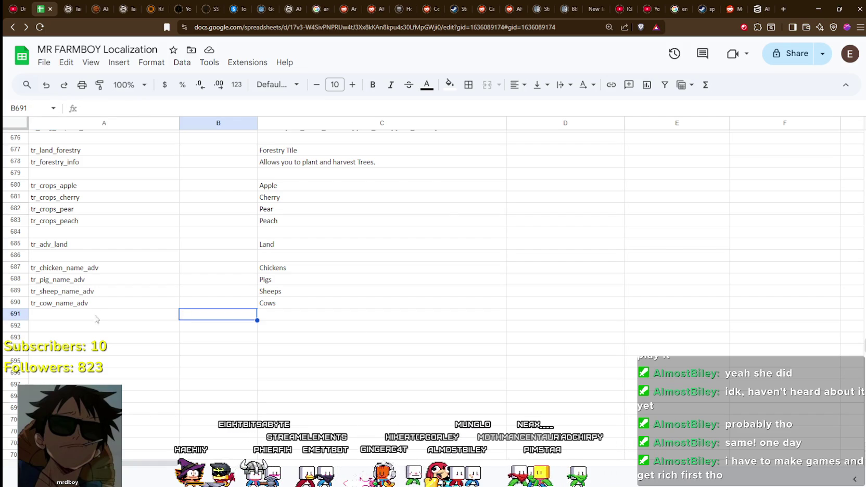
{"action": "left_click", "coordinate": [95, 319]}
{"action": "left_click", "coordinate": [293, 314]}
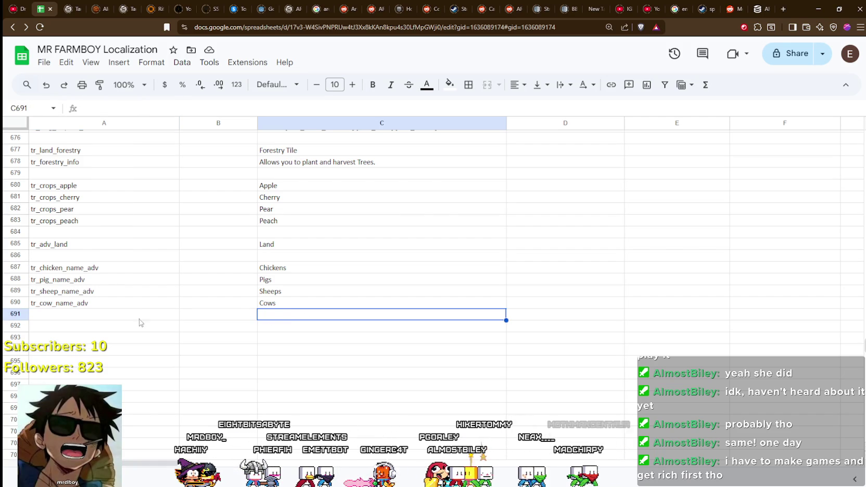
{"action": "left_click", "coordinate": [45, 318]}
{"action": "scroll", "scroll_direction": "up", "scroll_amount": 3}
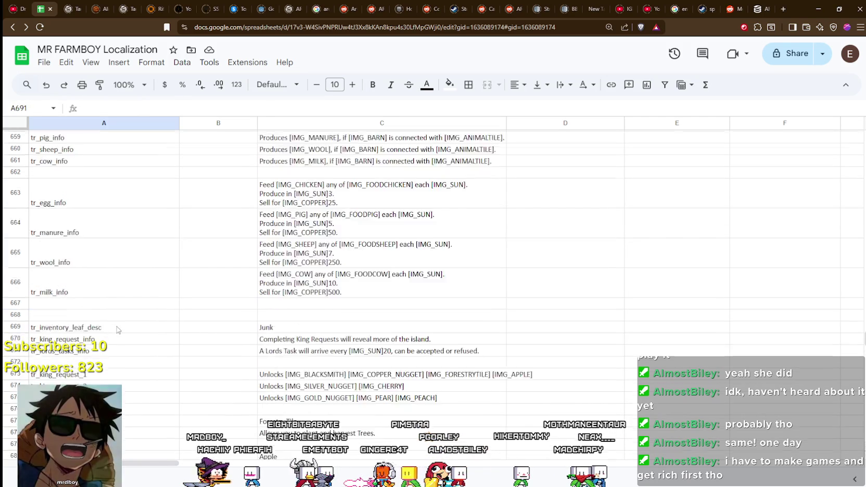
{"action": "scroll", "scroll_direction": "up", "scroll_amount": 3}
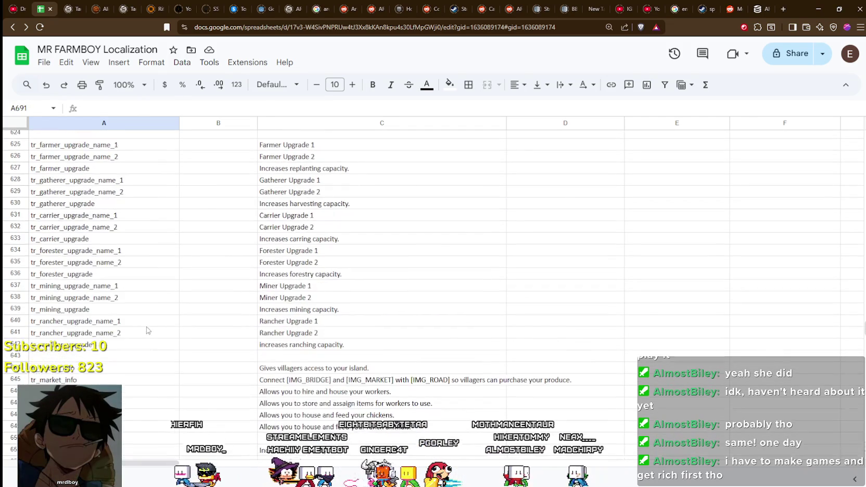
{"action": "scroll", "scroll_direction": "up", "scroll_amount": 3}
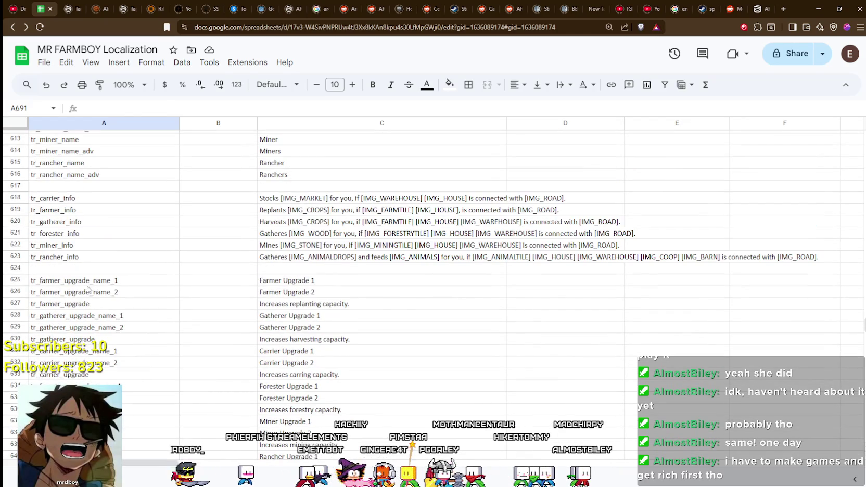
{"action": "left_click_drag", "start_coordinate": [87, 281], "coordinate": [89, 291]}
{"action": "left_click", "coordinate": [135, 320]}
Scroll up the sheet to the Warehouse and House Upgrade entries around row 309
{"action": "scroll", "scroll_direction": "up", "scroll_amount": 3}
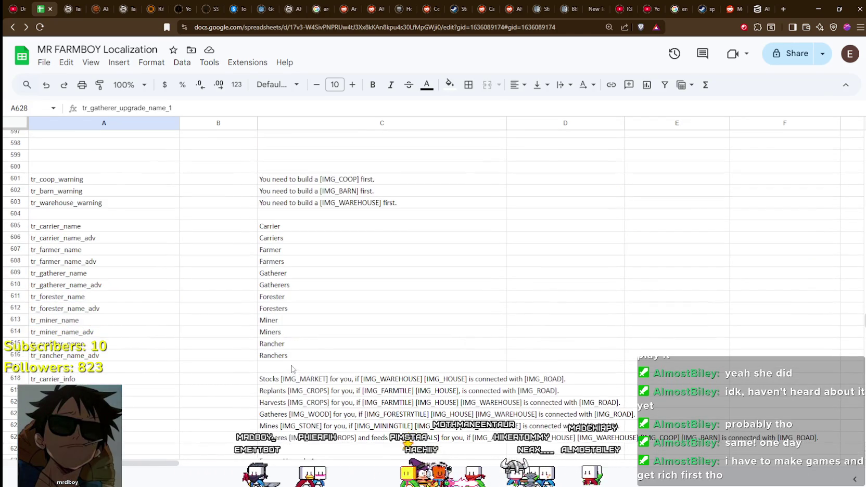
{"action": "scroll", "scroll_direction": "up", "scroll_amount": 3}
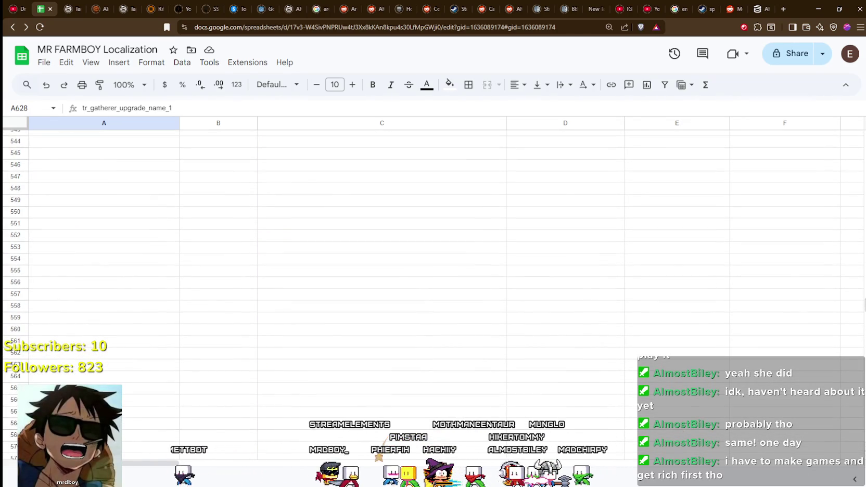
{"action": "scroll", "scroll_direction": "up", "scroll_amount": 3}
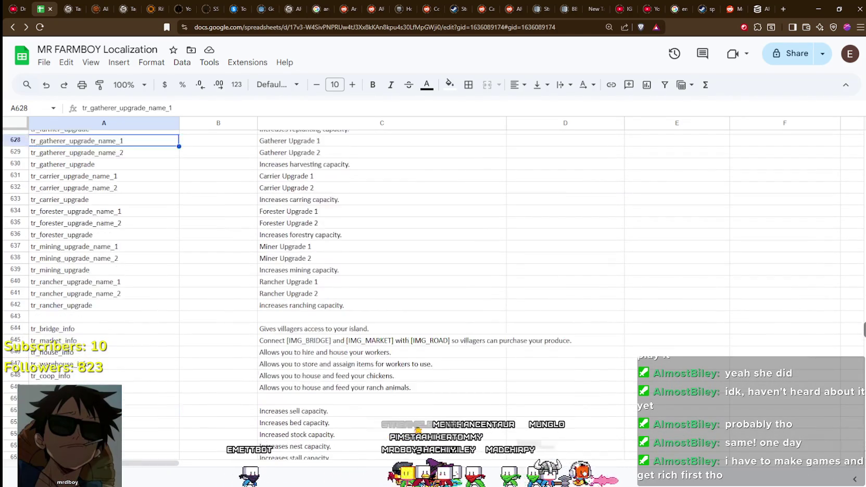
{"action": "left_click_drag", "start_coordinate": [864, 270], "coordinate": [864, 228]}
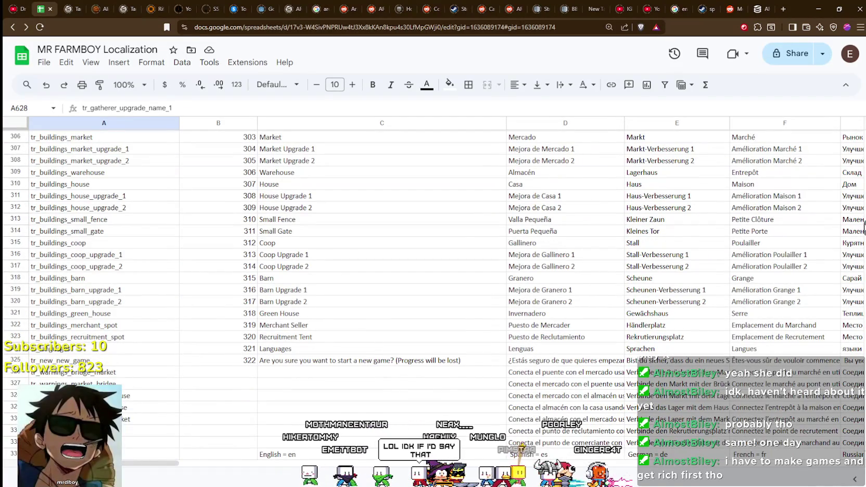
{"action": "scroll", "scroll_direction": "up", "scroll_amount": 3}
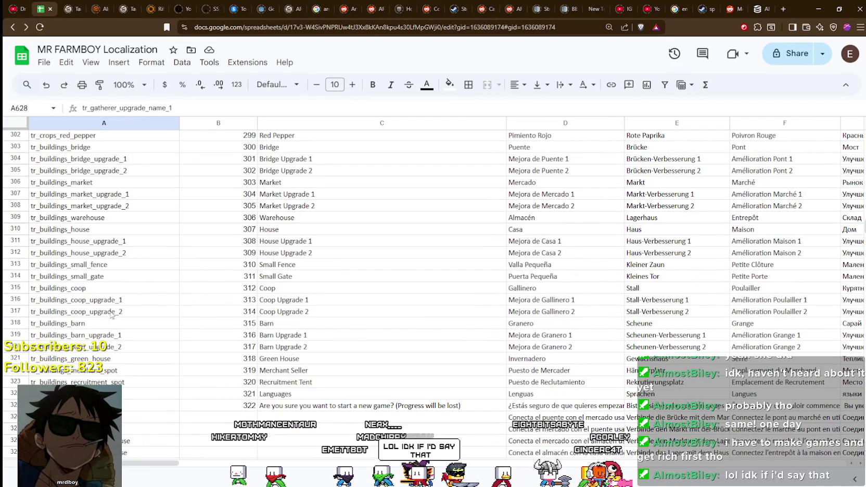
{"action": "scroll", "scroll_direction": "up", "scroll_amount": 3}
{"action": "scroll", "scroll_direction": "down", "scroll_amount": 3}
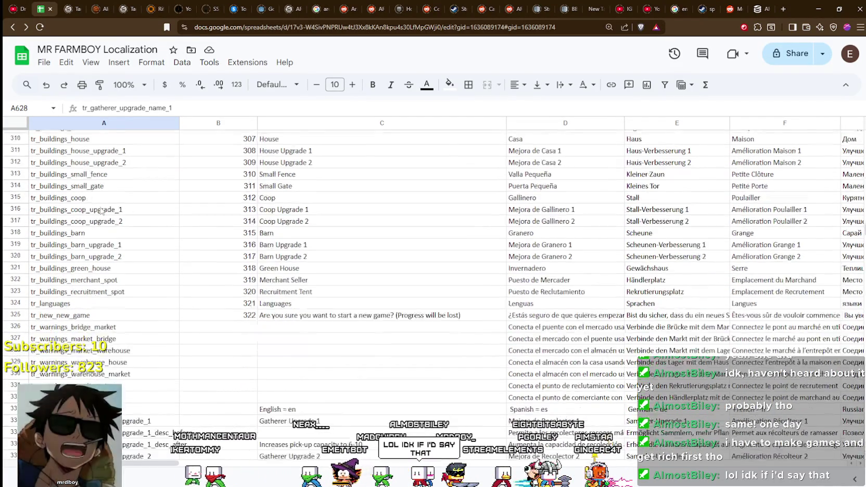
{"action": "scroll", "scroll_direction": "up", "scroll_amount": 3}
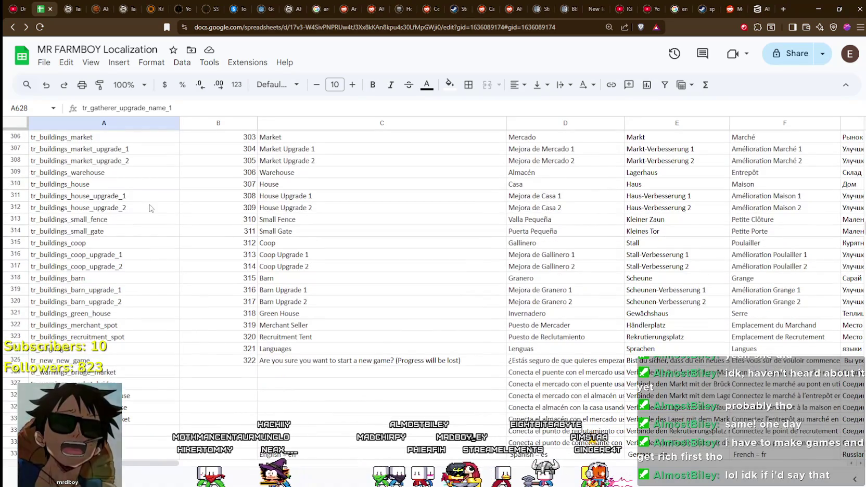
{"action": "left_click_drag", "start_coordinate": [46, 200], "coordinate": [287, 209]}
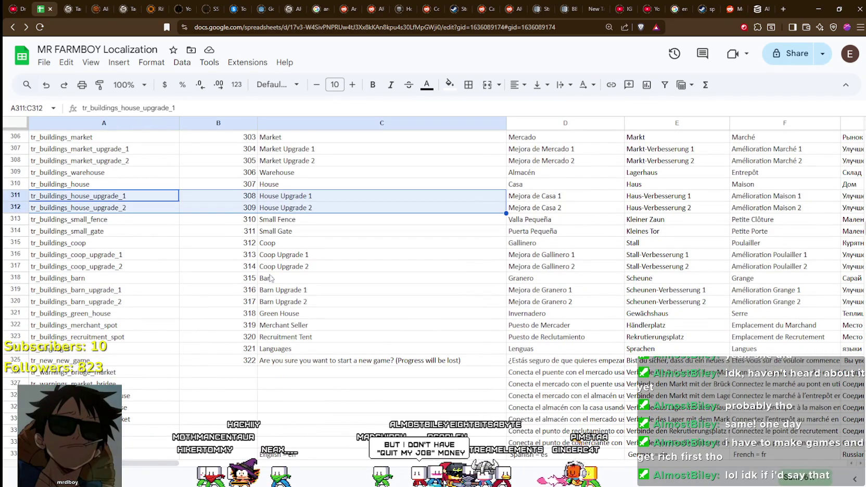
{"action": "scroll", "scroll_direction": "down", "scroll_amount": 3}
{"action": "scroll", "scroll_direction": "up", "scroll_amount": 3}
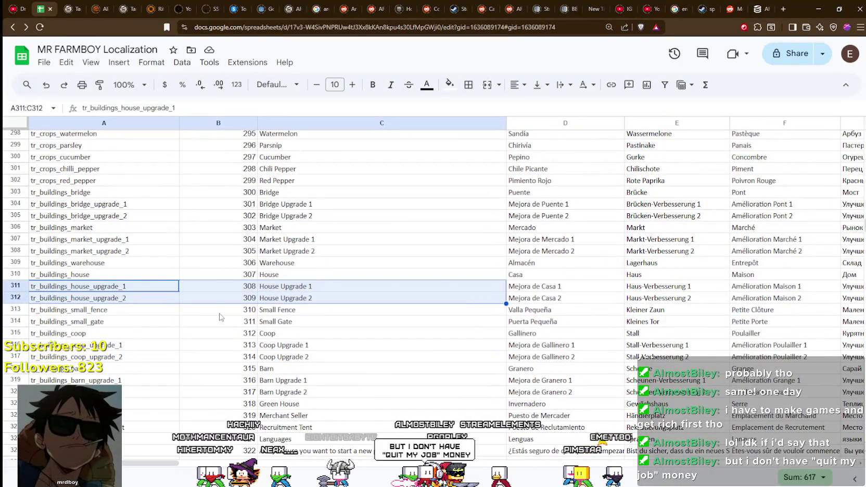
{"action": "scroll", "scroll_direction": "down", "scroll_amount": 3}
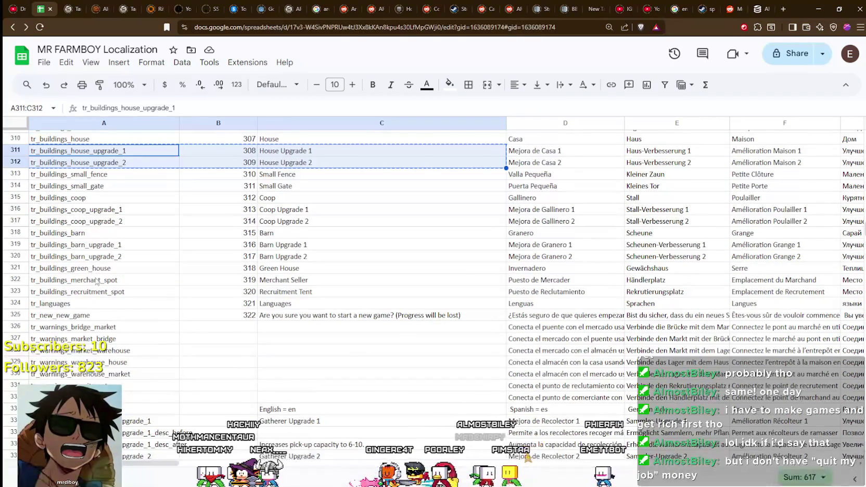
{"action": "scroll", "scroll_direction": "down", "scroll_amount": 3}
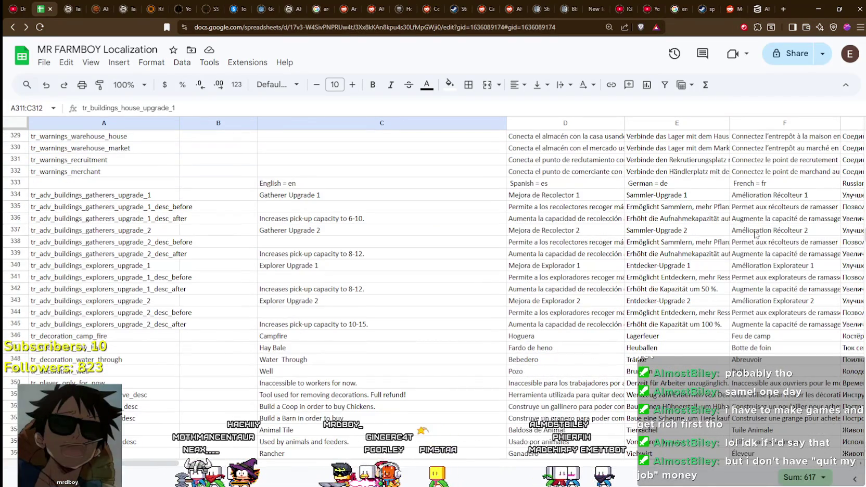
{"action": "scroll", "scroll_direction": "up", "scroll_amount": 3}
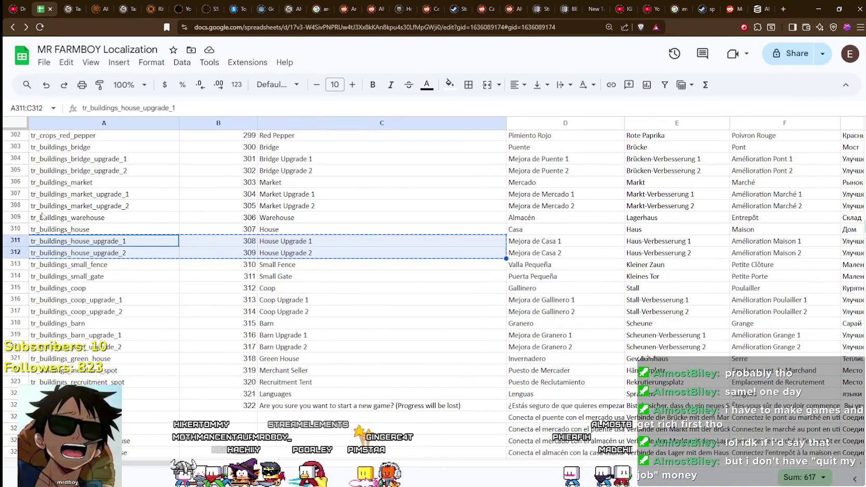
Check the warehouse row A309:C309, then select the House Upgrade rows A311:C312
{"action": "left_click", "coordinate": [95, 219]}
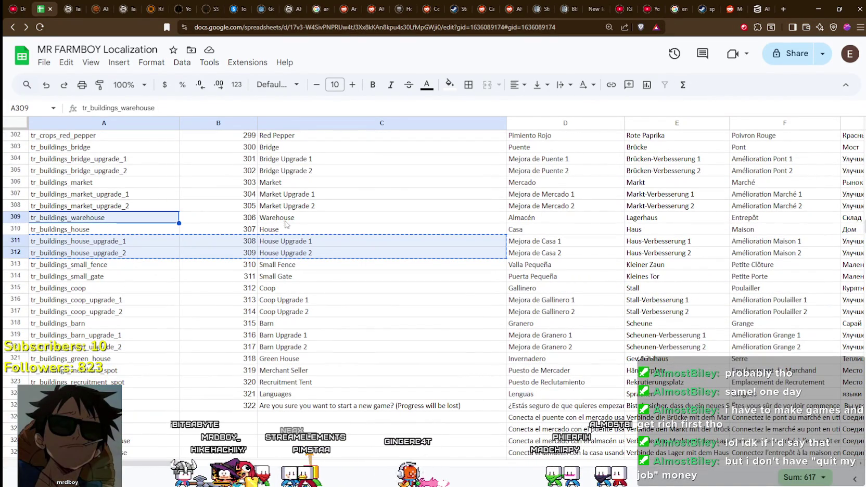
{"action": "left_click", "coordinate": [285, 220]}
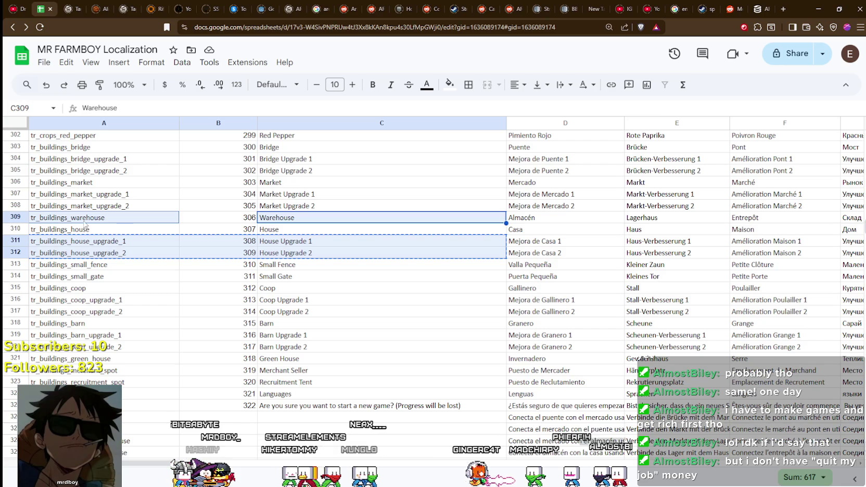
{"action": "left_click", "coordinate": [64, 221]}
{"action": "left_click_drag", "start_coordinate": [169, 222], "coordinate": [282, 221]}
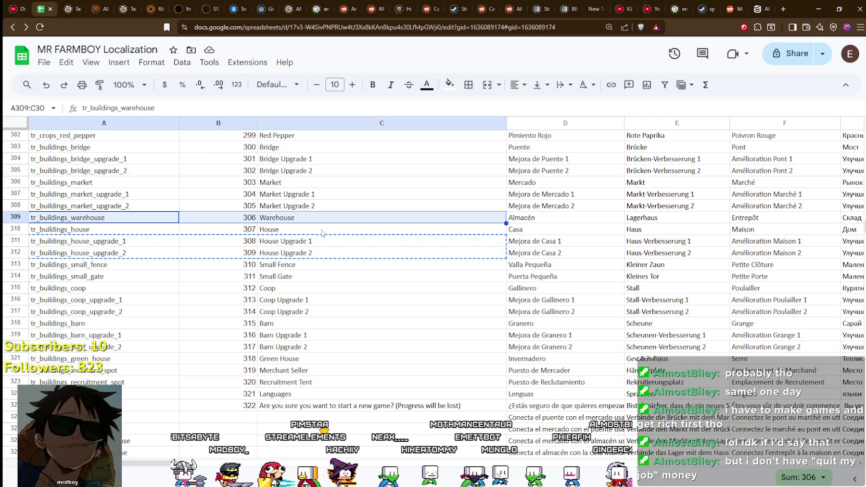
{"action": "left_click_drag", "start_coordinate": [80, 241], "coordinate": [290, 258]}
{"action": "left_click_drag", "start_coordinate": [863, 227], "coordinate": [864, 292]}
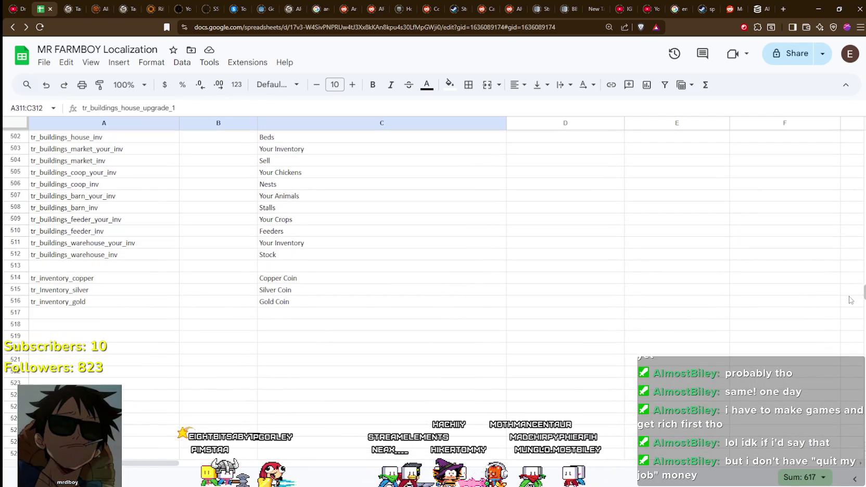
Paste the House Upgrade rows into rows 518–519 and clear the pasted ids 308 and 309
{"action": "left_click", "coordinate": [85, 325]}
{"action": "key", "text": "ctrl+v"}
{"action": "key", "text": "Right"}
{"action": "key", "text": "Right"}
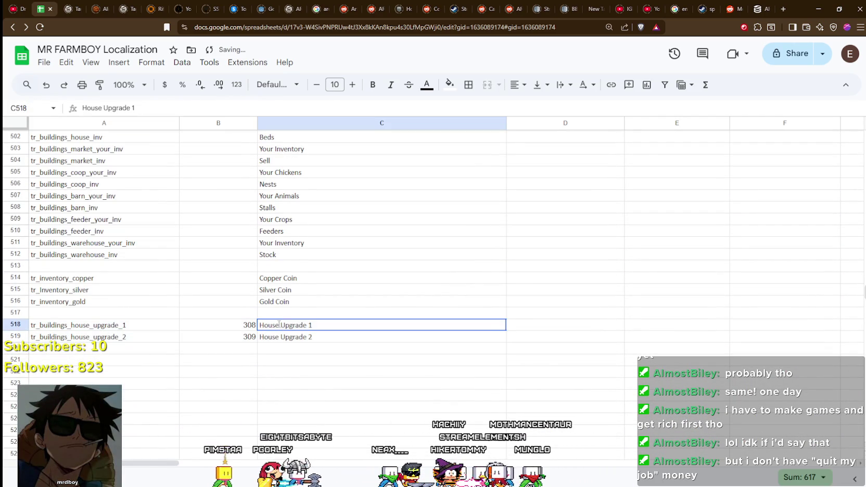
{"action": "key", "text": "Return"}
{"action": "left_click", "coordinate": [241, 325]}
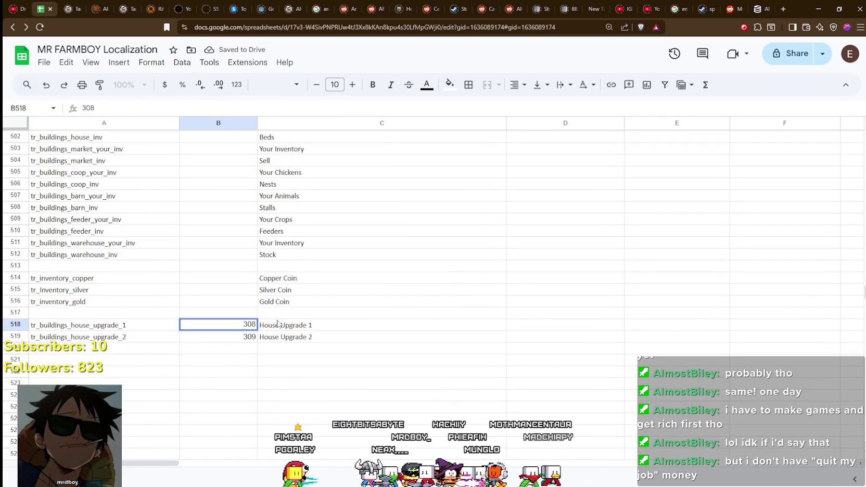
{"action": "left_click", "coordinate": [254, 337]}
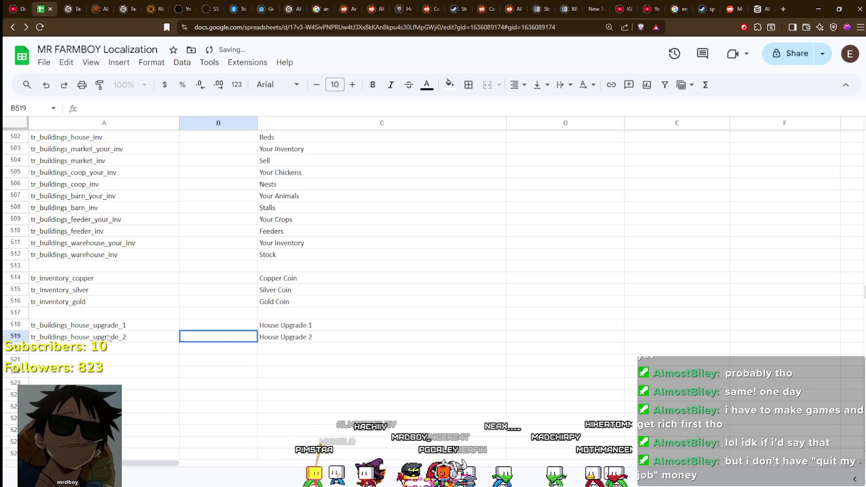
{"action": "left_click", "coordinate": [109, 337]}
Rename the keys in A518 and A519 to tr_buildings_warehouse_upgrade_1 and tr_buildings_warehouse_upgrade_2
{"action": "double_click", "coordinate": [90, 324]}
{"action": "left_click_drag", "start_coordinate": [88, 324], "coordinate": [70, 325]}
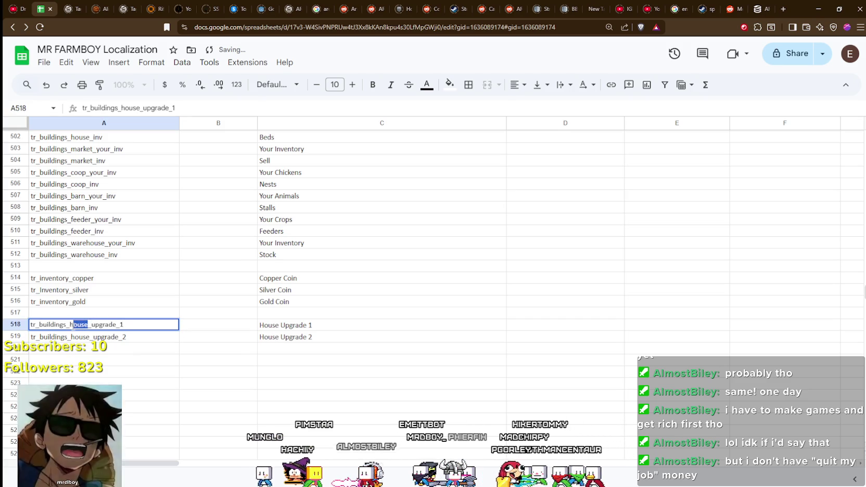
{"action": "type", "text": "ware"}
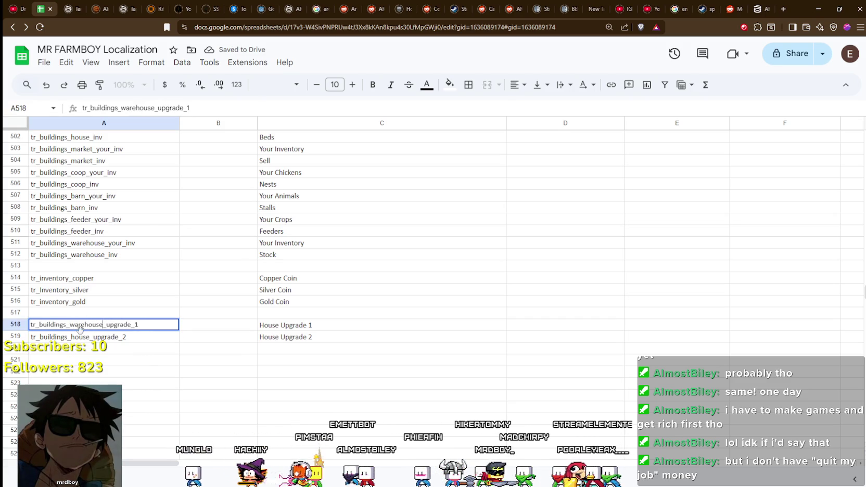
{"action": "key", "text": "Return"}
{"action": "double_click", "coordinate": [89, 337]}
{"action": "type", "text": "ware"}
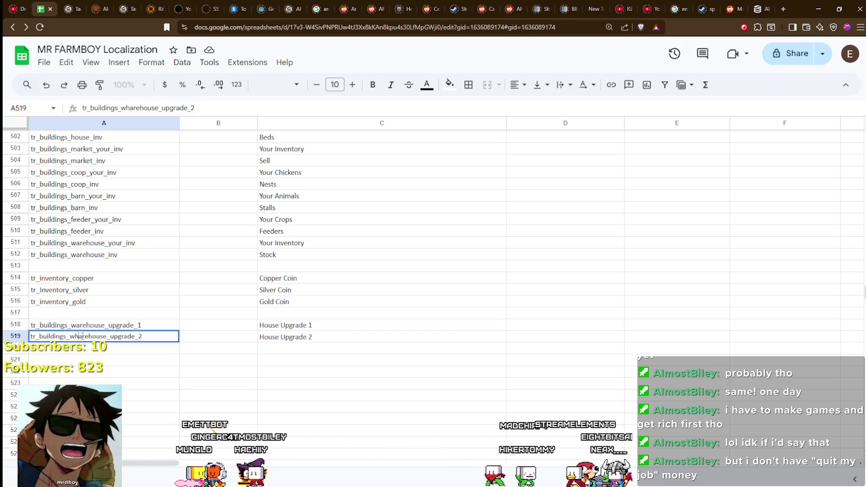
{"action": "key", "text": "Return"}
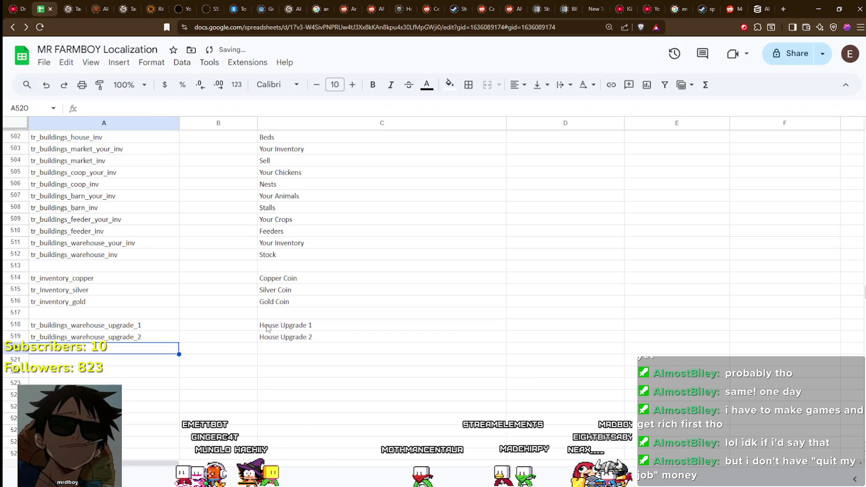
Change the C518 and C519 texts to Warehouse Upgrade 1 and Warehouse Upgrade 2
{"action": "double_click", "coordinate": [278, 325]}
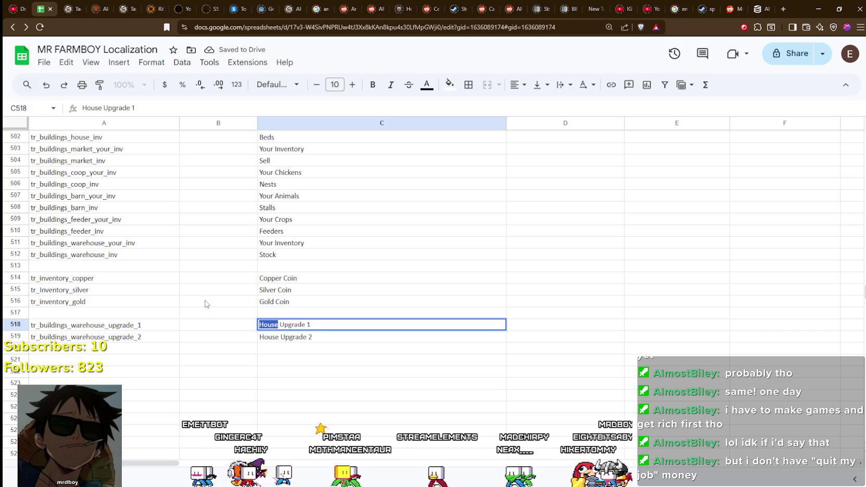
{"action": "double_click", "coordinate": [271, 325]}
{"action": "key", "text": "Return"}
{"action": "double_click", "coordinate": [275, 337]}
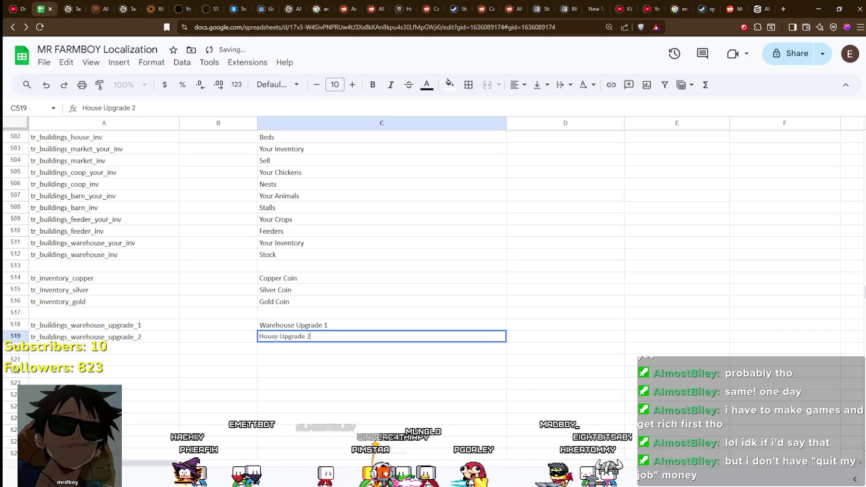
{"action": "left_click", "coordinate": [293, 359]}
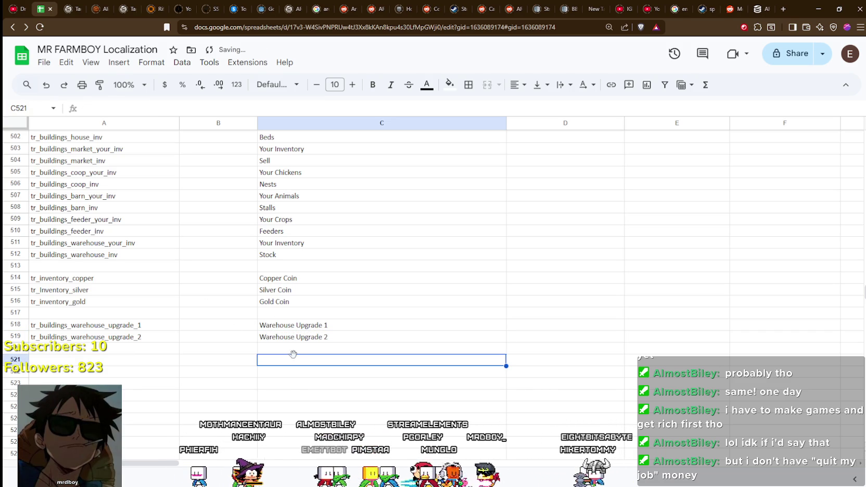
{"action": "key", "text": "alt+Tab"}
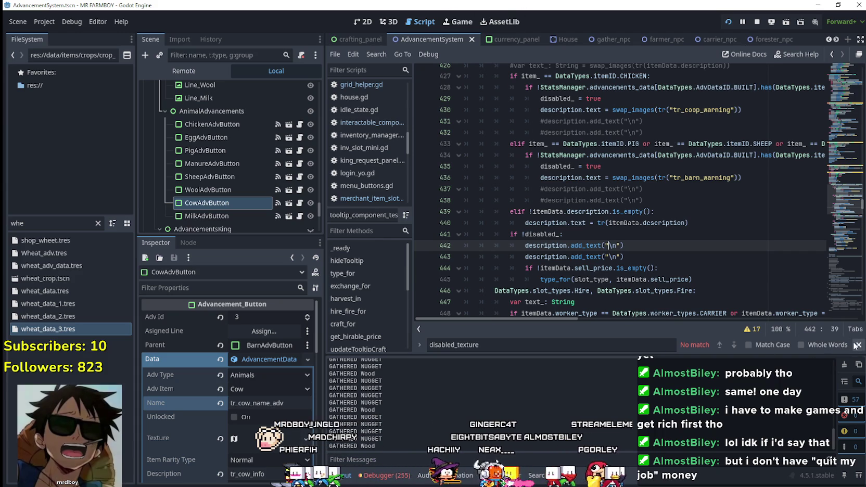
Close the script search and save the tooltip script
{"action": "key", "text": "Escape"}
{"action": "left_click", "coordinate": [556, 252]}
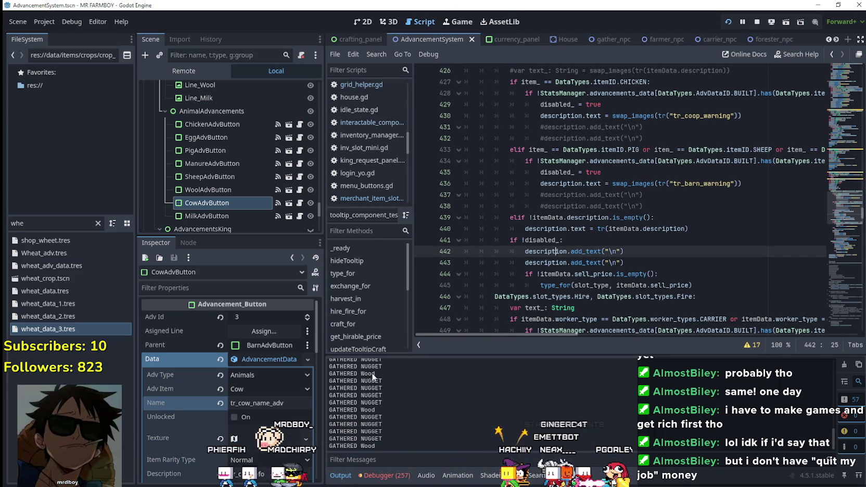
{"action": "key", "text": "Up"}
{"action": "key", "text": "Up"}
{"action": "key", "text": "Up"}
{"action": "key", "text": "End"}
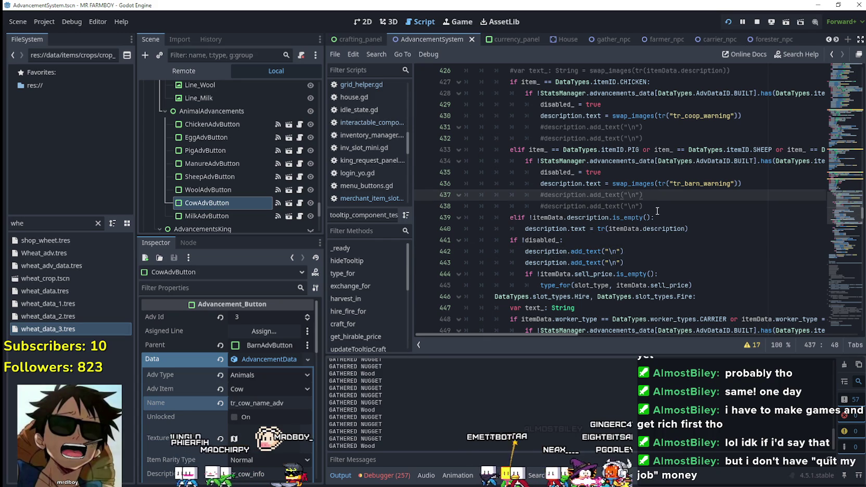
{"action": "key", "text": "ctrl+s"}
Show the AdvancementSystem scene in 2D and run the game several times to check the warehouse upgrade tooltip
{"action": "left_click", "coordinate": [372, 24]}
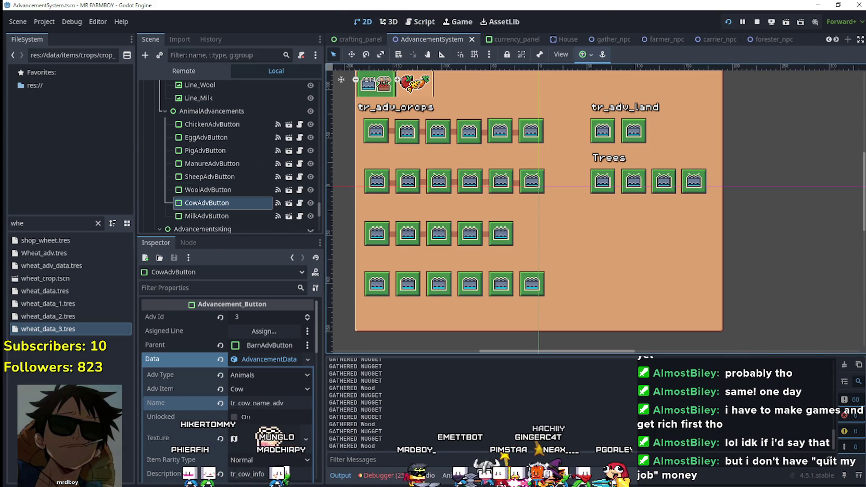
{"action": "key", "text": "F5"}
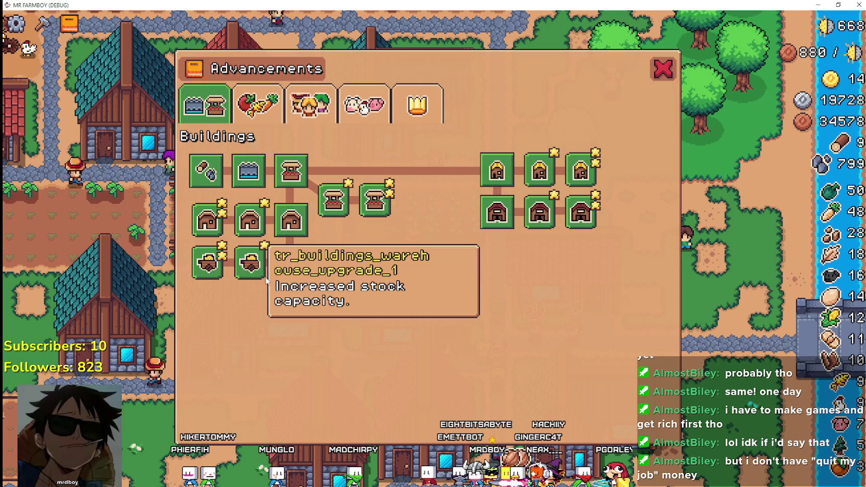
{"action": "key", "text": "F8"}
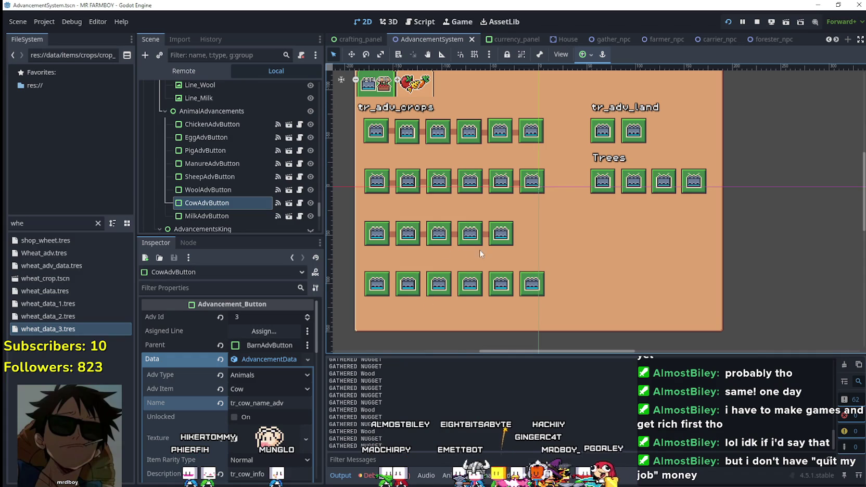
{"action": "key", "text": "F5"}
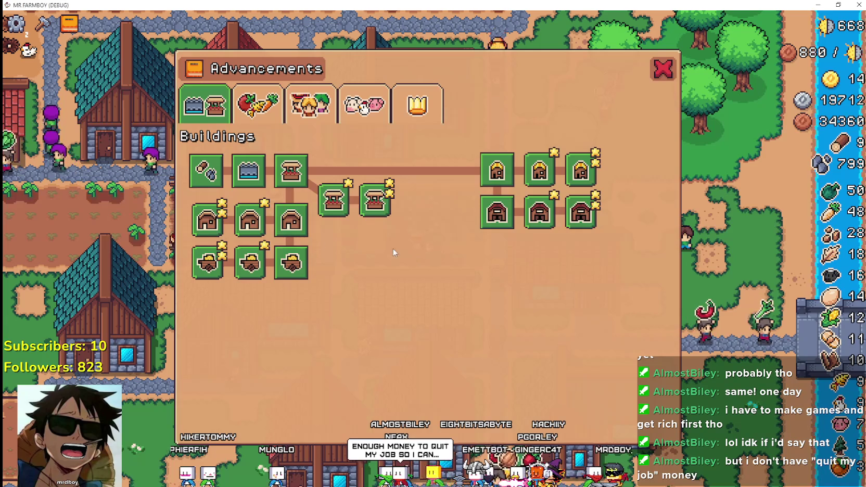
{"action": "key", "text": "F8"}
{"action": "key", "text": "F5"}
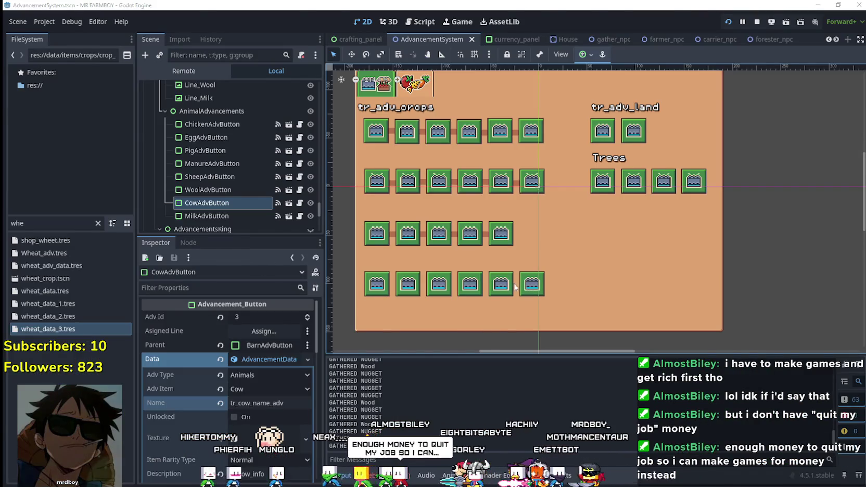
{"action": "mouse_move", "coordinate": [251, 260]}
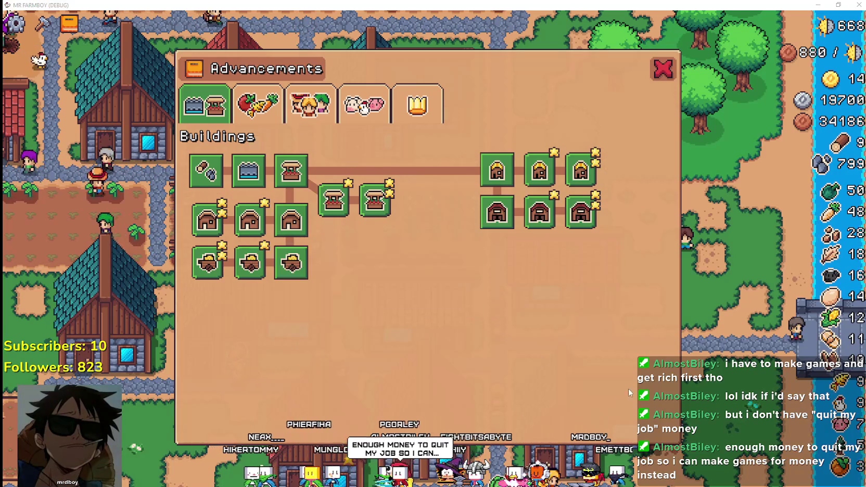
{"action": "key", "text": "F8"}
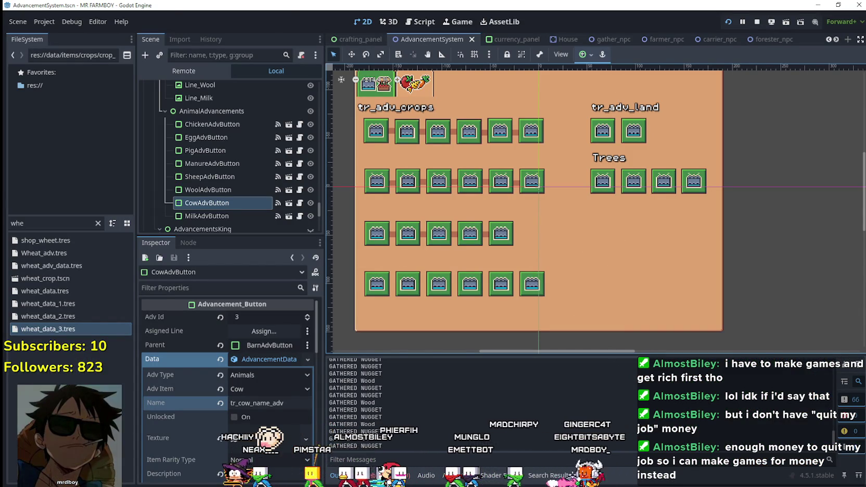
{"action": "key", "text": "alt+Tab"}
Download the sheet as CSV over the existing translations.csv, then switch back to Godot
{"action": "left_click", "coordinate": [79, 353]}
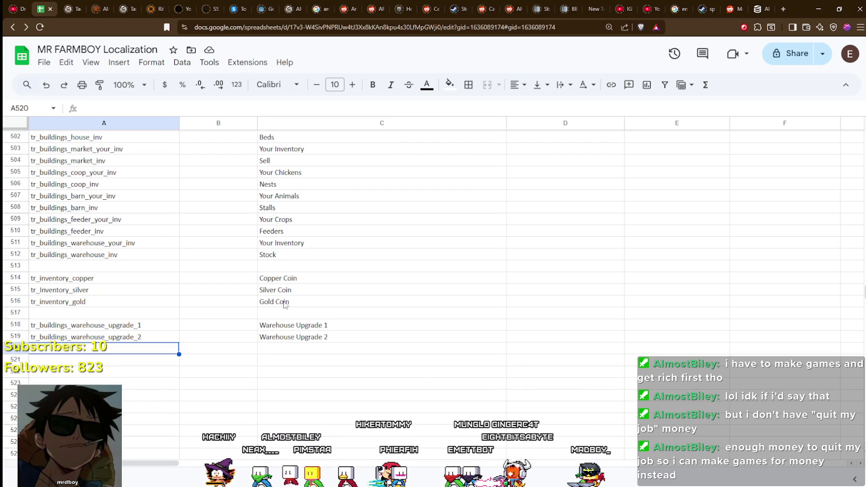
{"action": "left_click", "coordinate": [43, 62]}
{"action": "mouse_move", "coordinate": [107, 203]}
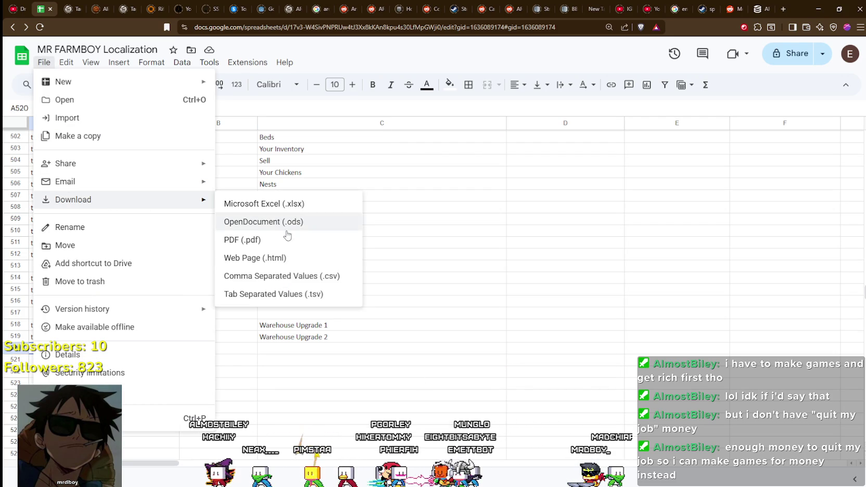
{"action": "left_click", "coordinate": [290, 276]}
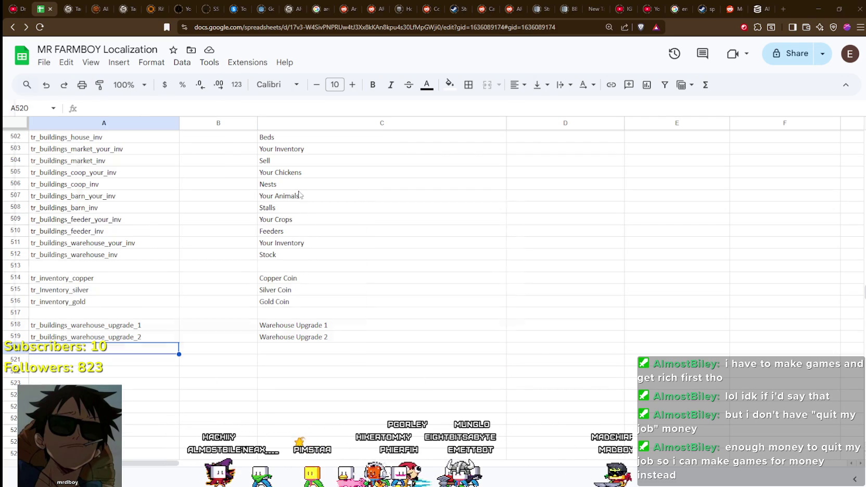
{"action": "left_click", "coordinate": [115, 62]}
{"action": "left_click", "coordinate": [479, 336]}
{"action": "left_click", "coordinate": [458, 248]}
{"action": "left_click", "coordinate": [354, 359]}
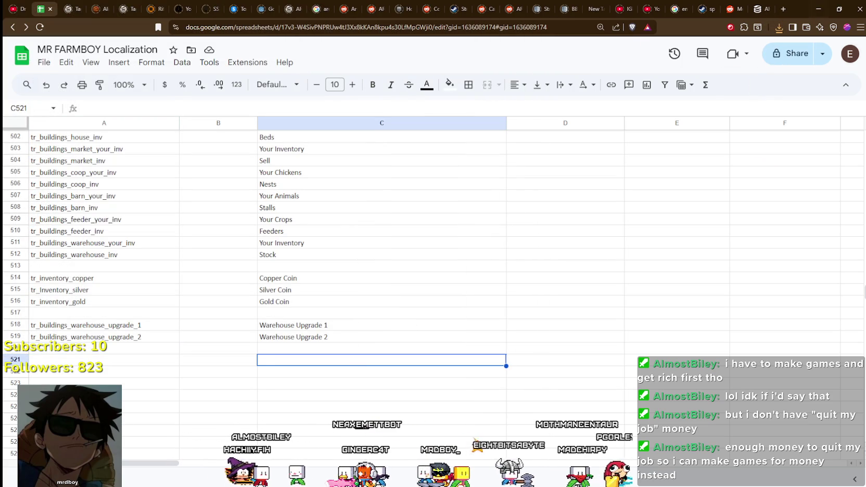
{"action": "key", "text": "alt+Tab"}
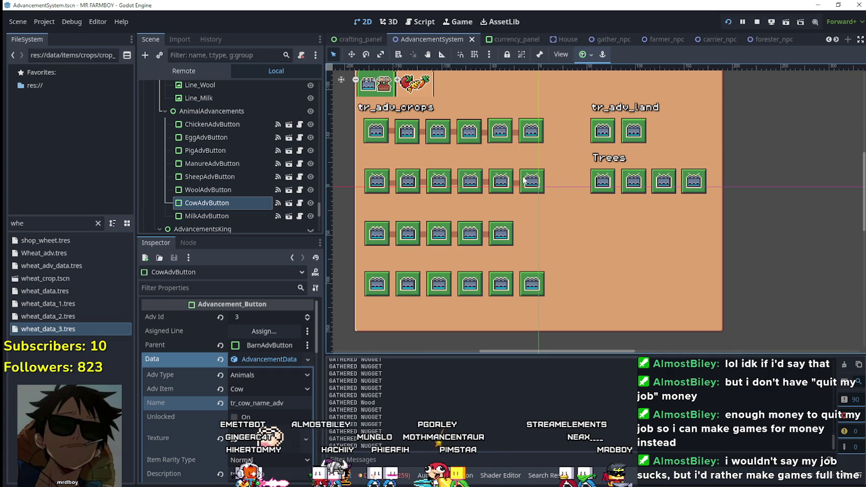
Scroll through the Debugger's Errors list, then start the game with F5
{"action": "left_click", "coordinate": [390, 475]}
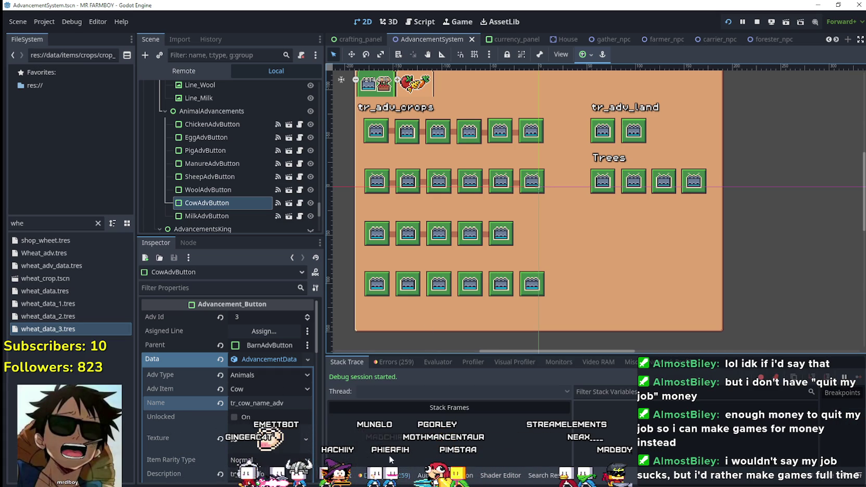
{"action": "left_click", "coordinate": [403, 363]}
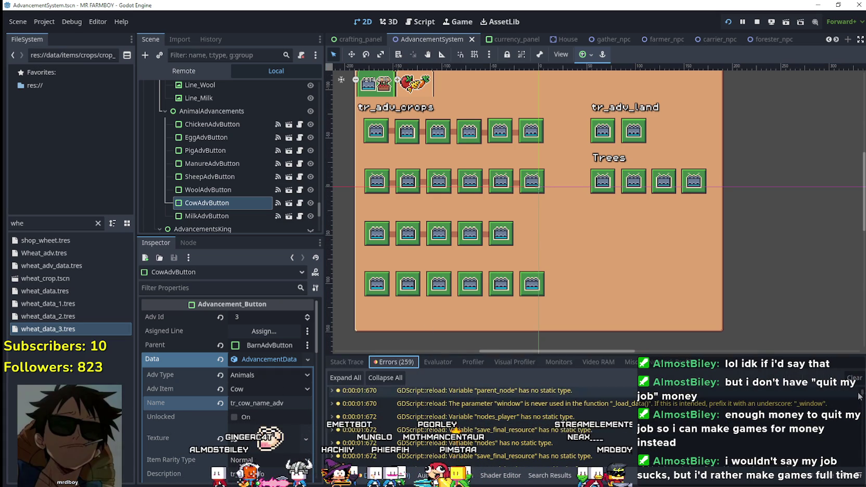
{"action": "scroll", "scroll_direction": "down", "scroll_amount": 3}
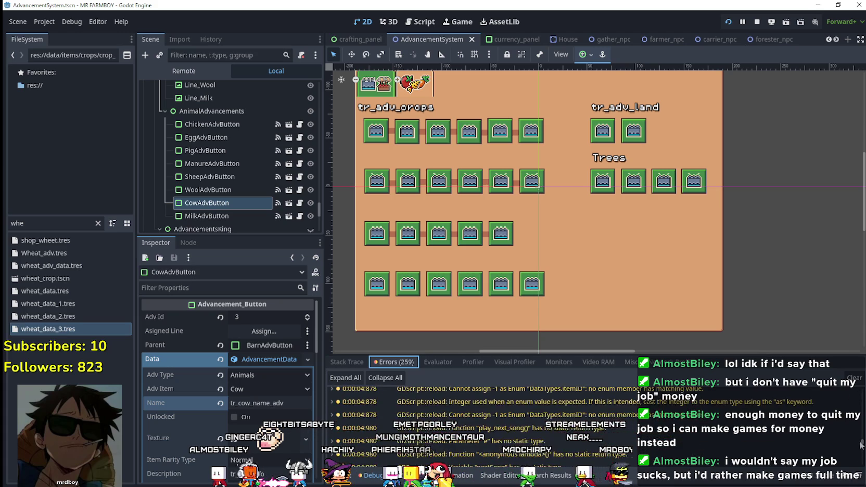
{"action": "scroll", "scroll_direction": "down", "scroll_amount": 3}
{"action": "scroll", "scroll_direction": "down", "scroll_amount": 3}
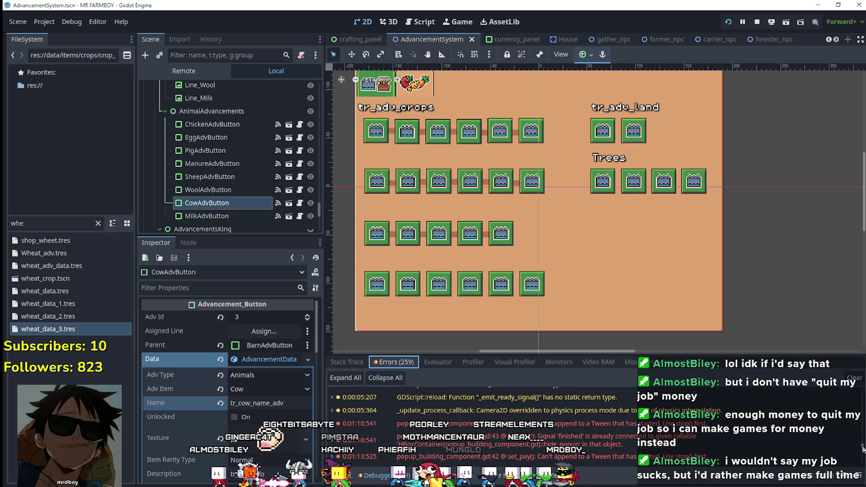
{"action": "scroll", "scroll_direction": "down", "scroll_amount": 3}
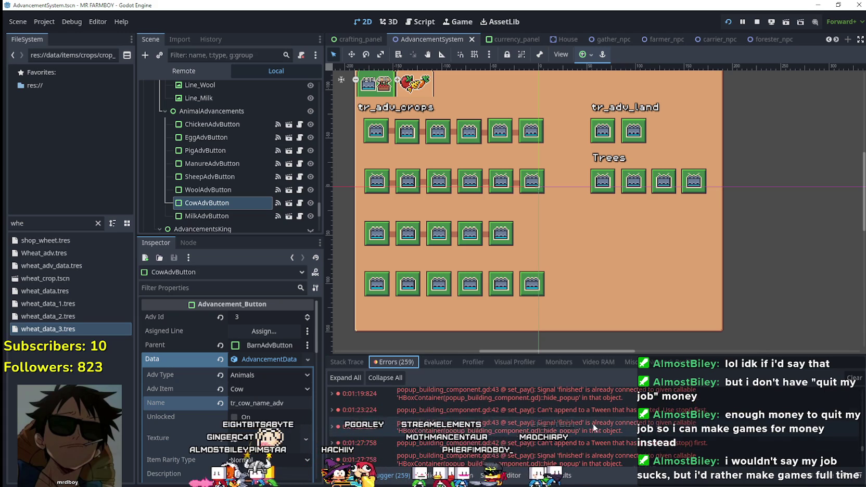
{"action": "key", "text": "F5"}
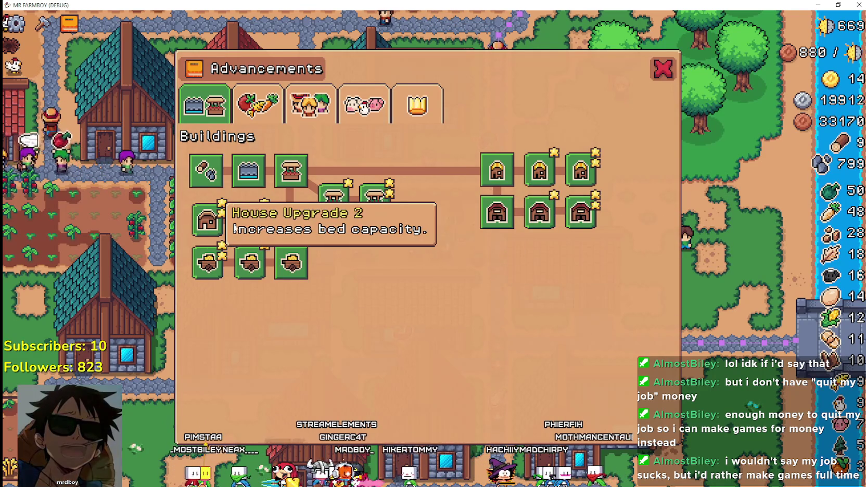
Check tooltips across the Crops, Workers, Animals, King Requests and Buildings advancement tabs, then close the window
{"action": "mouse_move", "coordinate": [380, 201]}
{"action": "mouse_move", "coordinate": [530, 201]}
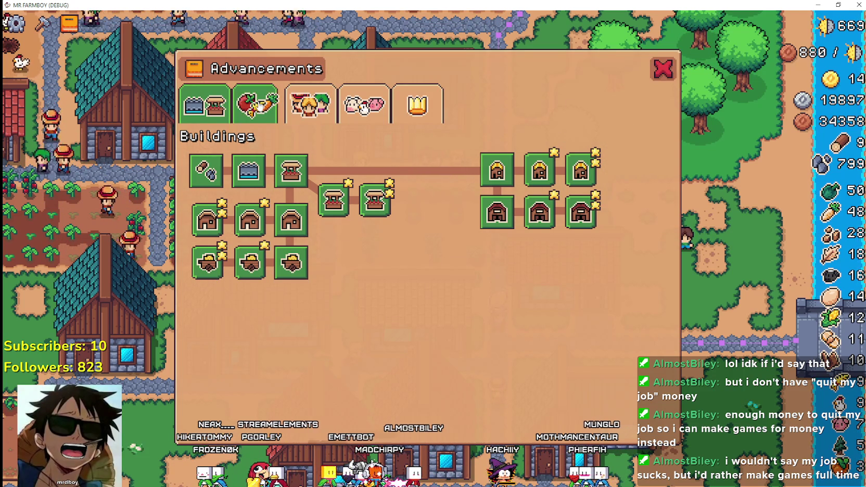
{"action": "left_click", "coordinate": [257, 104]}
{"action": "left_click", "coordinate": [309, 104]}
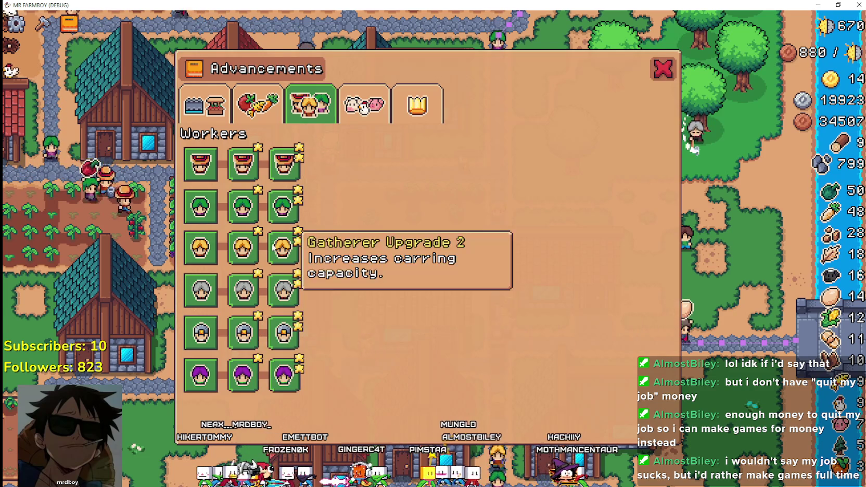
{"action": "left_click", "coordinate": [358, 117]}
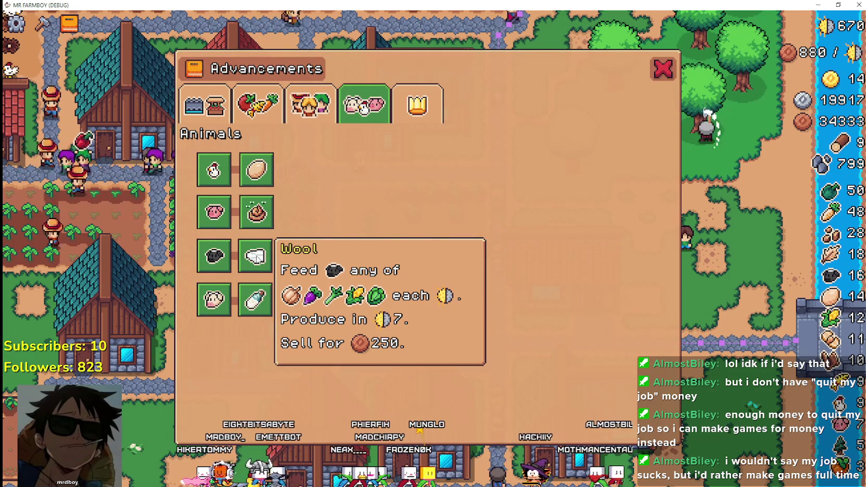
{"action": "left_click", "coordinate": [427, 107]}
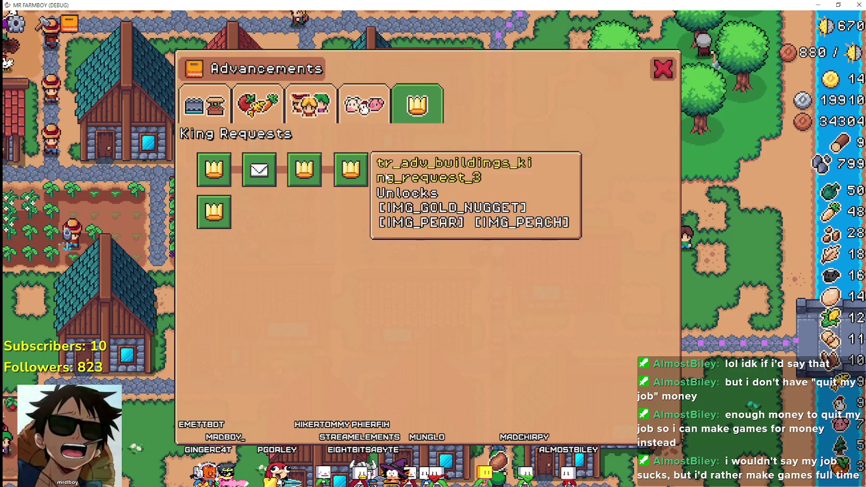
{"action": "left_click", "coordinate": [309, 107]}
{"action": "left_click", "coordinate": [363, 106]}
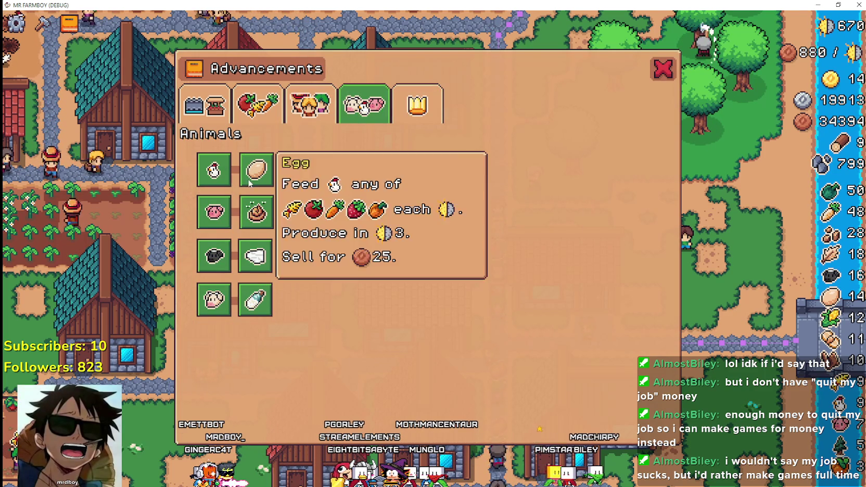
{"action": "left_click", "coordinate": [205, 107]}
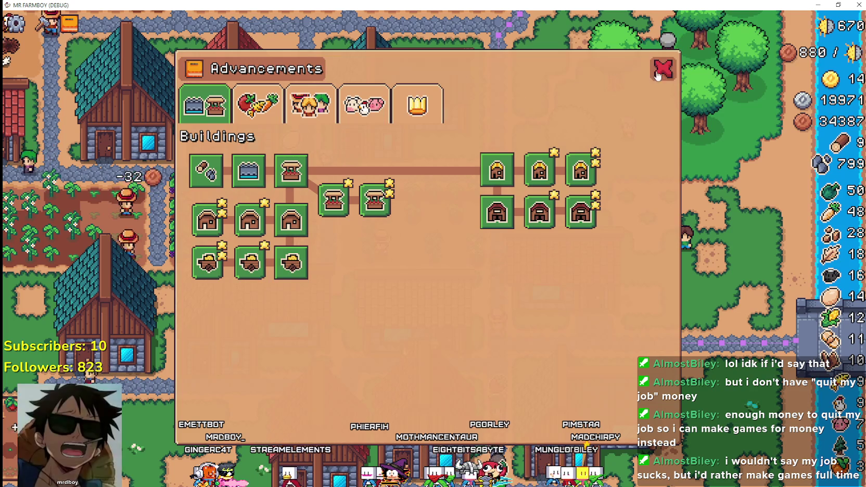
{"action": "left_click", "coordinate": [654, 73]}
Check the Crafting panel, pan across the farm, and open and close a building's Market
{"action": "key", "text": "c"}
{"action": "scroll", "scroll_direction": "down", "scroll_amount": 3}
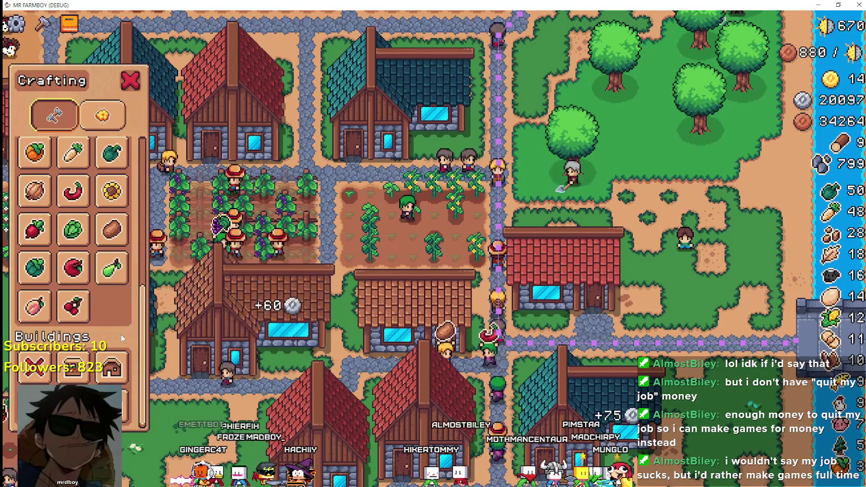
{"action": "key", "text": "w"}
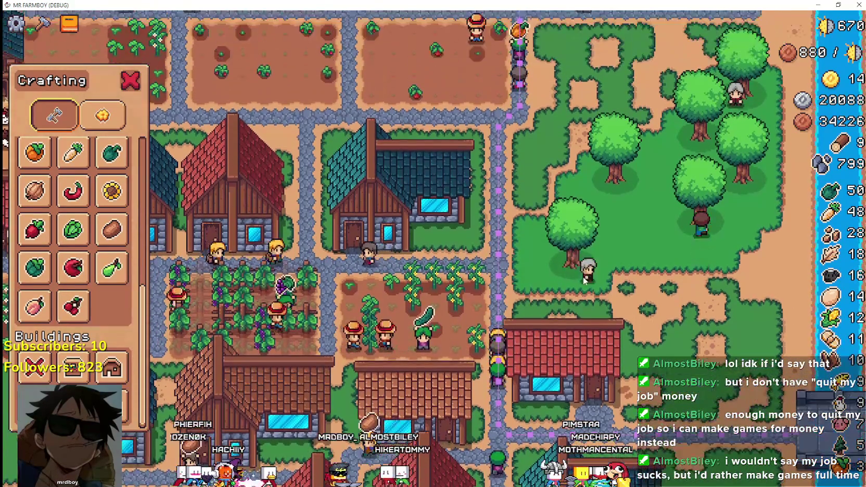
{"action": "key", "text": "c"}
{"action": "key", "text": "w"}
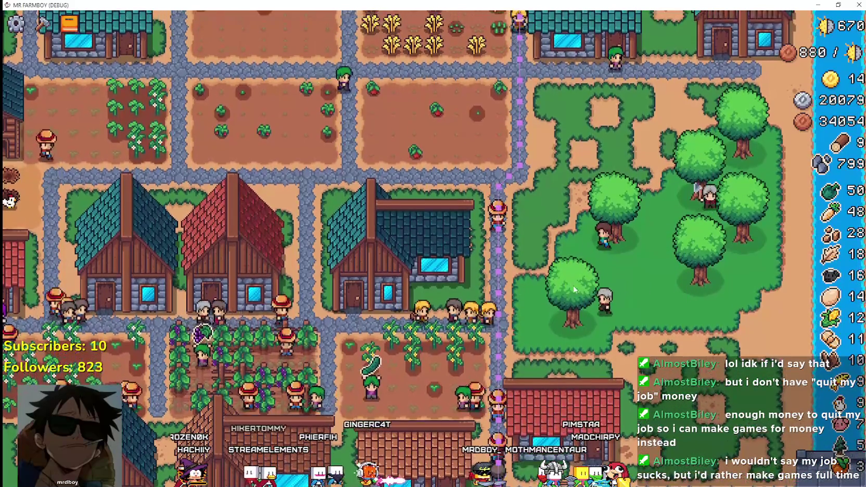
{"action": "left_click", "coordinate": [411, 273]}
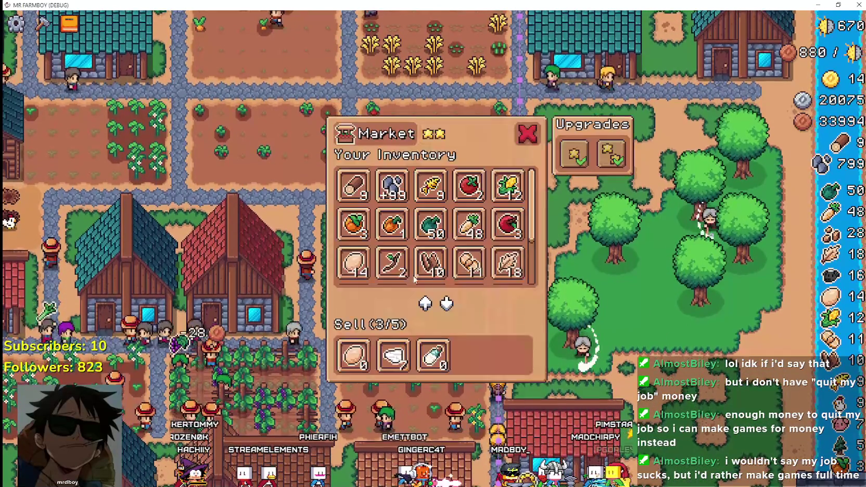
{"action": "key", "text": "Escape"}
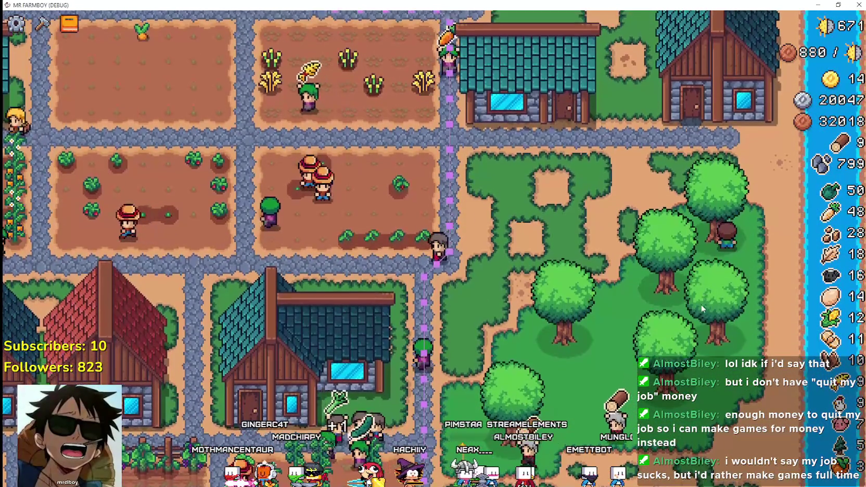
Zoom in and out over the fields to check the crop hints
{"action": "scroll", "scroll_direction": "down", "scroll_amount": 3}
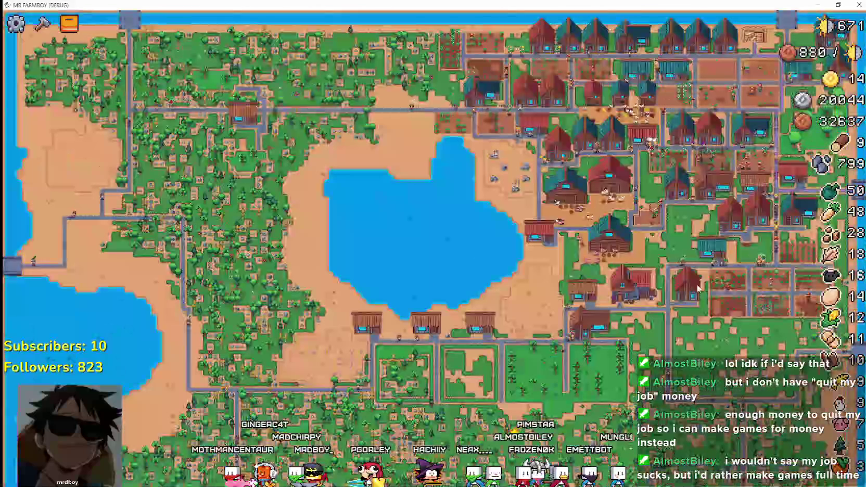
{"action": "scroll", "scroll_direction": "up", "scroll_amount": 3}
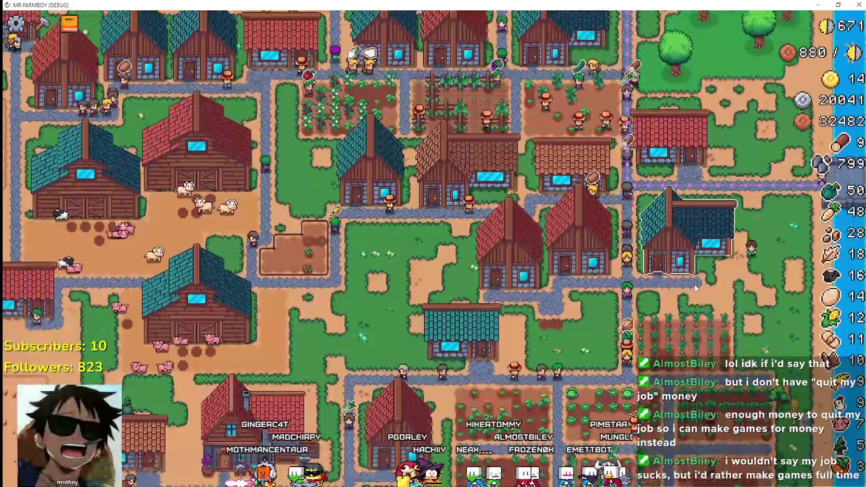
{"action": "scroll", "scroll_direction": "up", "scroll_amount": 3}
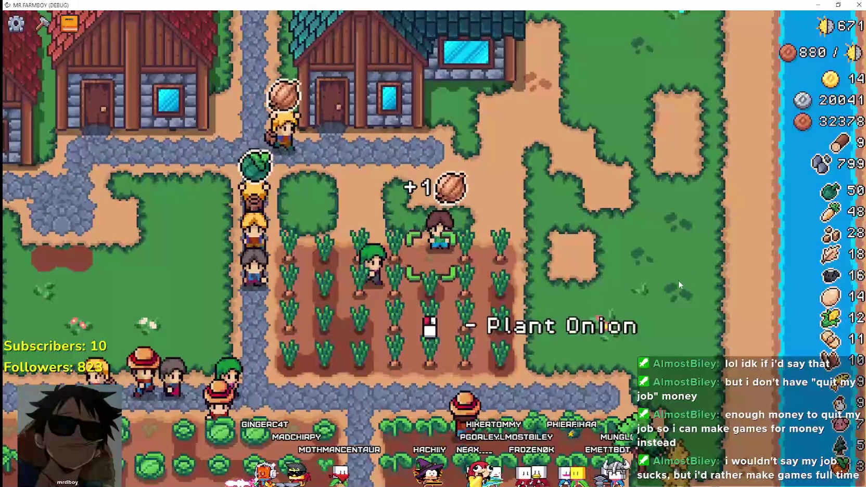
{"action": "scroll", "scroll_direction": "down", "scroll_amount": 3}
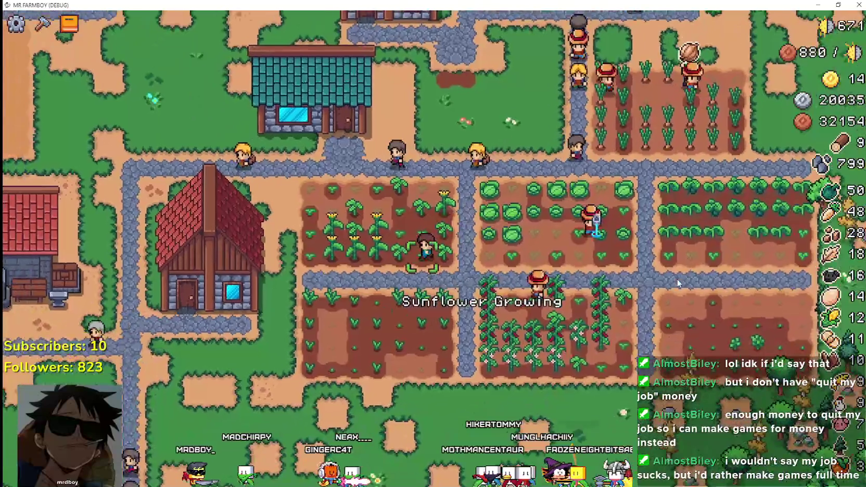
{"action": "scroll", "scroll_direction": "down", "scroll_amount": 3}
Check the tooltip on each worker slot in a house's workers panel
{"action": "key", "text": "b"}
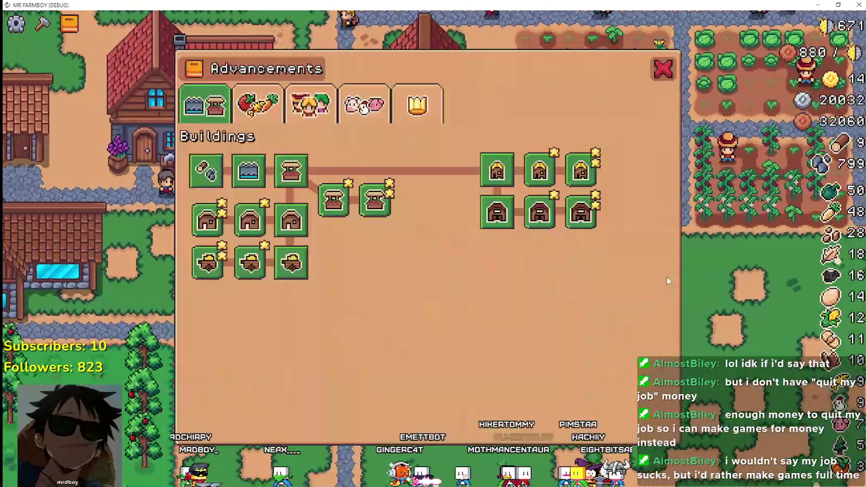
{"action": "key", "text": "Escape"}
{"action": "left_click", "coordinate": [525, 177]}
{"action": "mouse_move", "coordinate": [436, 188]}
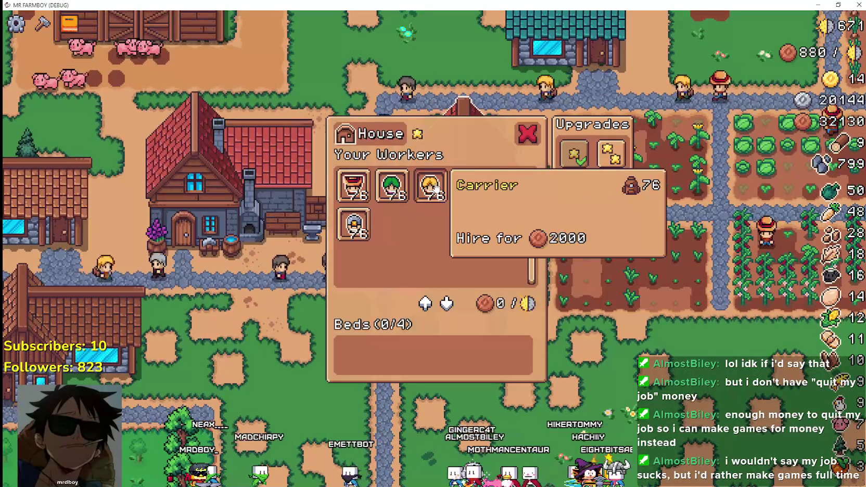
{"action": "mouse_move", "coordinate": [356, 190]}
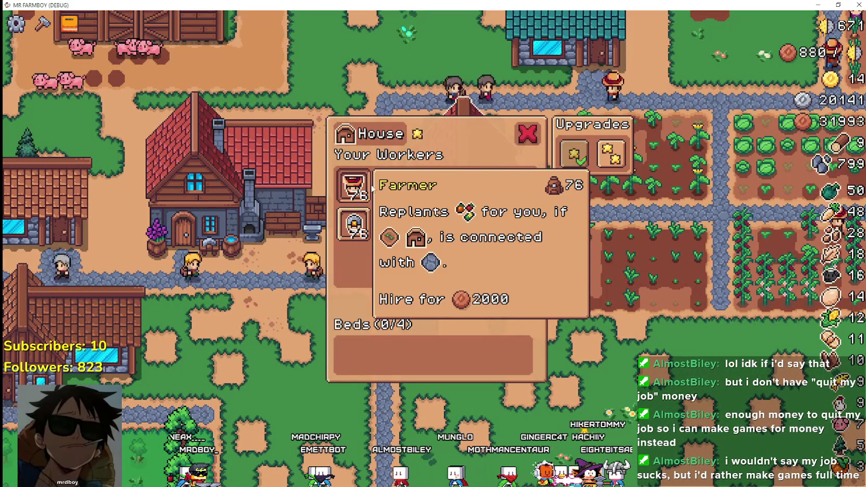
{"action": "mouse_move", "coordinate": [386, 188]}
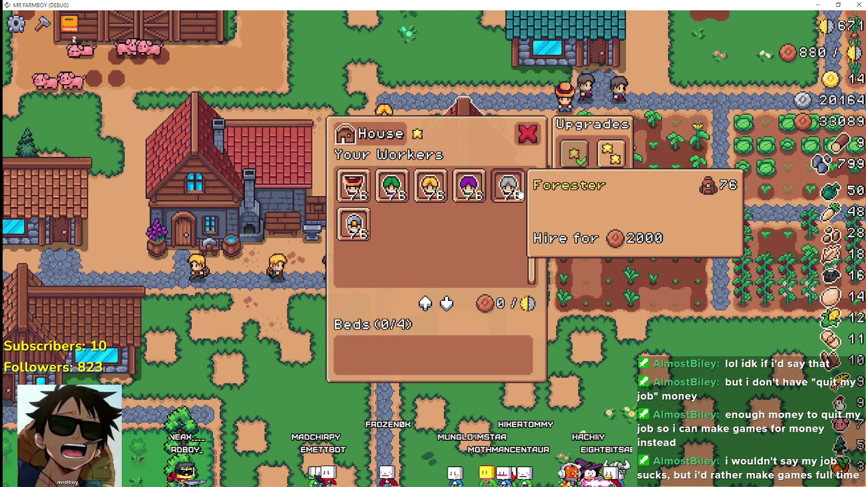
{"action": "mouse_move", "coordinate": [353, 227]}
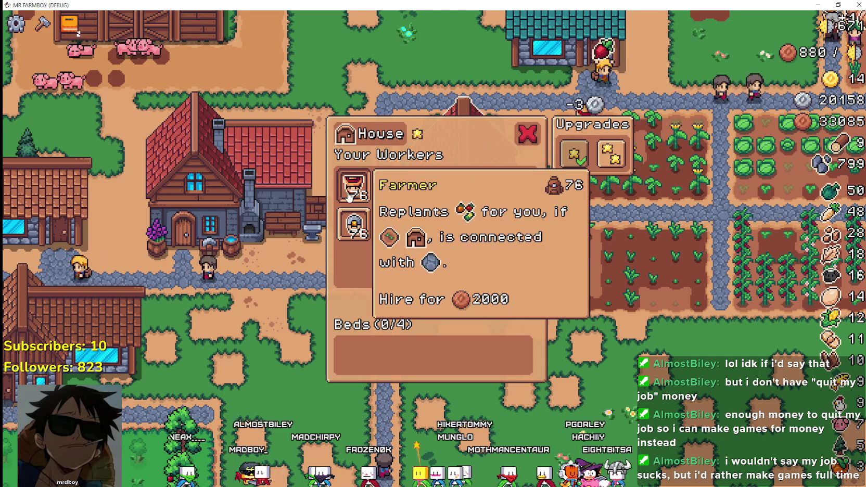
{"action": "mouse_move", "coordinate": [517, 193]}
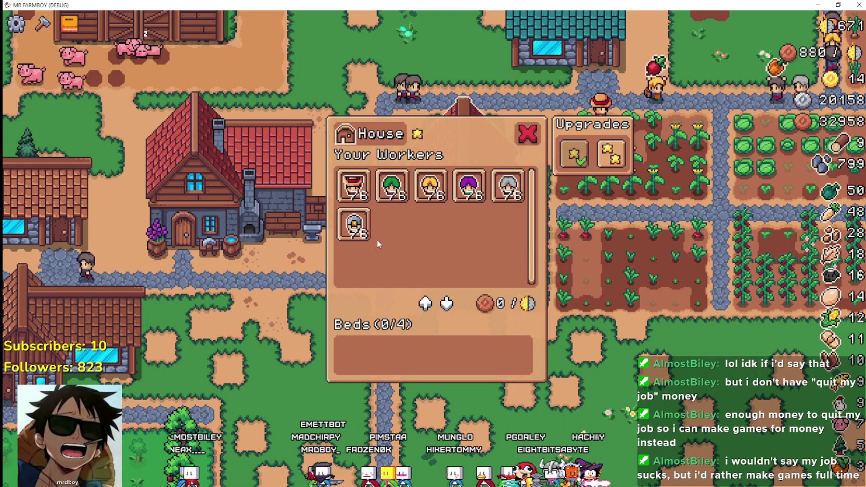
{"action": "key", "text": "Escape"}
Pan to another house and check its workers and beds panel
{"action": "scroll", "scroll_direction": "down", "scroll_amount": 3}
{"action": "scroll", "scroll_direction": "down", "scroll_amount": 3}
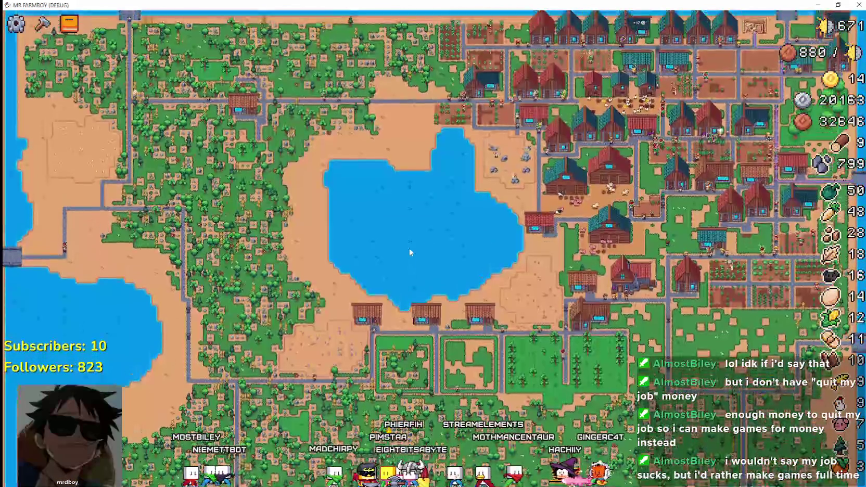
{"action": "scroll", "scroll_direction": "up", "scroll_amount": 3}
{"action": "key", "text": "w"}
{"action": "key", "text": "d"}
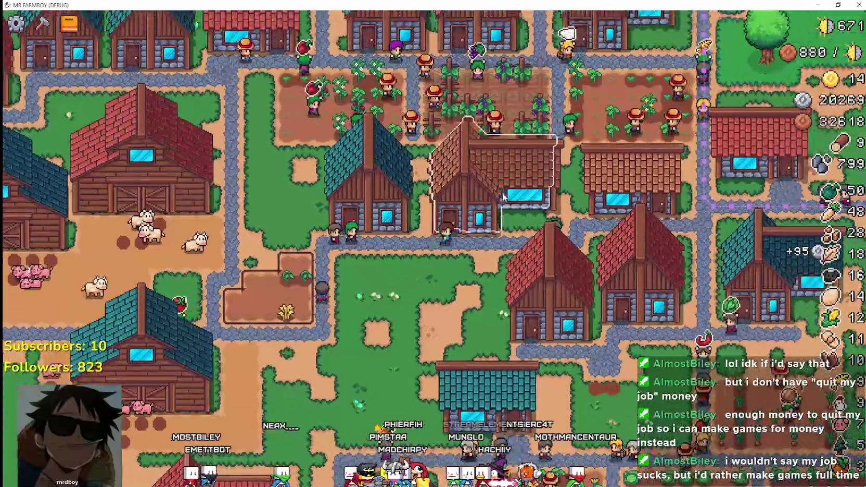
{"action": "left_click", "coordinate": [408, 222]}
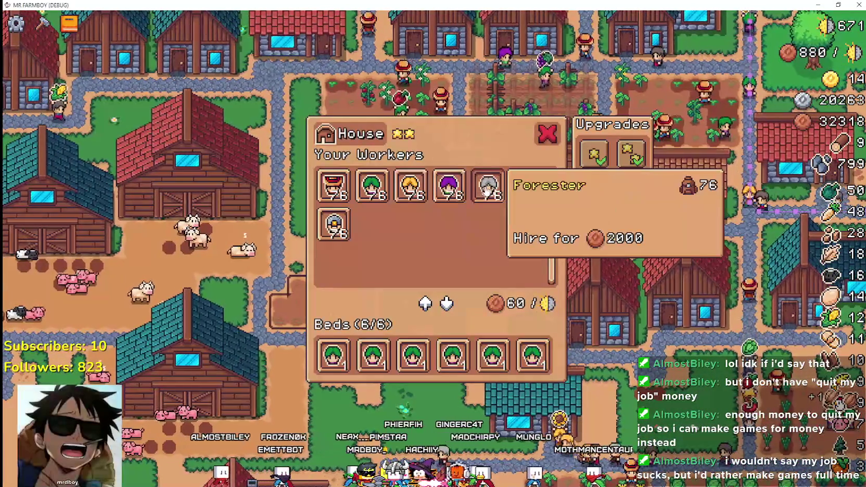
{"action": "key", "text": "Escape"}
Pan to the Merchant Seller stall, check its Chicken tooltip, then pause the game
{"action": "key", "text": "w"}
{"action": "key", "text": "d"}
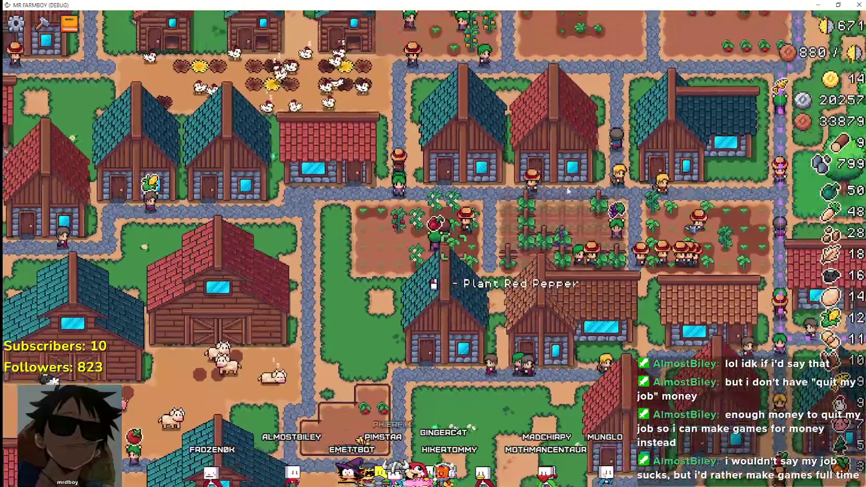
{"action": "key", "text": "w"}
{"action": "key", "text": "d"}
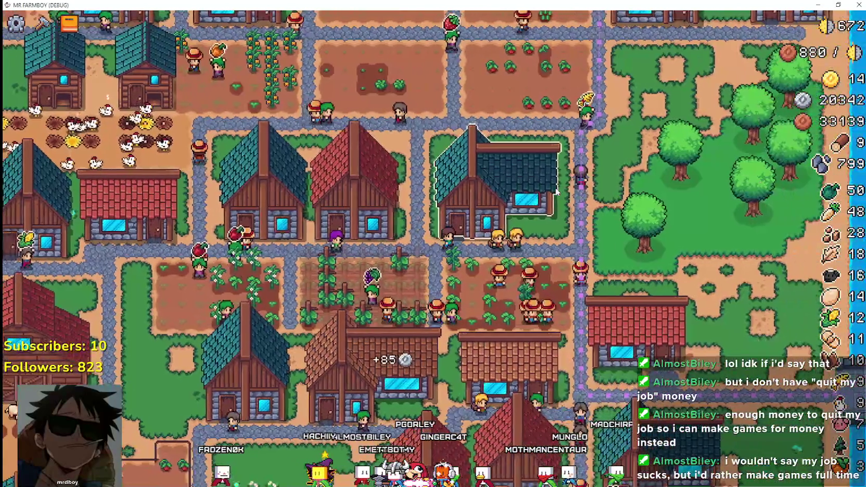
{"action": "key", "text": "w"}
{"action": "key", "text": "d"}
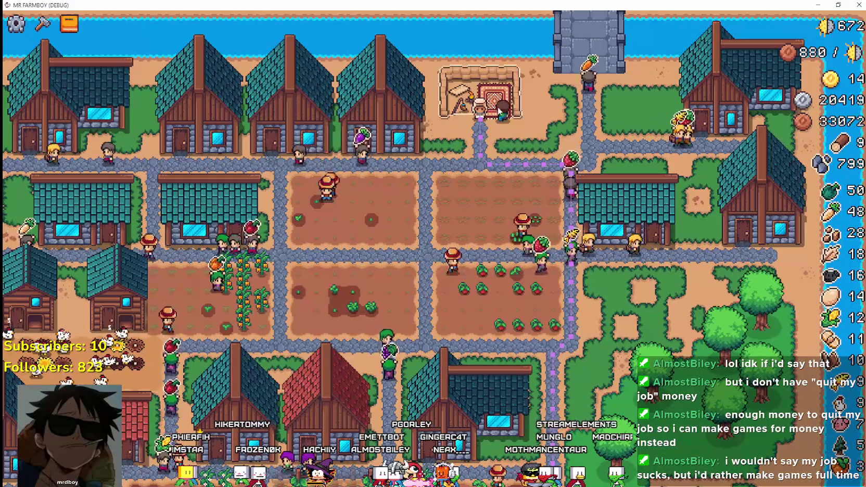
{"action": "left_click", "coordinate": [479, 96]}
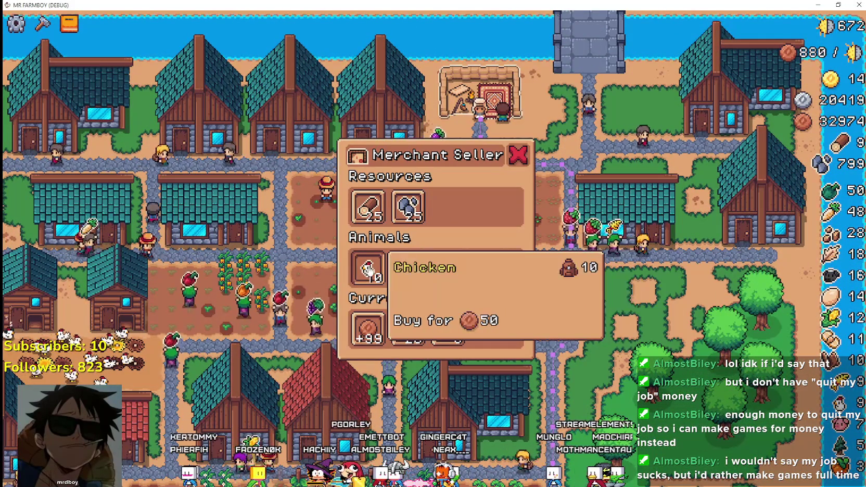
{"action": "key", "text": "Escape"}
{"action": "key", "text": "Escape"}
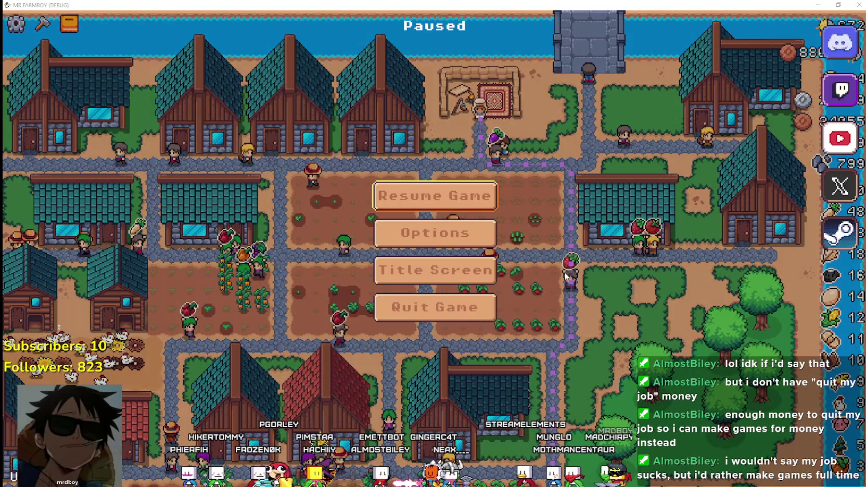
{"action": "key", "text": "F8"}
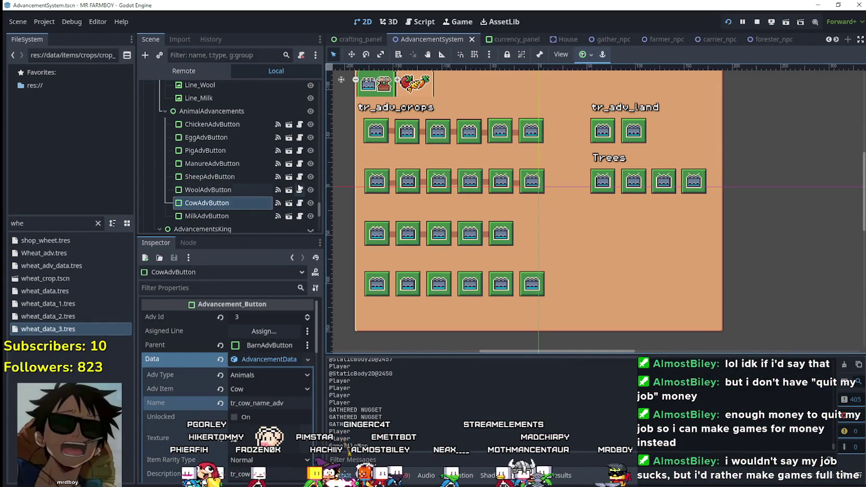
Open tooltip_component_test.gd from the file list filtered by 'tool'
{"action": "scroll", "scroll_direction": "up", "scroll_amount": 3}
{"action": "scroll", "scroll_direction": "up", "scroll_amount": 3}
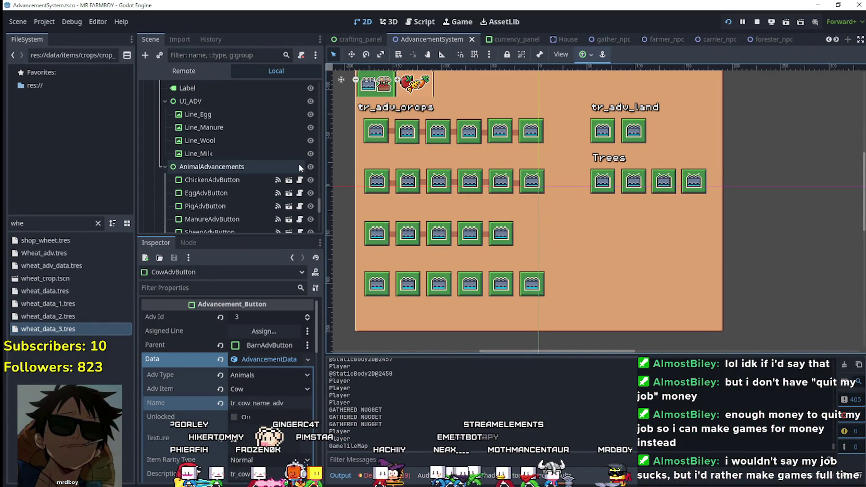
{"action": "type", "text": "tool"}
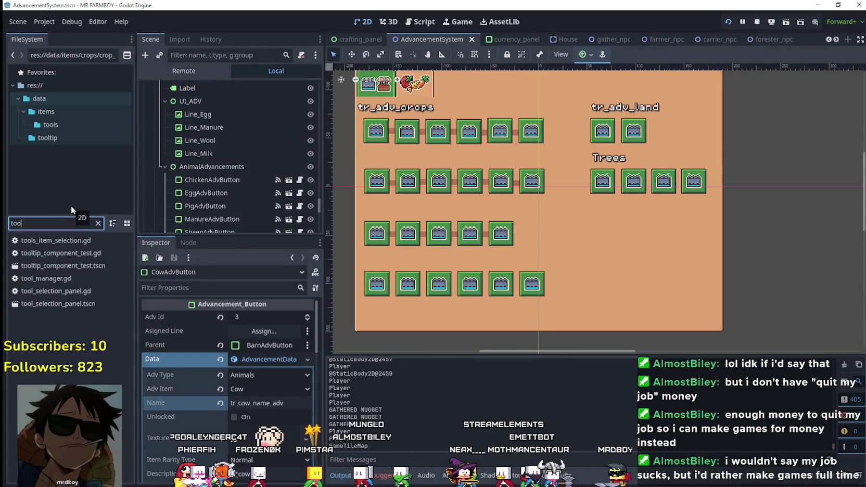
{"action": "double_click", "coordinate": [96, 253]}
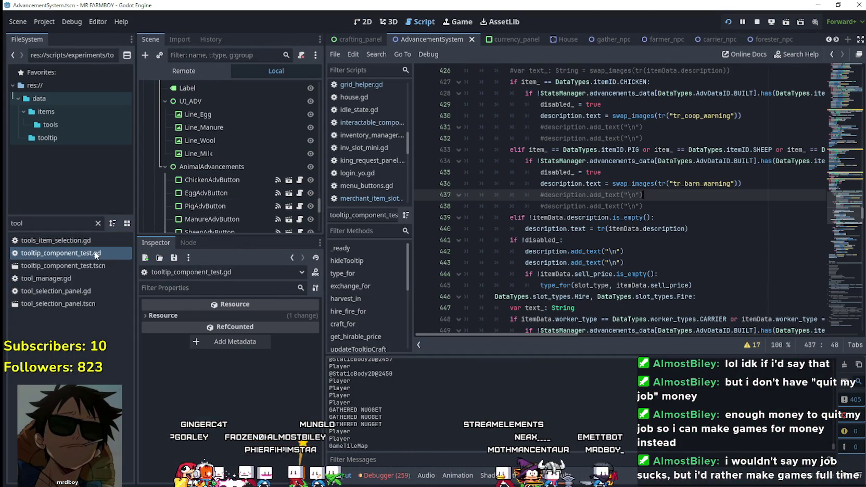
Review setTooltip around the disabled_ check on line 441
{"action": "scroll", "scroll_direction": "up", "scroll_amount": 3}
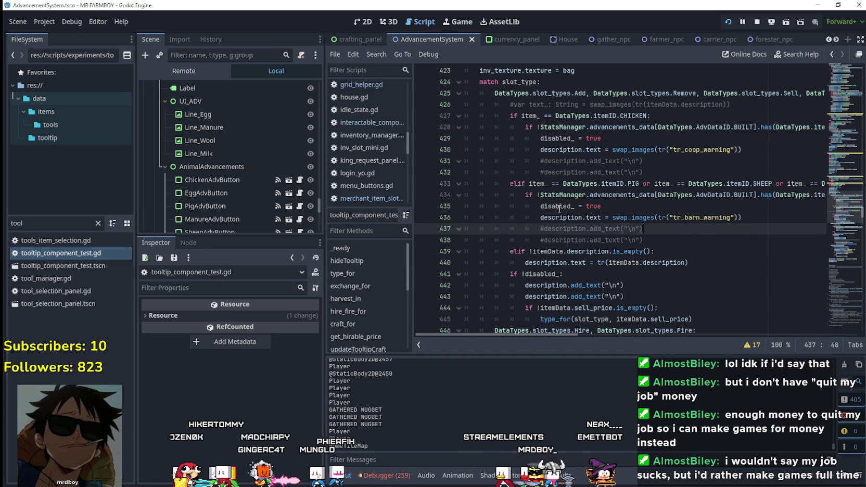
{"action": "scroll", "scroll_direction": "down", "scroll_amount": 3}
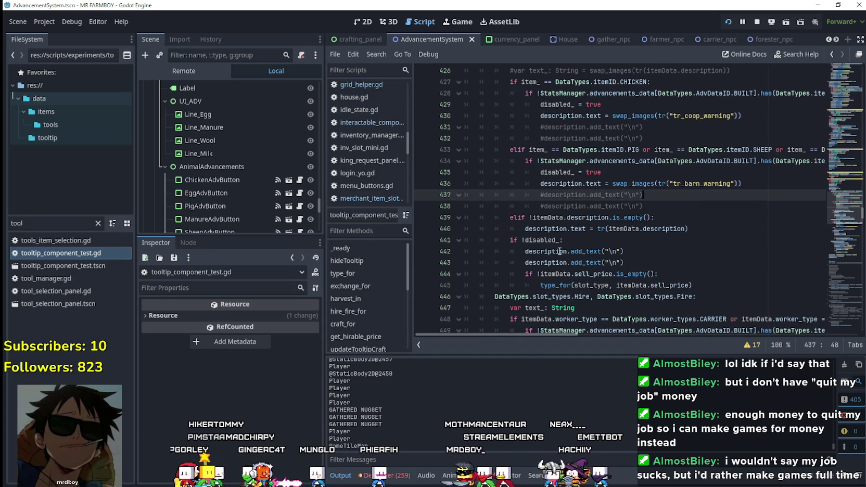
{"action": "left_click", "coordinate": [549, 240]}
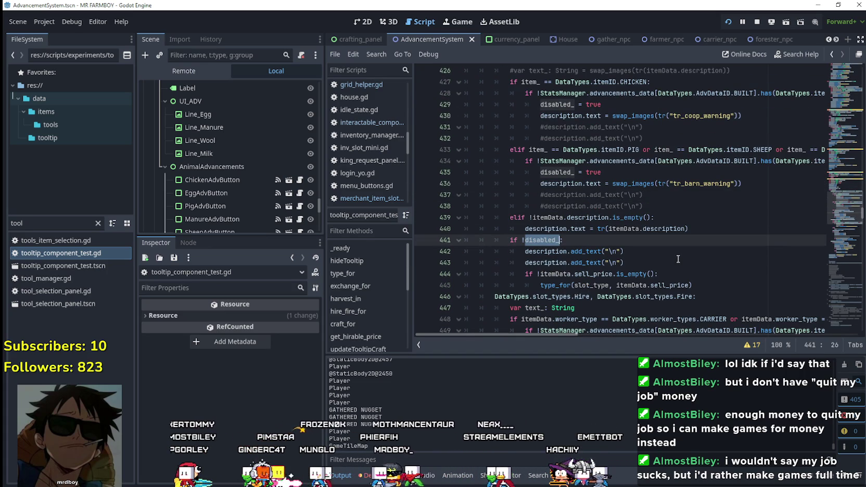
{"action": "scroll", "scroll_direction": "up", "scroll_amount": 3}
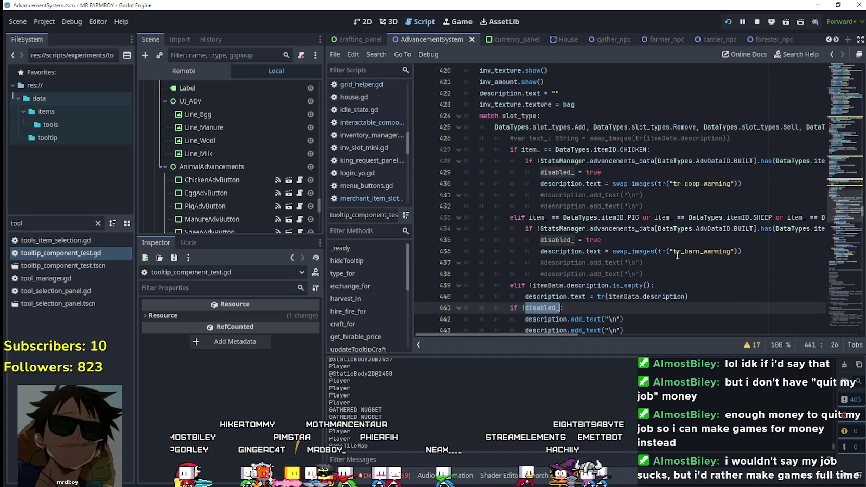
{"action": "left_click_drag", "start_coordinate": [524, 333], "coordinate": [495, 327]}
{"action": "scroll", "scroll_direction": "up", "scroll_amount": 3}
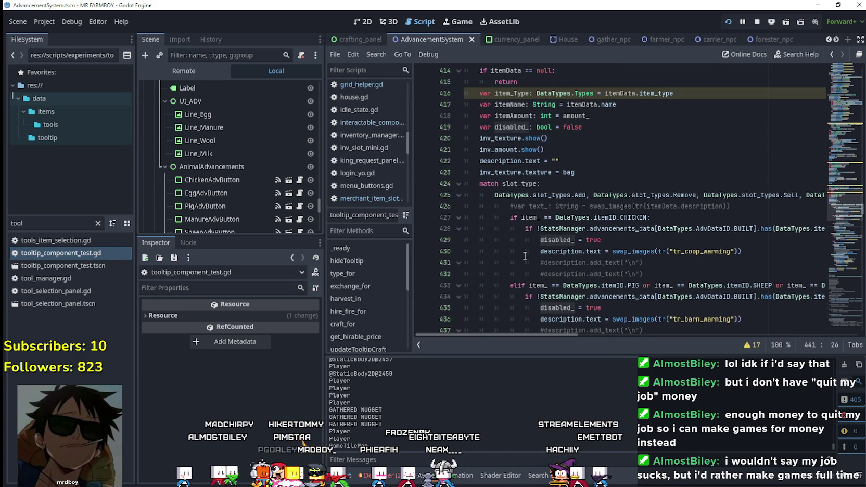
{"action": "scroll", "scroll_direction": "down", "scroll_amount": 3}
{"action": "scroll", "scroll_direction": "down", "scroll_amount": 3}
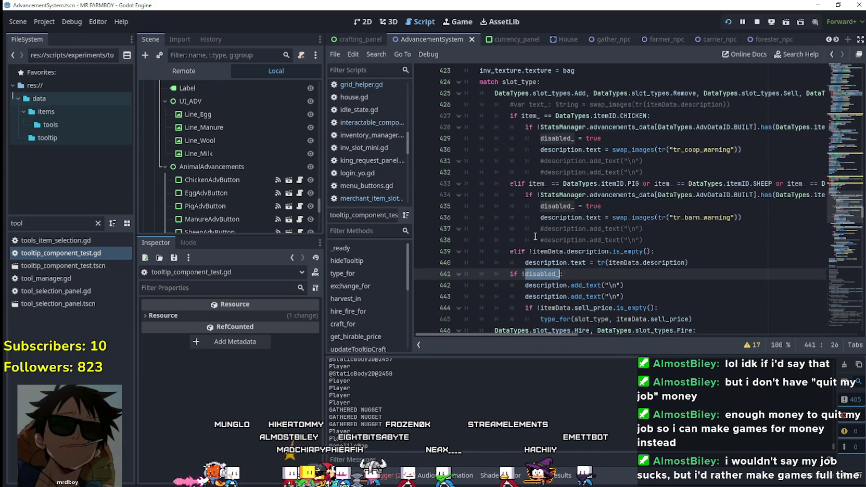
{"action": "scroll", "scroll_direction": "up", "scroll_amount": 3}
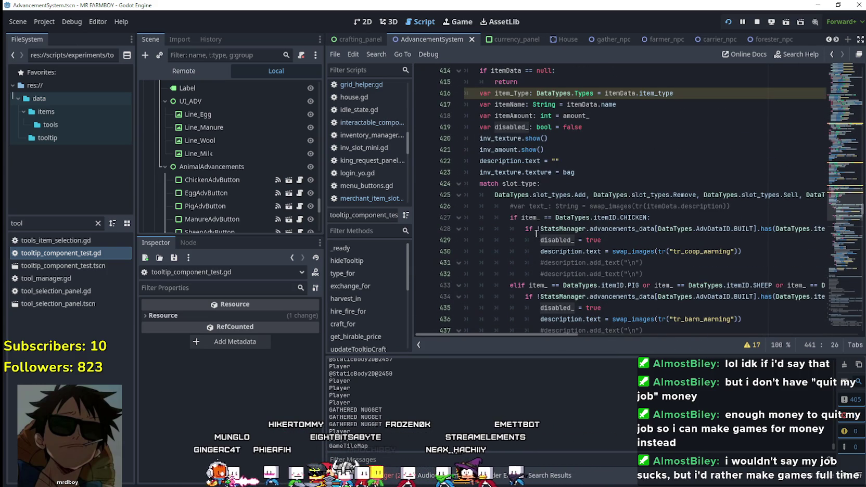
{"action": "scroll", "scroll_direction": "down", "scroll_amount": 3}
{"action": "scroll", "scroll_direction": "up", "scroll_amount": 3}
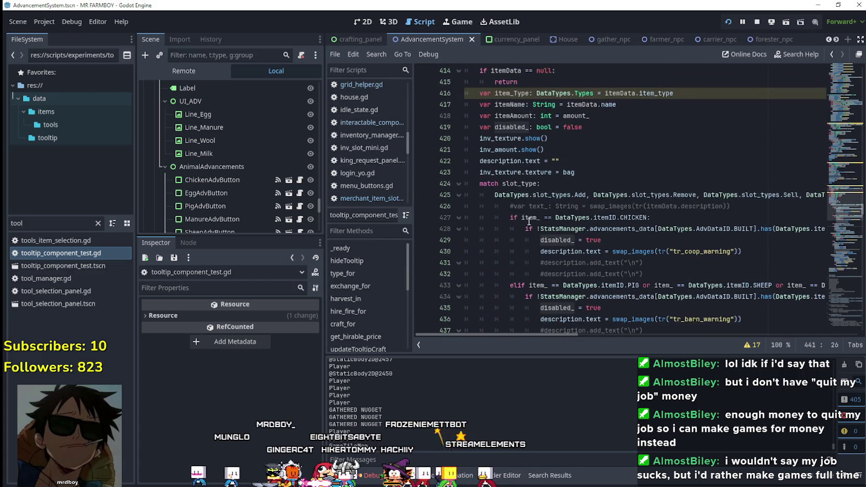
{"action": "scroll", "scroll_direction": "down", "scroll_amount": 3}
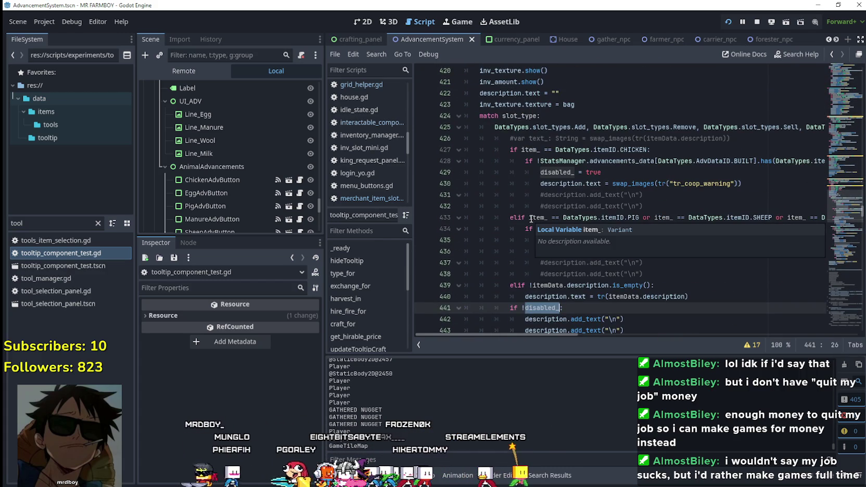
{"action": "scroll", "scroll_direction": "up", "scroll_amount": 3}
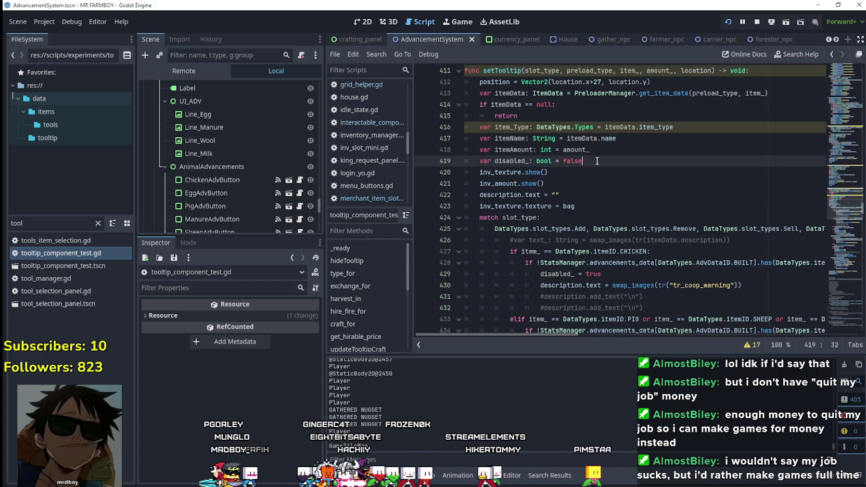
{"action": "scroll", "scroll_direction": "down", "scroll_amount": 3}
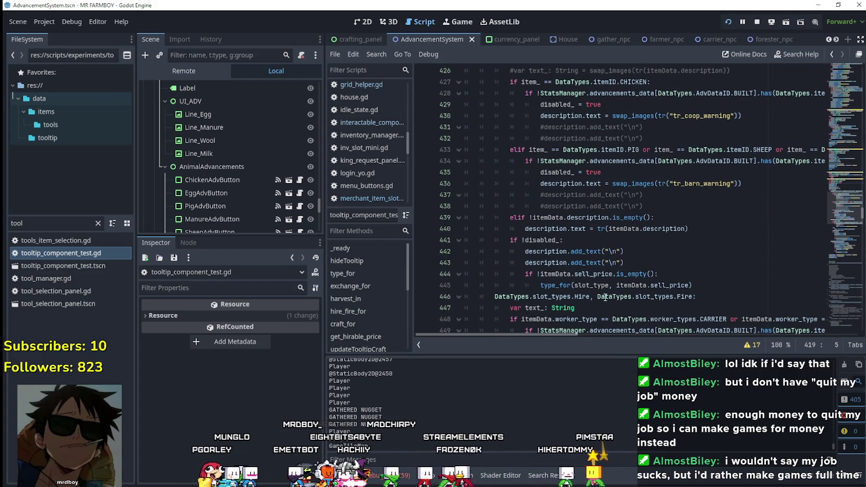
Set a breakpoint on the type_for line 445 and return to the running game
{"action": "left_click", "coordinate": [423, 286]}
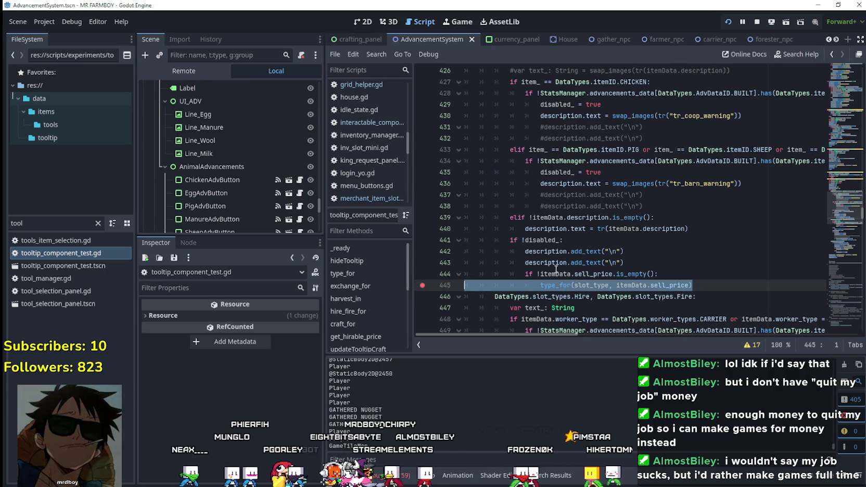
{"action": "left_click", "coordinate": [669, 274]}
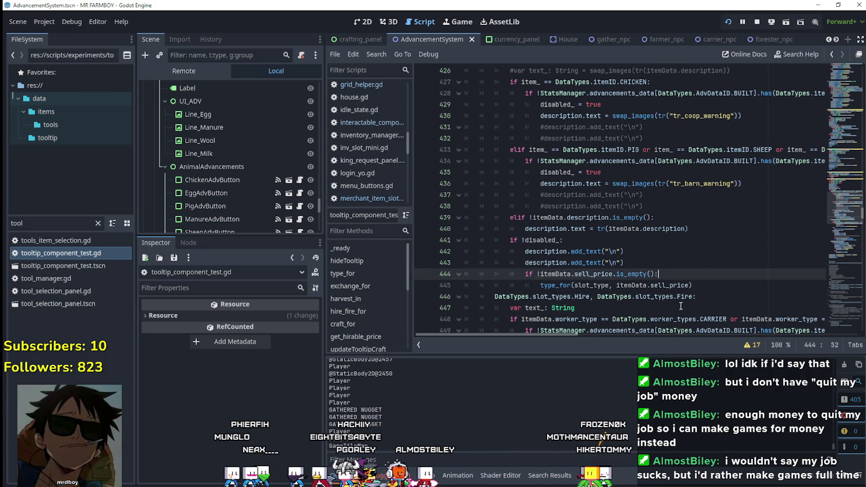
{"action": "key", "text": "alt+Tab"}
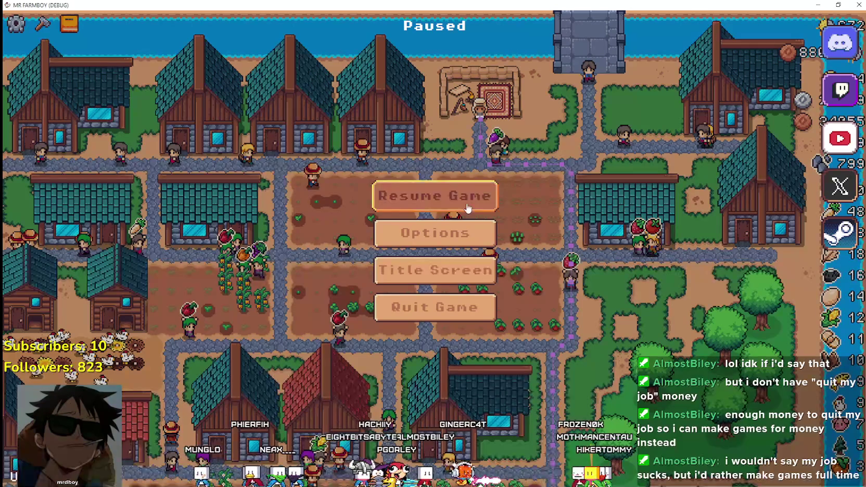
Resume the game, check the Merchant Seller panel, then pause and return to the script
{"action": "left_click", "coordinate": [468, 209]}
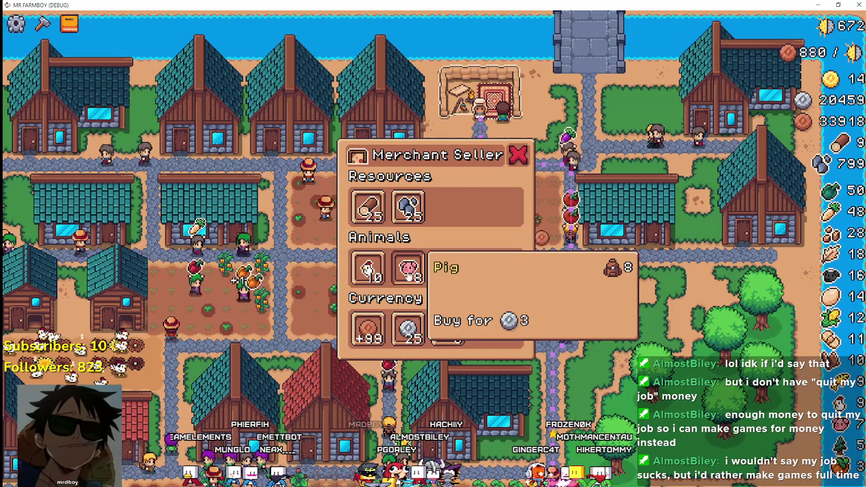
{"action": "key", "text": "Escape"}
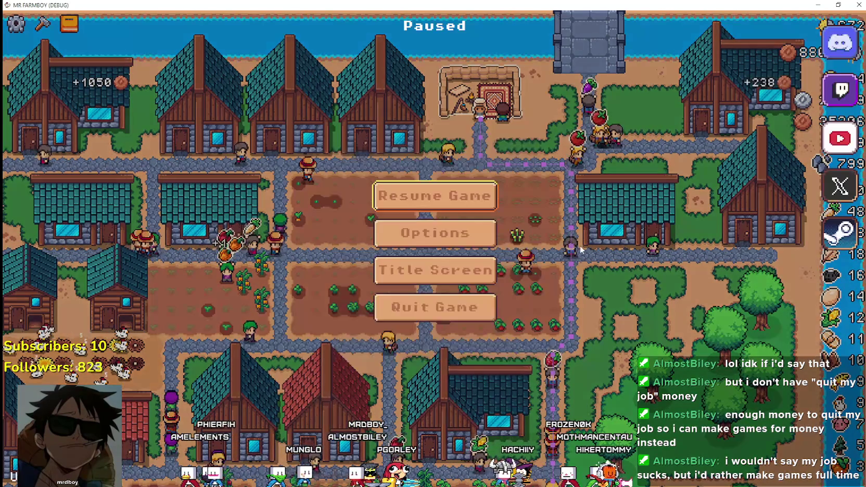
{"action": "key", "text": "alt+Tab"}
Inspect line 440 and the disabled_ check on line 441
{"action": "left_click", "coordinate": [610, 241]}
{"action": "left_click", "coordinate": [704, 226]}
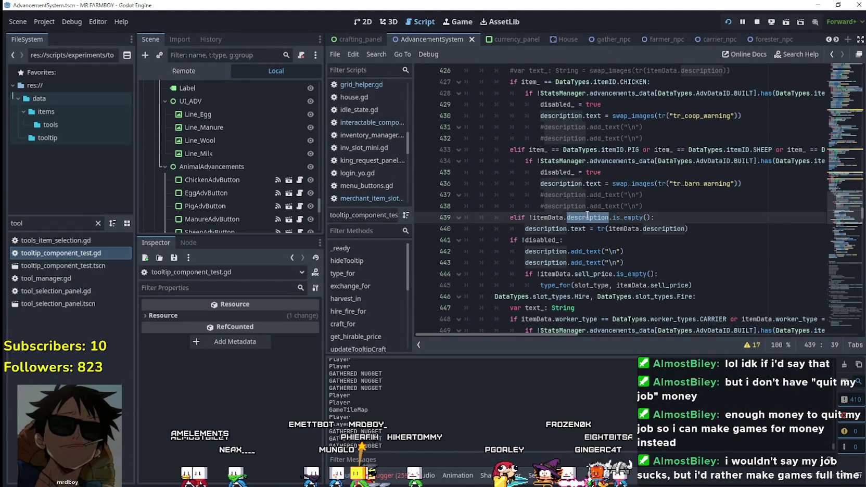
{"action": "scroll", "scroll_direction": "up", "scroll_amount": 3}
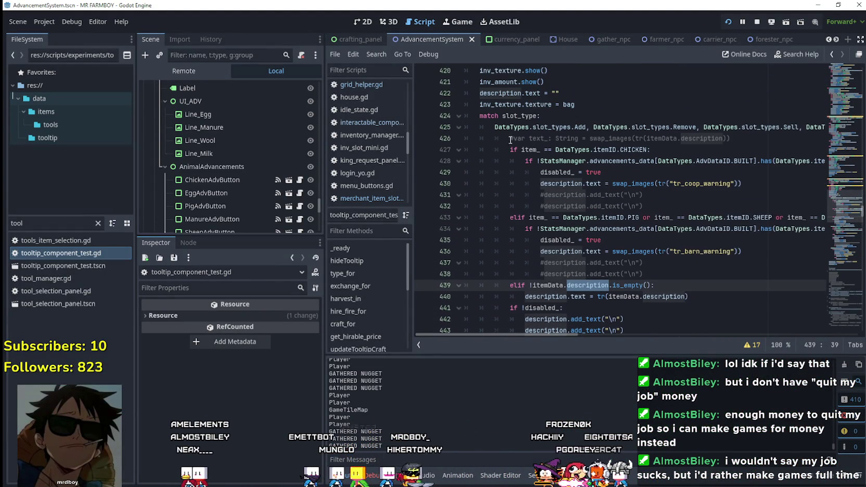
{"action": "scroll", "scroll_direction": "down", "scroll_amount": 3}
{"action": "left_click", "coordinate": [541, 280]}
{"action": "left_click", "coordinate": [510, 264]}
Close the Merchant Seller panel and check the House Farmer tooltip, then return to Godot
{"action": "key", "text": "alt+Tab"}
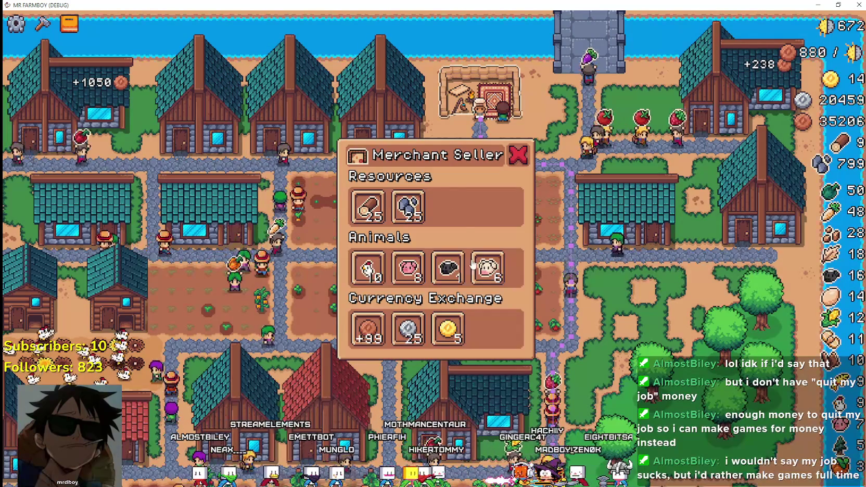
{"action": "left_click", "coordinate": [458, 149]}
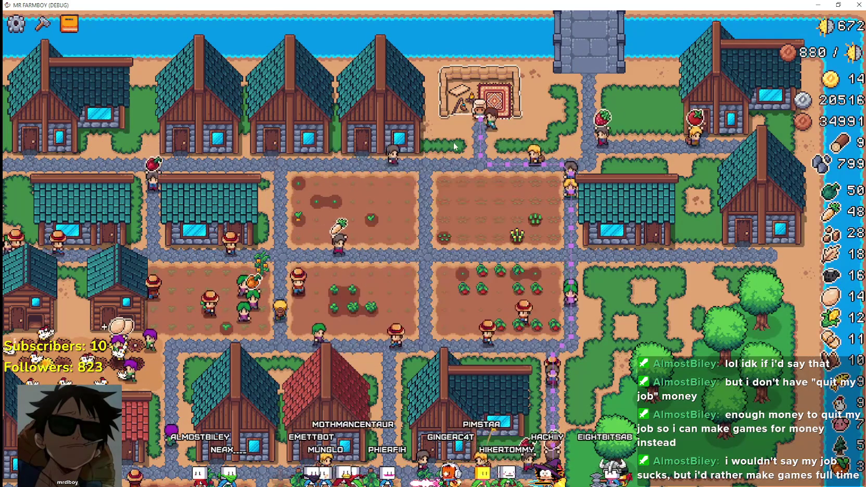
{"action": "left_click", "coordinate": [396, 133]}
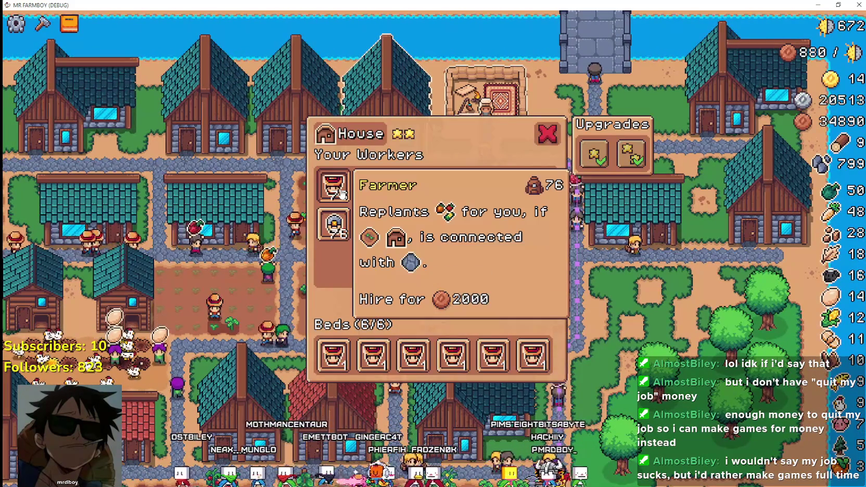
{"action": "key", "text": "Escape"}
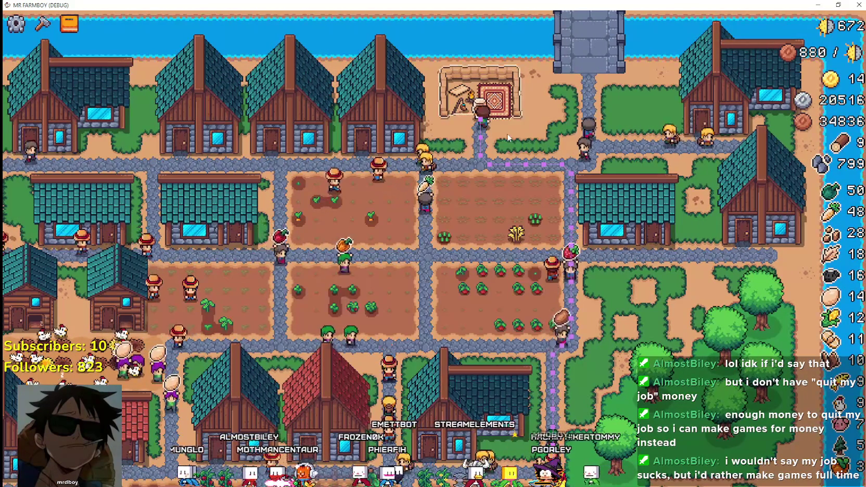
{"action": "key", "text": "alt+Tab"}
{"action": "scroll", "scroll_direction": "up", "scroll_amount": 3}
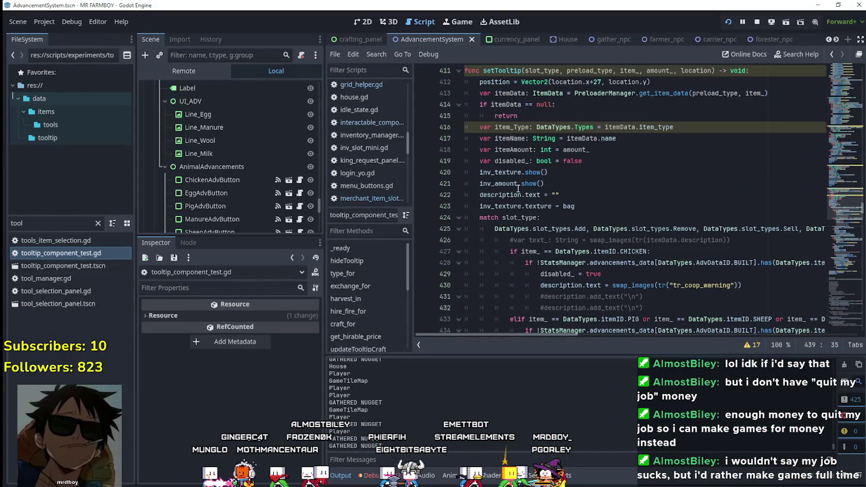
Inspect the description on line 440, then pause the game and return to the script
{"action": "scroll", "scroll_direction": "down", "scroll_amount": 3}
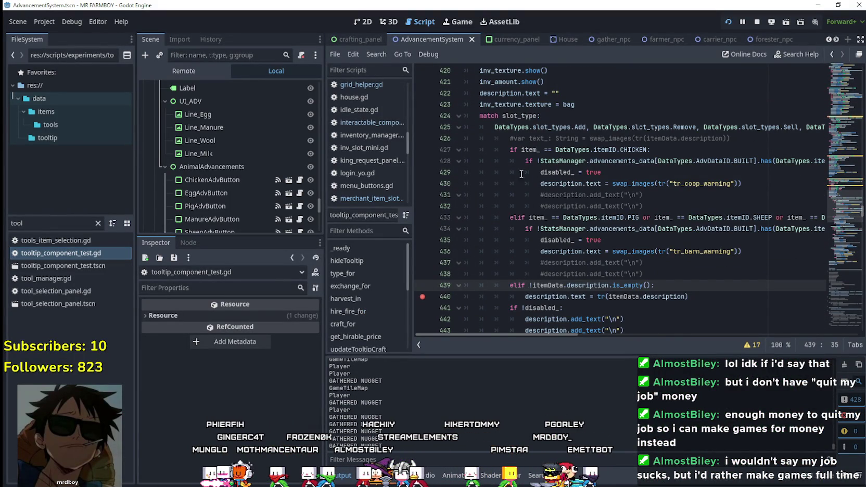
{"action": "scroll", "scroll_direction": "down", "scroll_amount": 3}
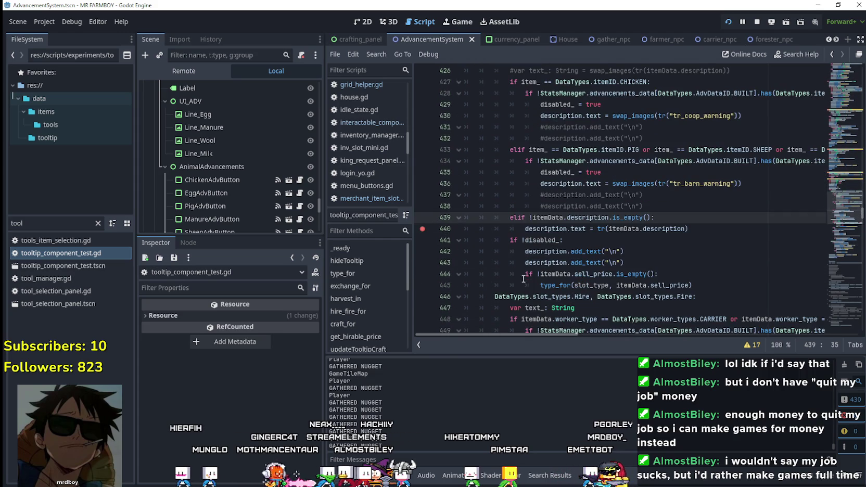
{"action": "left_click", "coordinate": [537, 229]}
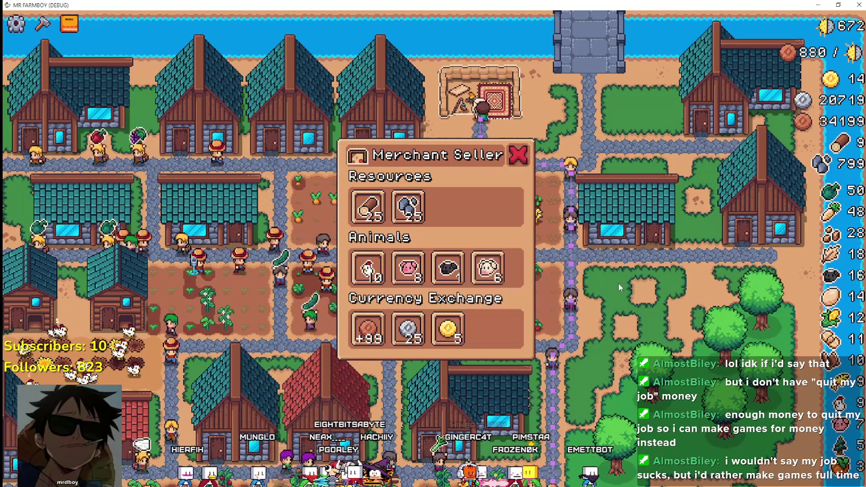
{"action": "mouse_move", "coordinate": [354, 282]}
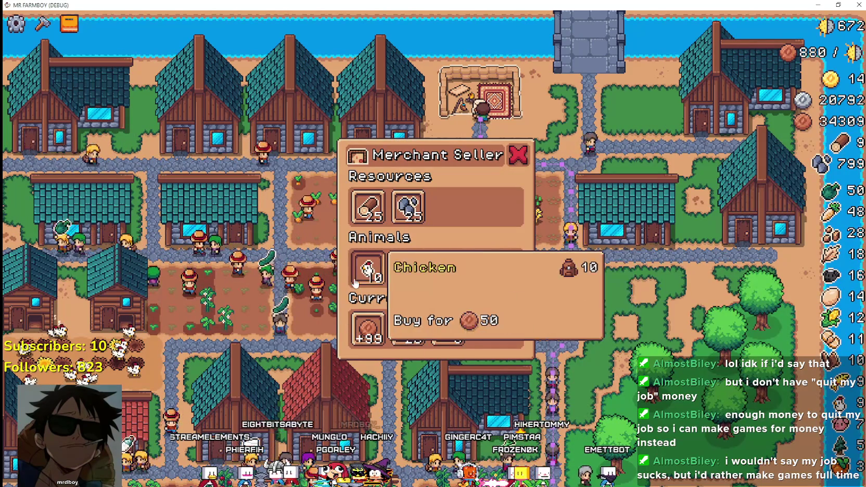
{"action": "key", "text": "Escape"}
{"action": "key", "text": "F8"}
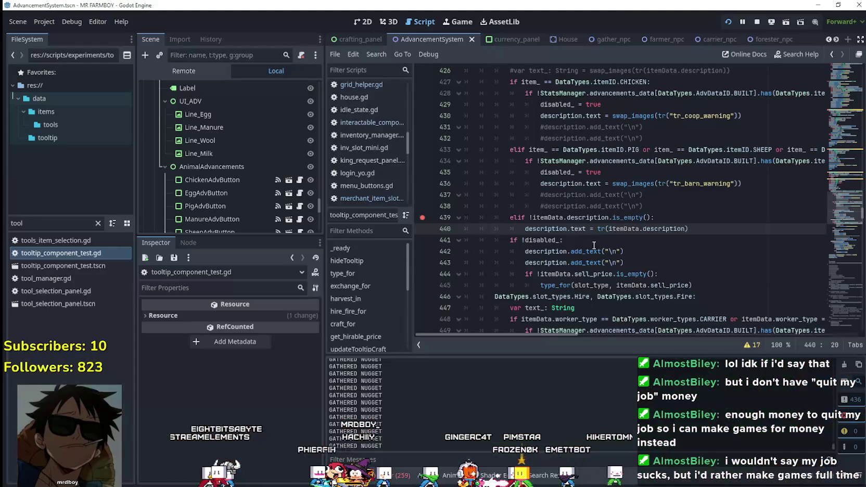
Review line 439's description check and line 427's chicken check, then resume the game
{"action": "left_click", "coordinate": [563, 244]}
{"action": "left_click", "coordinate": [578, 218]}
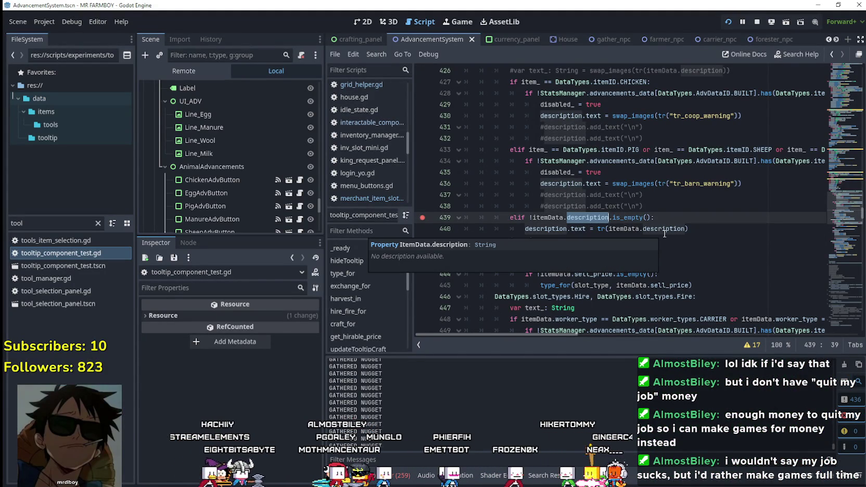
{"action": "scroll", "scroll_direction": "up", "scroll_amount": 3}
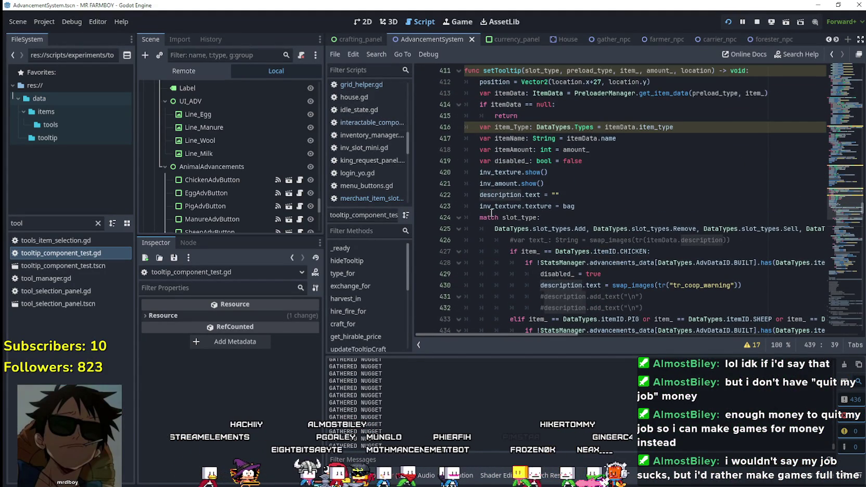
{"action": "scroll", "scroll_direction": "down", "scroll_amount": 3}
{"action": "left_click", "coordinate": [527, 150]}
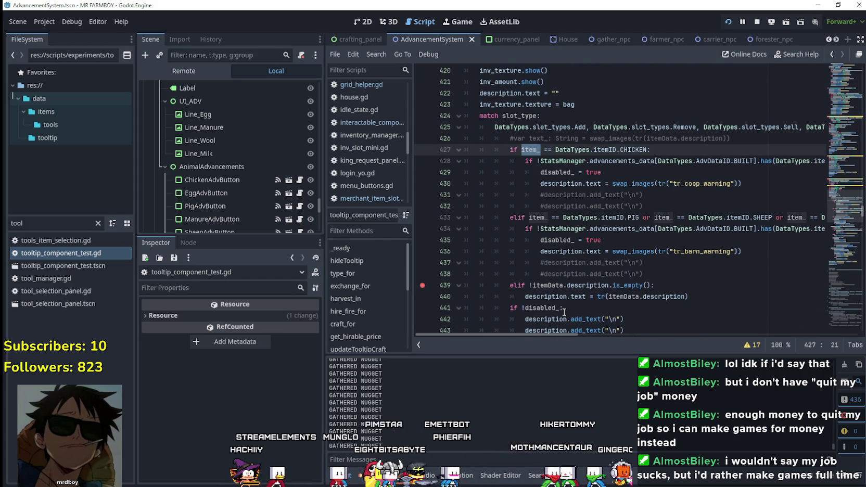
{"action": "left_click", "coordinate": [676, 282]}
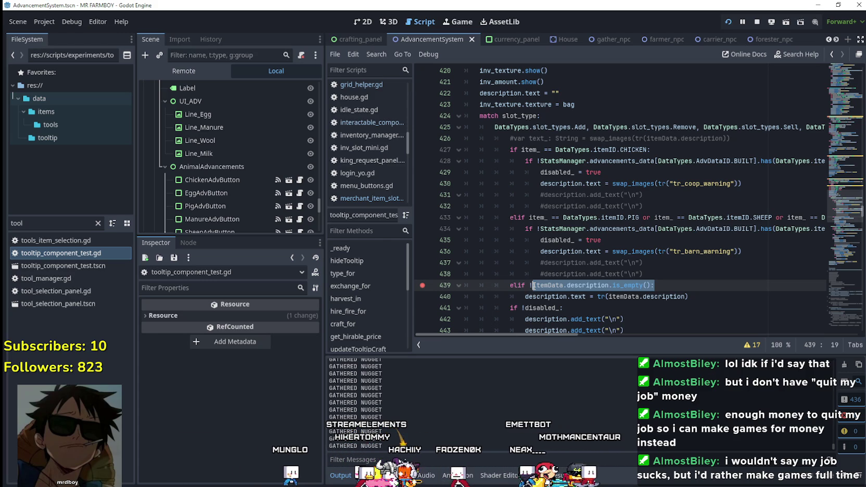
{"action": "key", "text": "alt+Tab"}
{"action": "left_click", "coordinate": [462, 184]}
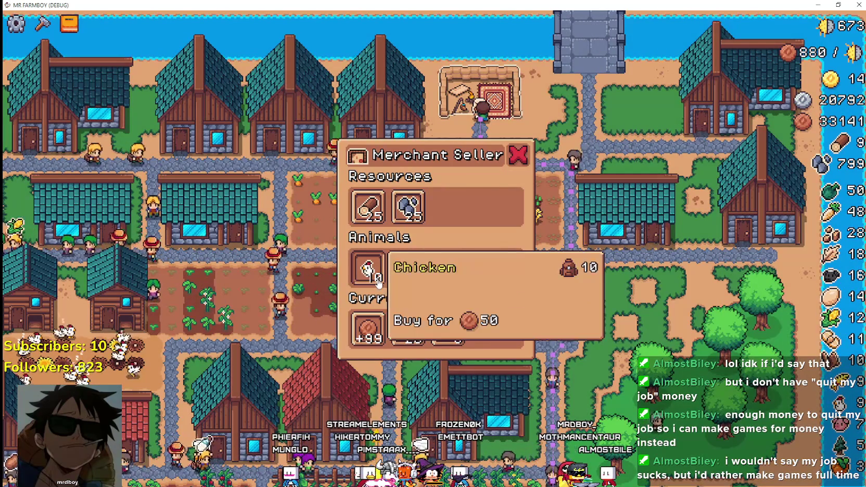
Hover the merchant's Animals and Currency items, continue past the breakpoint, and open the House workers panel
{"action": "mouse_move", "coordinate": [406, 268]}
{"action": "mouse_move", "coordinate": [477, 268]}
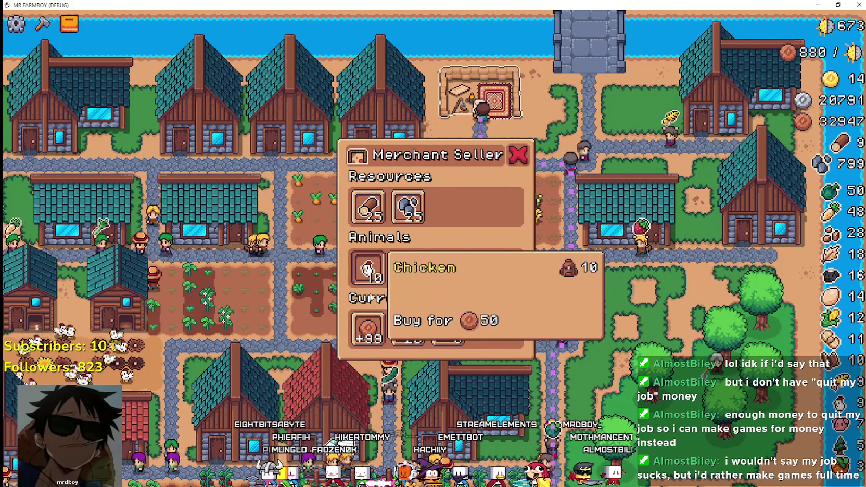
{"action": "mouse_move", "coordinate": [377, 317]}
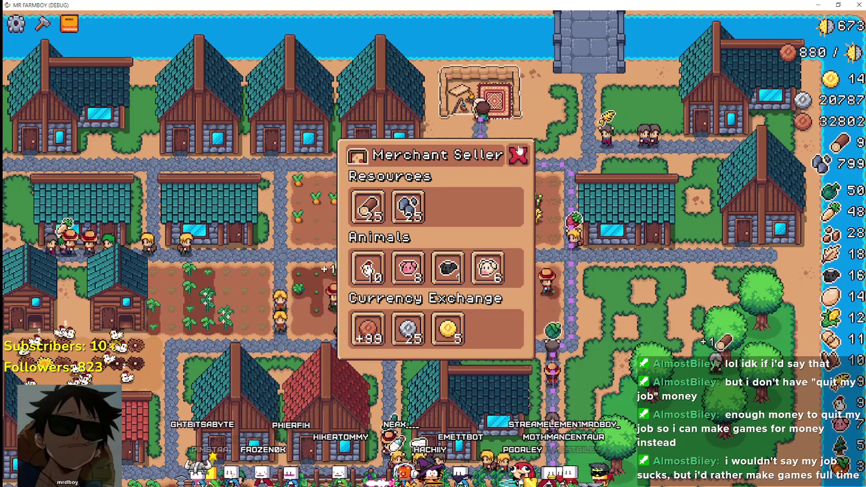
{"action": "mouse_move", "coordinate": [371, 284]}
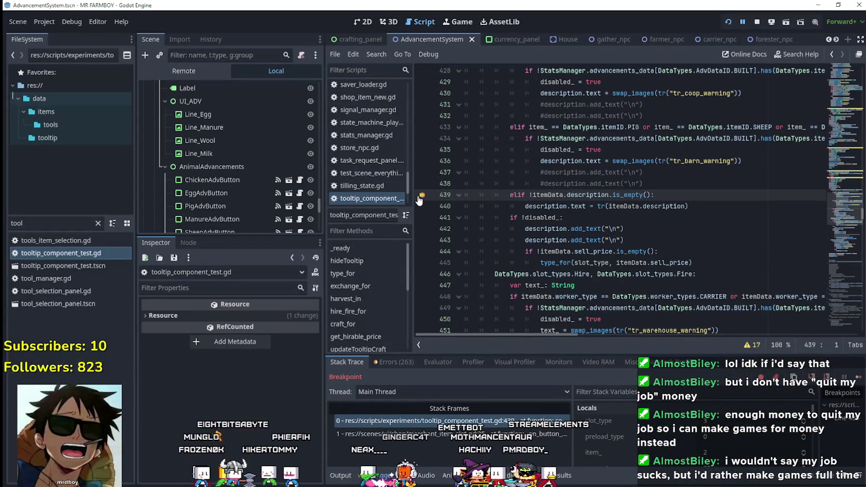
{"action": "key", "text": "F12"}
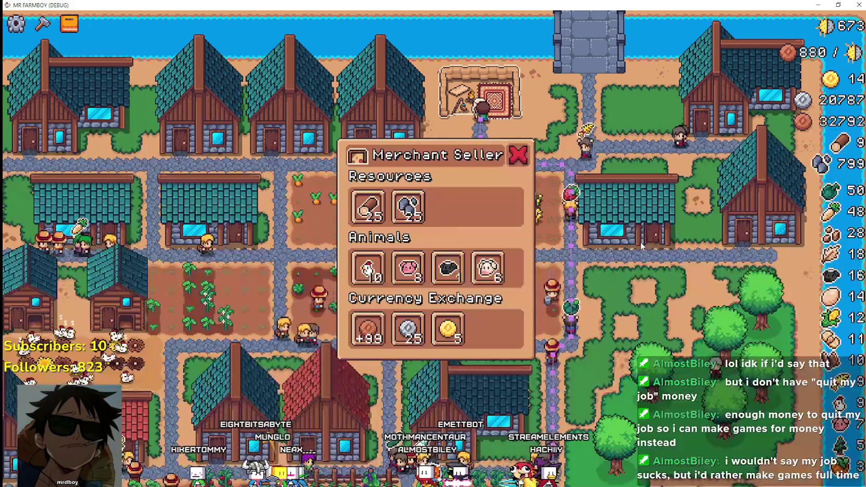
{"action": "left_click", "coordinate": [414, 144]}
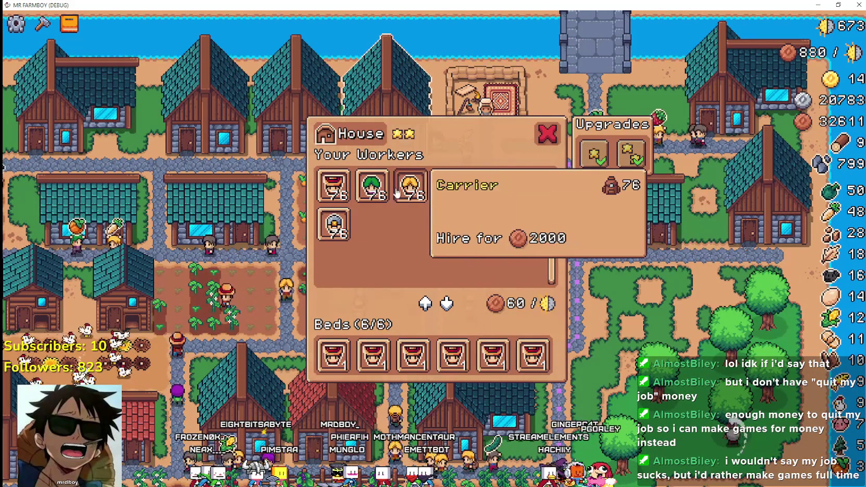
{"action": "key", "text": "alt+Tab"}
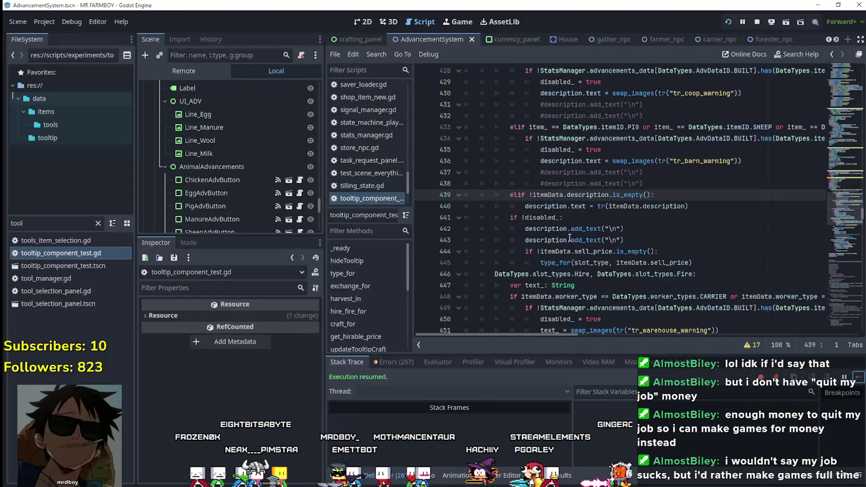
Try commenting out lines 439–440 with Ctrl+K, then restore them
{"action": "left_click", "coordinate": [561, 217]}
{"action": "key", "text": "alt+Tab"}
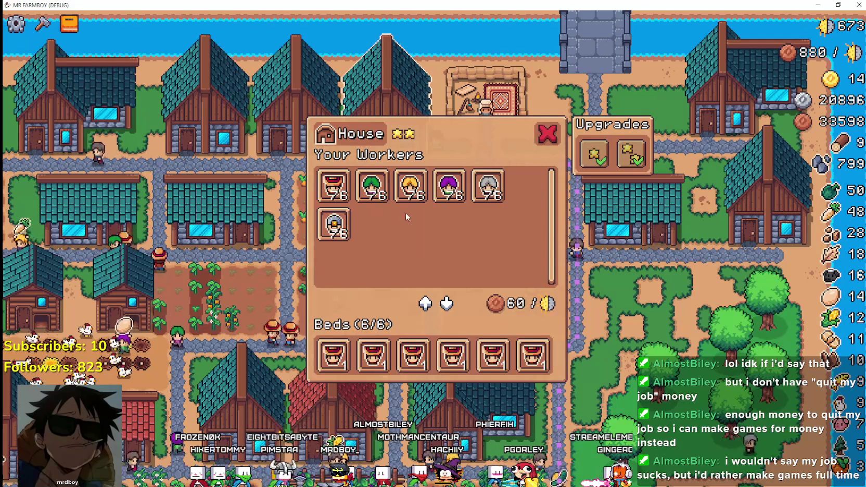
{"action": "key", "text": "alt+Tab"}
{"action": "left_click_drag", "start_coordinate": [687, 206], "coordinate": [452, 191]}
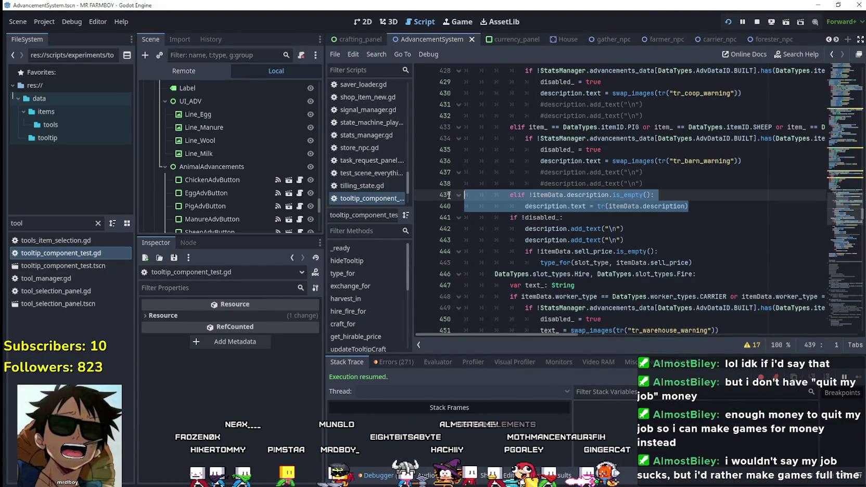
{"action": "key", "text": "ctrl+k"}
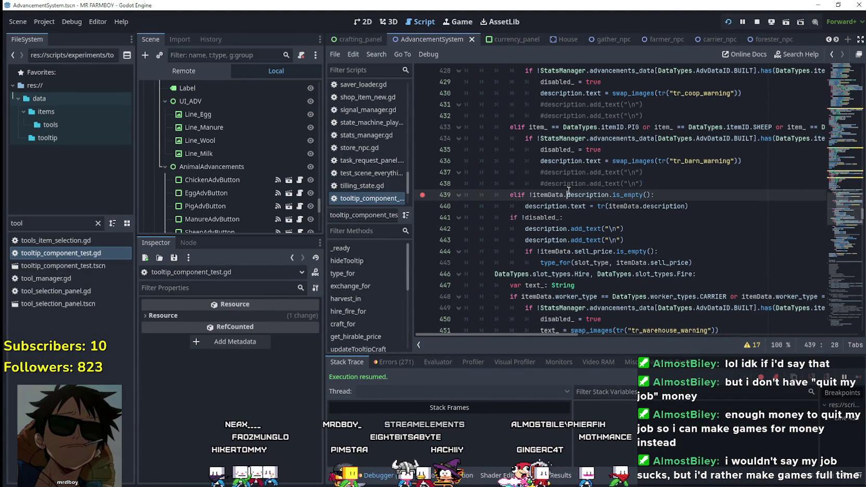
{"action": "key", "text": "alt+Tab"}
{"action": "key", "text": "alt+Tab"}
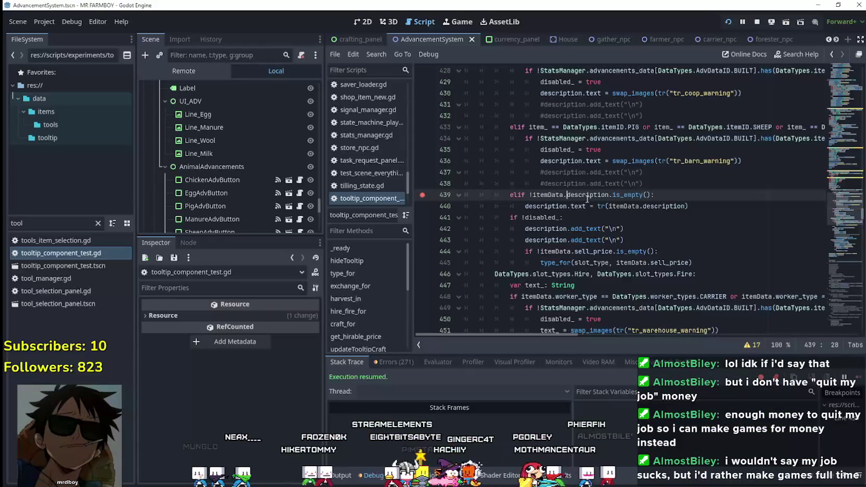
Set a breakpoint on line 454's description.text = text_
{"action": "scroll", "scroll_direction": "up", "scroll_amount": 3}
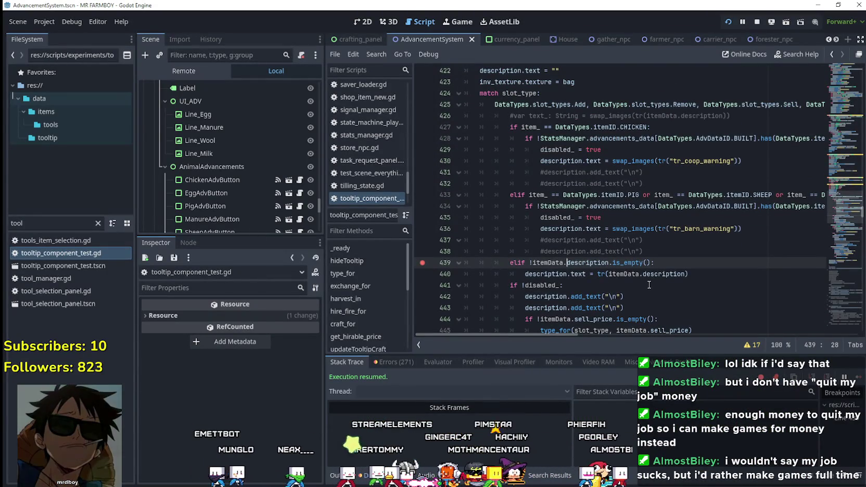
{"action": "scroll", "scroll_direction": "up", "scroll_amount": 3}
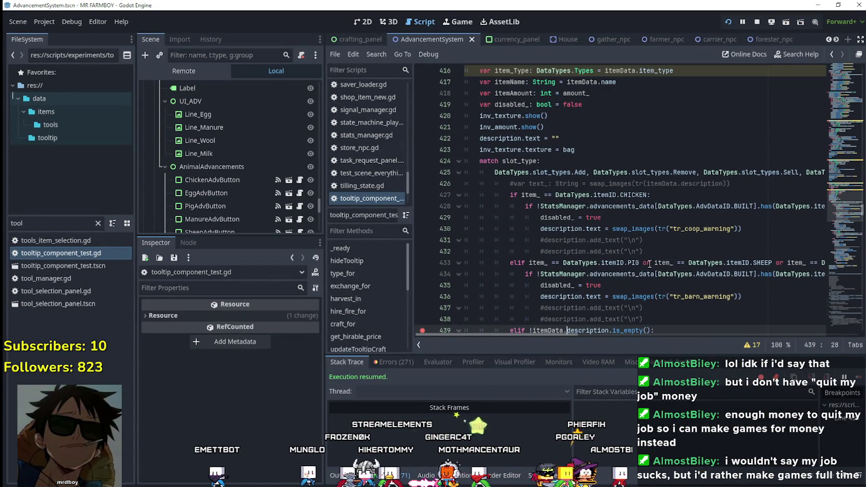
{"action": "scroll", "scroll_direction": "down", "scroll_amount": 3}
{"action": "scroll", "scroll_direction": "down", "scroll_amount": 3}
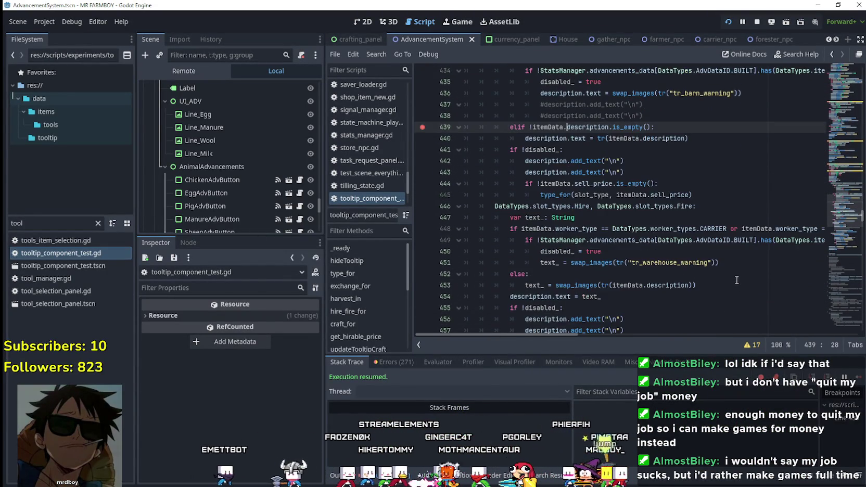
{"action": "scroll", "scroll_direction": "down", "scroll_amount": 3}
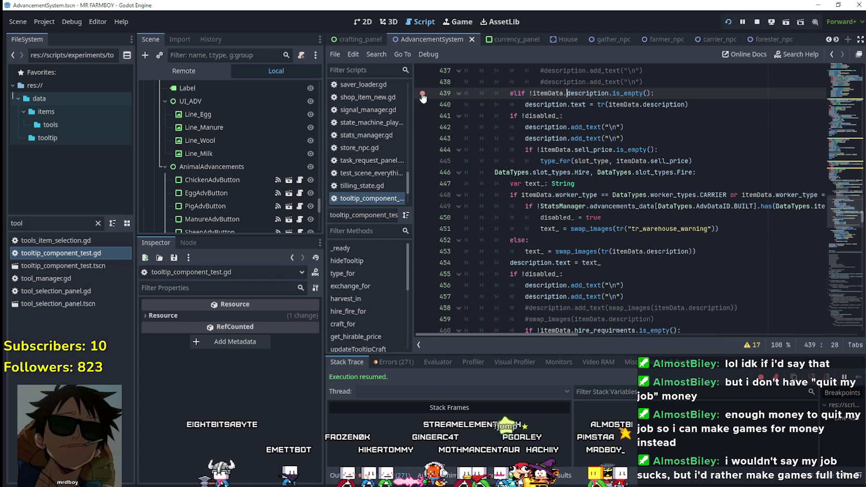
{"action": "scroll", "scroll_direction": "down", "scroll_amount": 3}
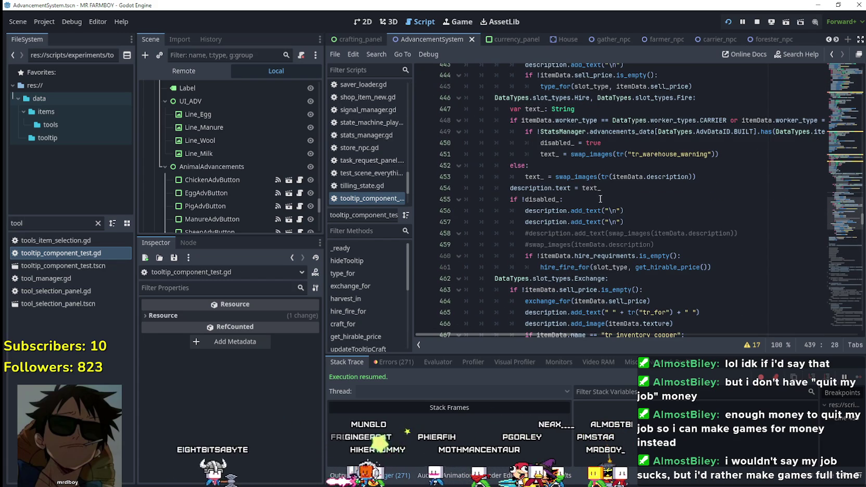
{"action": "left_click", "coordinate": [552, 188]}
{"action": "left_click_drag", "start_coordinate": [553, 188], "coordinate": [510, 188]}
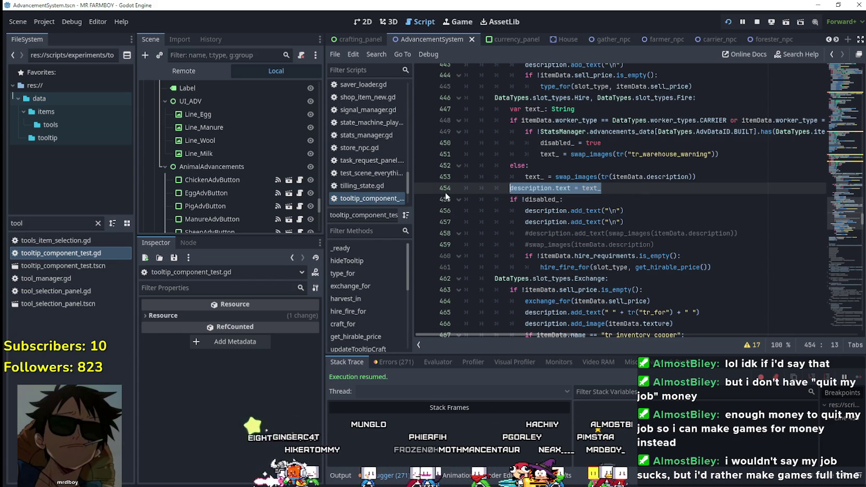
{"action": "left_click", "coordinate": [419, 191]}
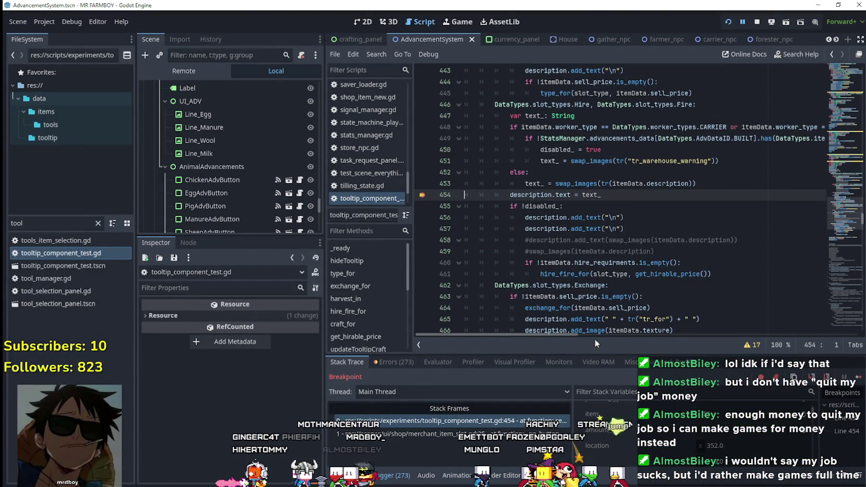
Inspect itemData.description, the stack variables and the uses of description
{"action": "left_click_drag", "start_coordinate": [562, 337], "coordinate": [562, 337]}
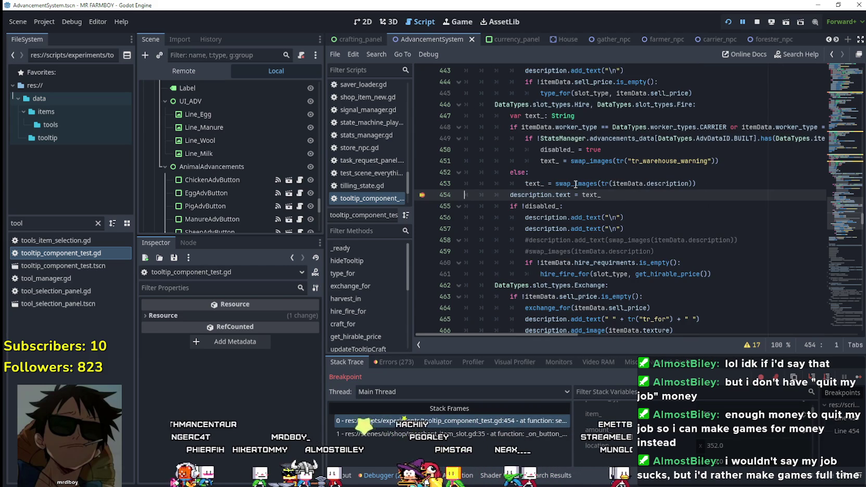
{"action": "left_click_drag", "start_coordinate": [612, 183], "coordinate": [687, 183]}
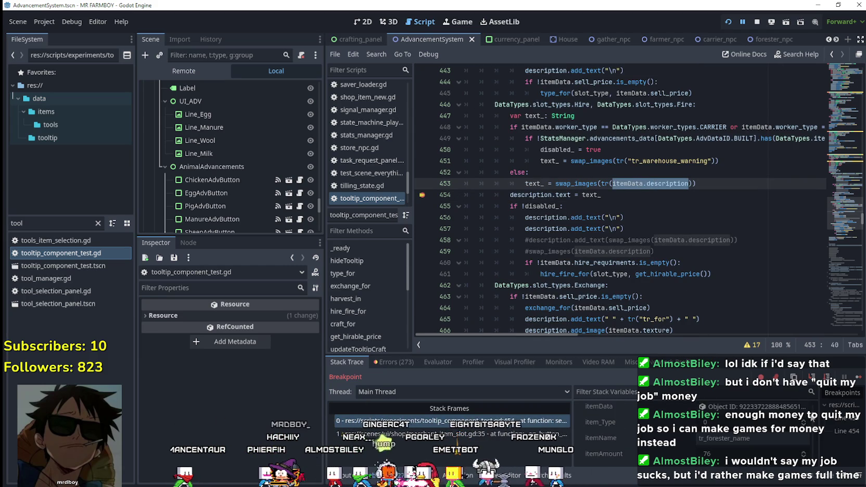
{"action": "scroll", "scroll_direction": "down", "scroll_amount": 3}
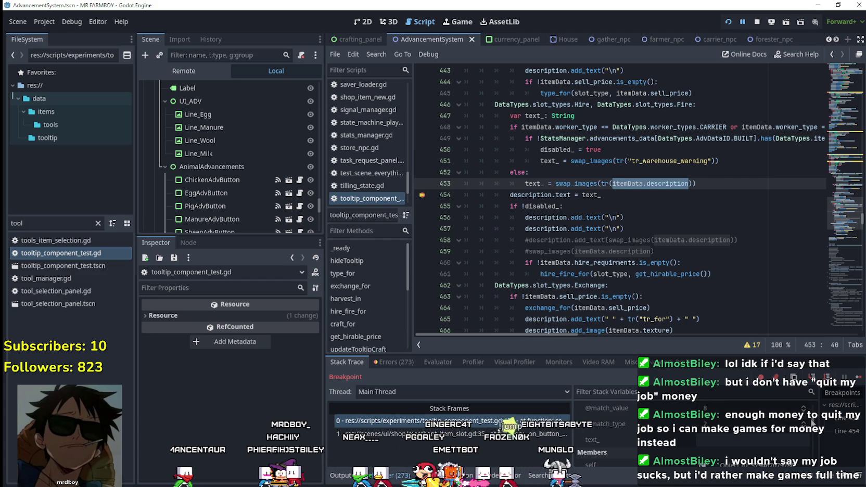
{"action": "left_click", "coordinate": [753, 441]}
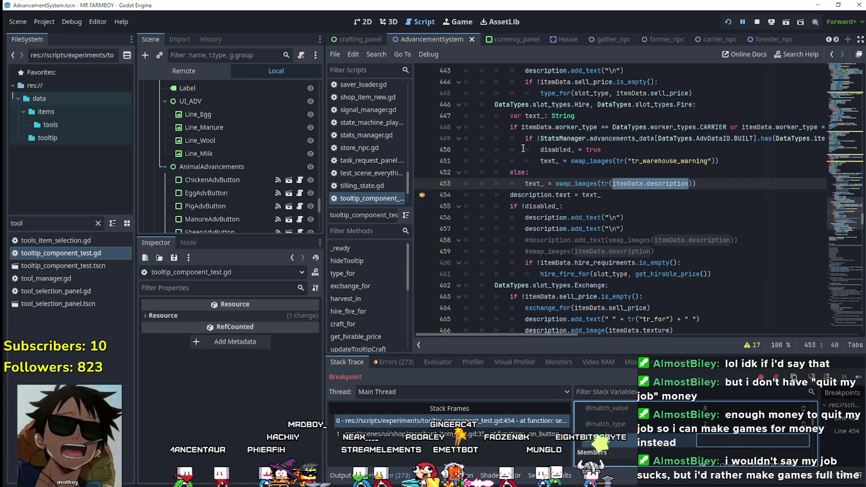
{"action": "double_click", "coordinate": [507, 196]}
{"action": "scroll", "scroll_direction": "up", "scroll_amount": 3}
{"action": "scroll", "scroll_direction": "up", "scroll_amount": 3}
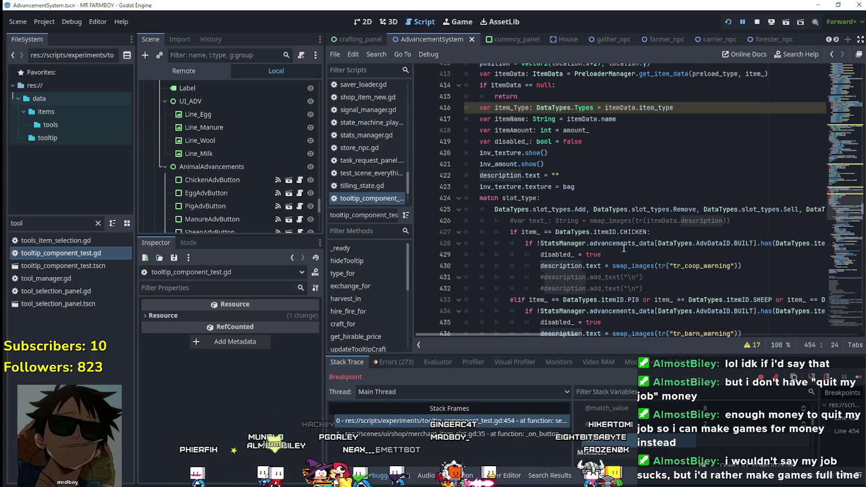
{"action": "scroll", "scroll_direction": "down", "scroll_amount": 3}
{"action": "scroll", "scroll_direction": "down", "scroll_amount": 3}
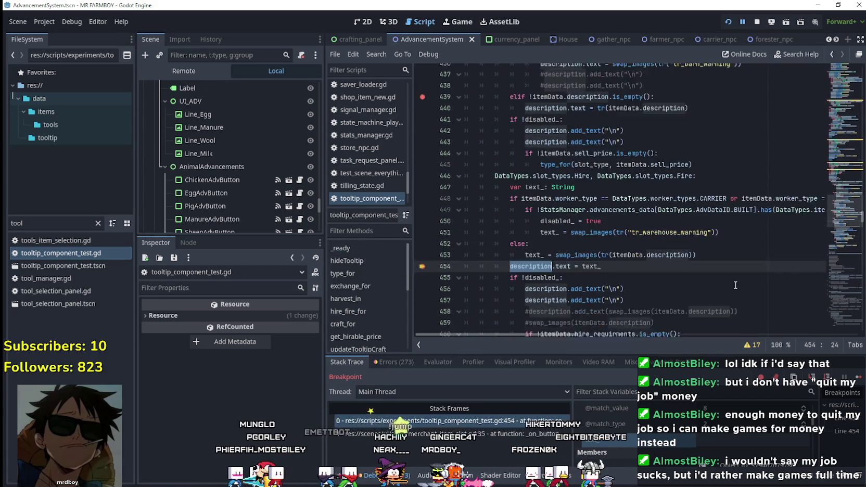
{"action": "scroll", "scroll_direction": "up", "scroll_amount": 3}
{"action": "scroll", "scroll_direction": "down", "scroll_amount": 3}
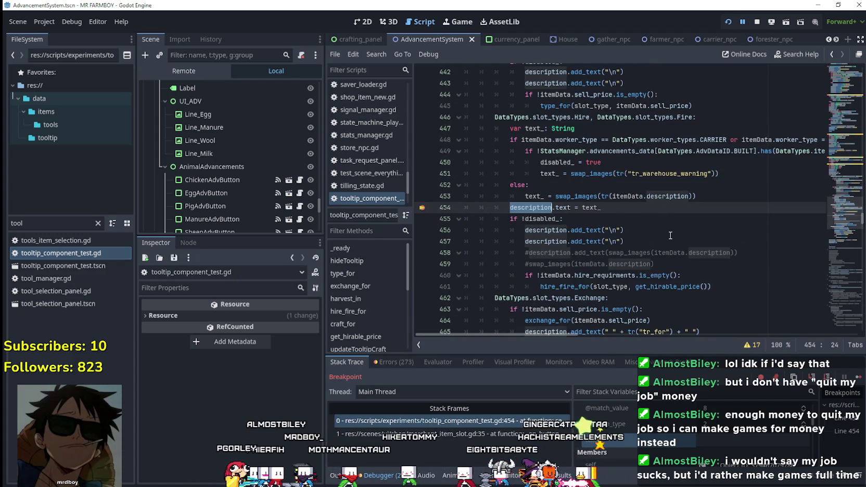
{"action": "scroll", "scroll_direction": "down", "scroll_amount": 3}
{"action": "scroll", "scroll_direction": "up", "scroll_amount": 3}
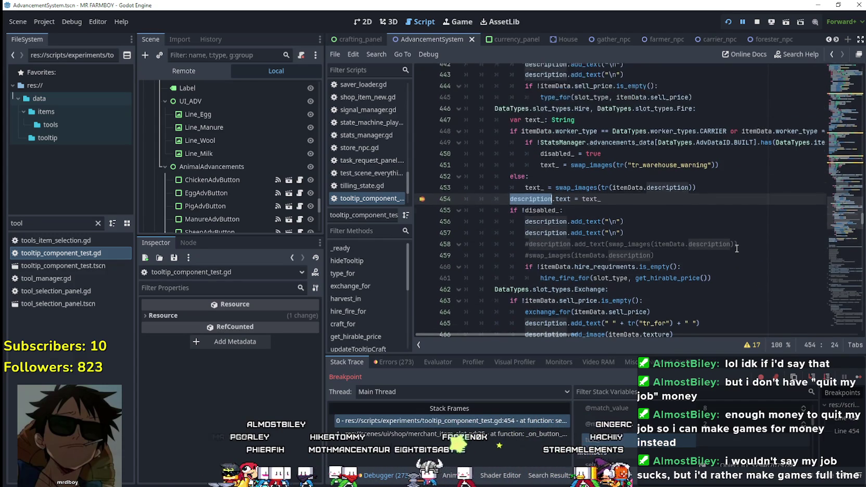
Take the else branch on lines 452–453 and start a new line after line 451
{"action": "left_click", "coordinate": [612, 239]}
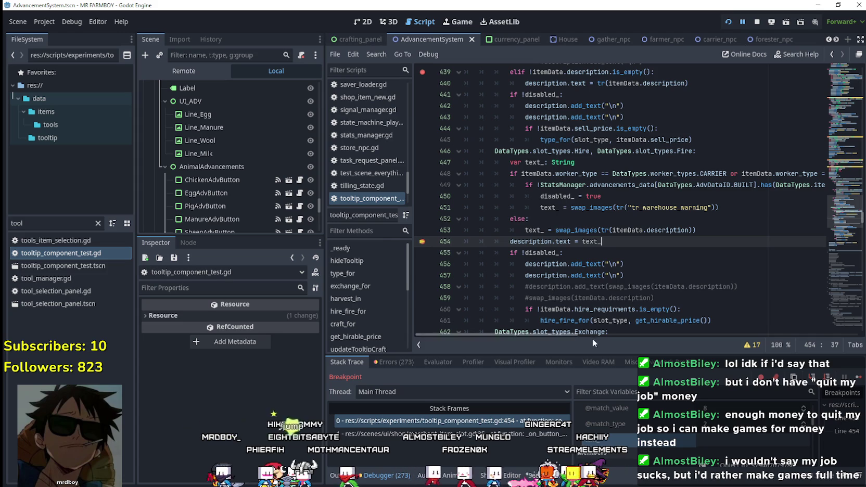
{"action": "left_click_drag", "start_coordinate": [579, 333], "coordinate": [461, 318]}
{"action": "left_click_drag", "start_coordinate": [733, 233], "coordinate": [420, 221]}
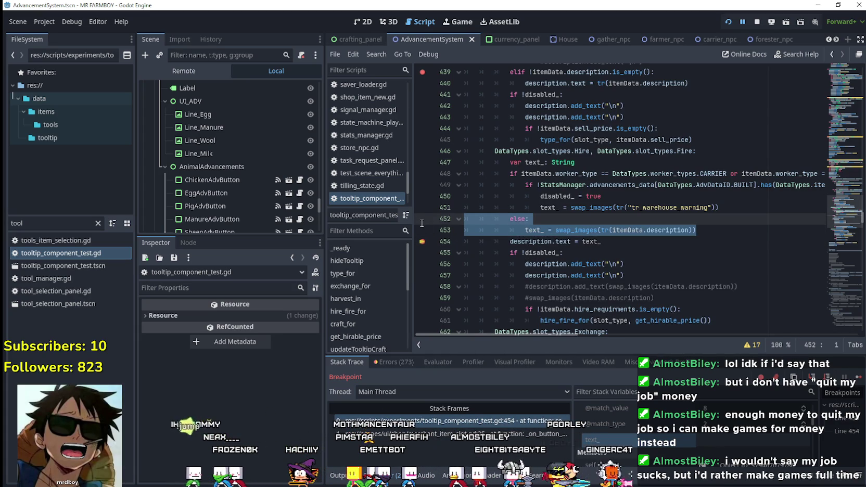
{"action": "left_click", "coordinate": [731, 208]}
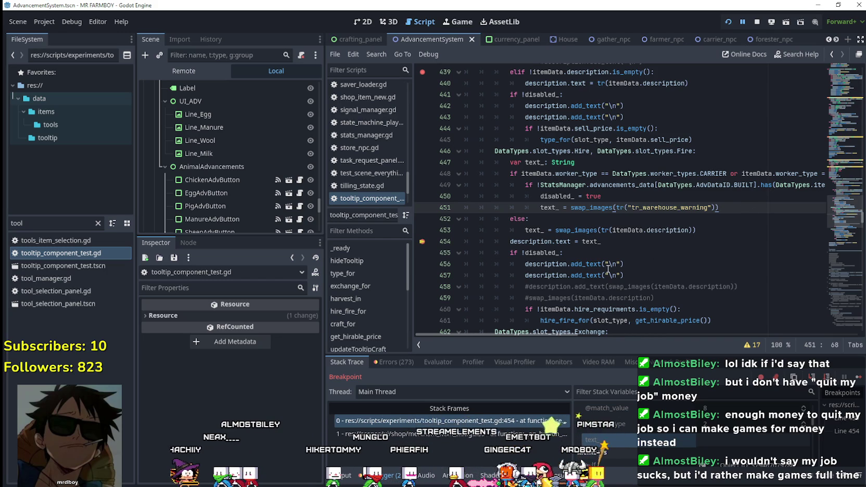
{"action": "key", "text": "Return"}
Paste the else branch after line 451, indent it one level, and save the script
{"action": "key", "text": "BackSpace"}
{"action": "key", "text": "BackSpace"}
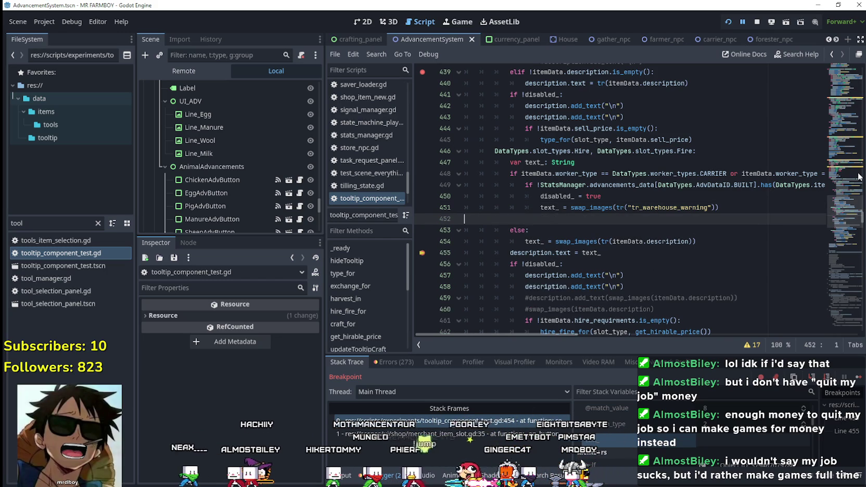
{"action": "key", "text": "ctrl+v"}
{"action": "left_click_drag", "start_coordinate": [701, 235], "coordinate": [465, 219]}
{"action": "key", "text": "Tab"}
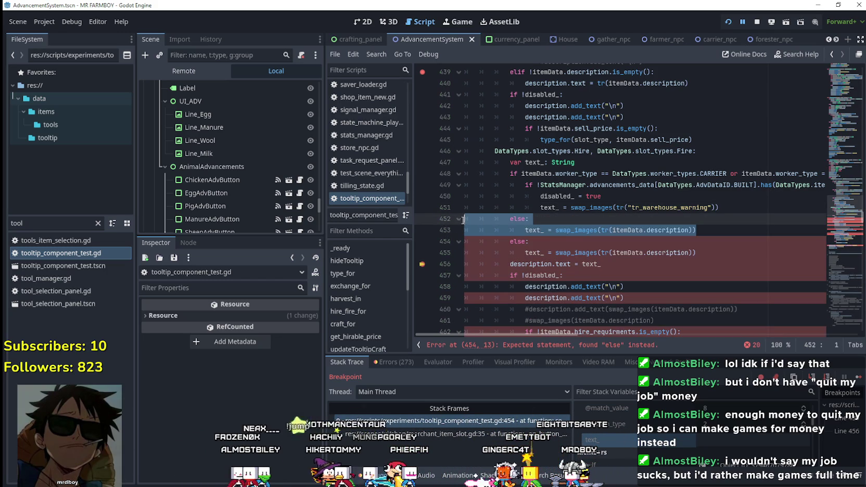
{"action": "left_click", "coordinate": [727, 231]}
{"action": "key", "text": "ctrl+s"}
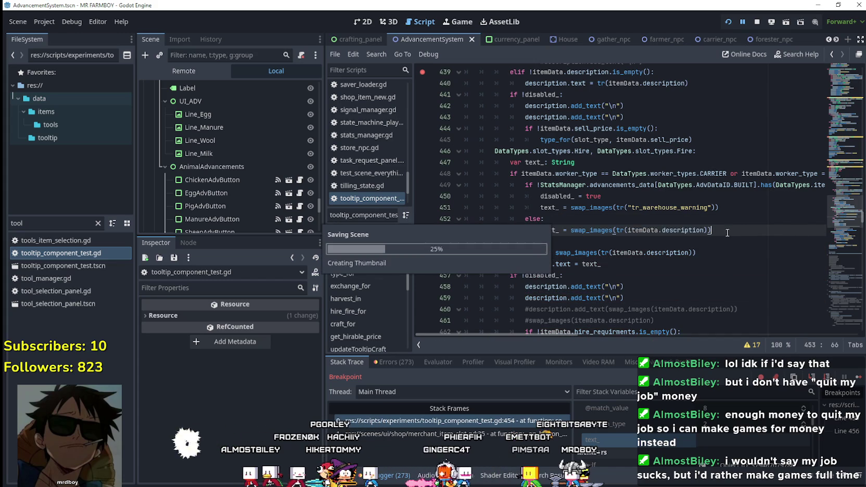
Continue past the breakpoint, check the Merchant Seller tooltips, then pause the game
{"action": "left_click", "coordinate": [677, 267]}
{"action": "key", "text": "F12"}
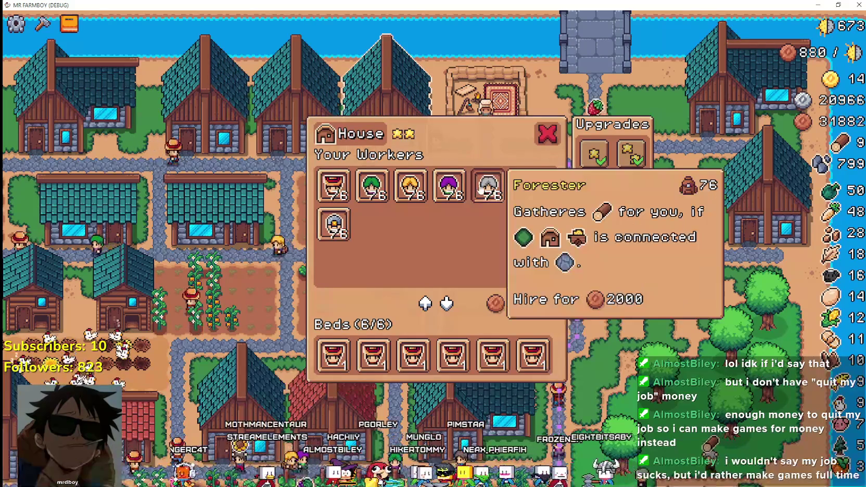
{"action": "left_click", "coordinate": [484, 91]}
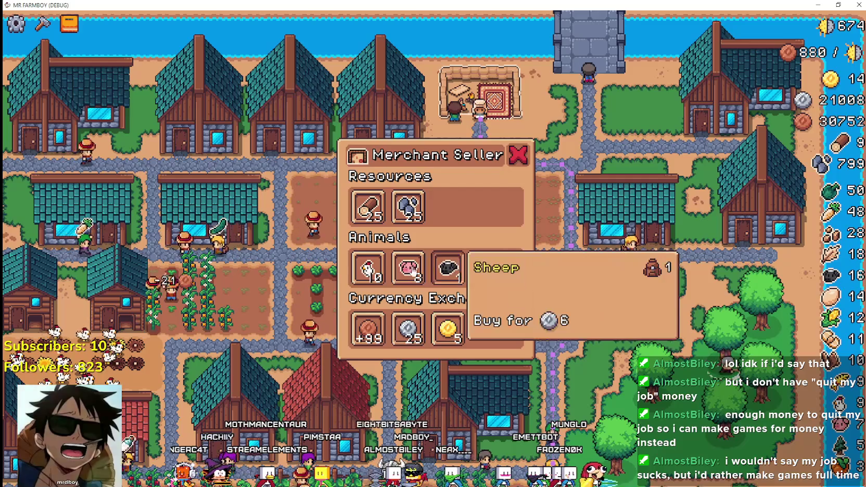
{"action": "key", "text": "Escape"}
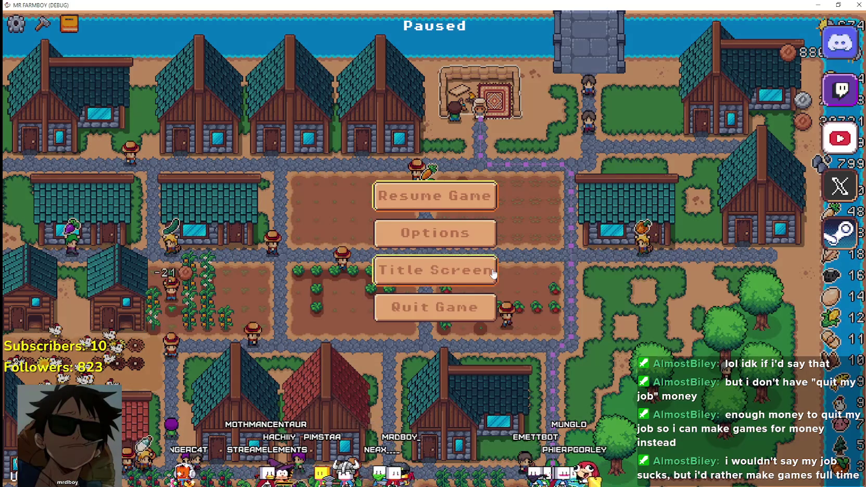
{"action": "key", "text": "alt+Tab"}
Toggle the line 439 breakpoint and review the if !disabled_ block on lines 441–445
{"action": "scroll", "scroll_direction": "up", "scroll_amount": 3}
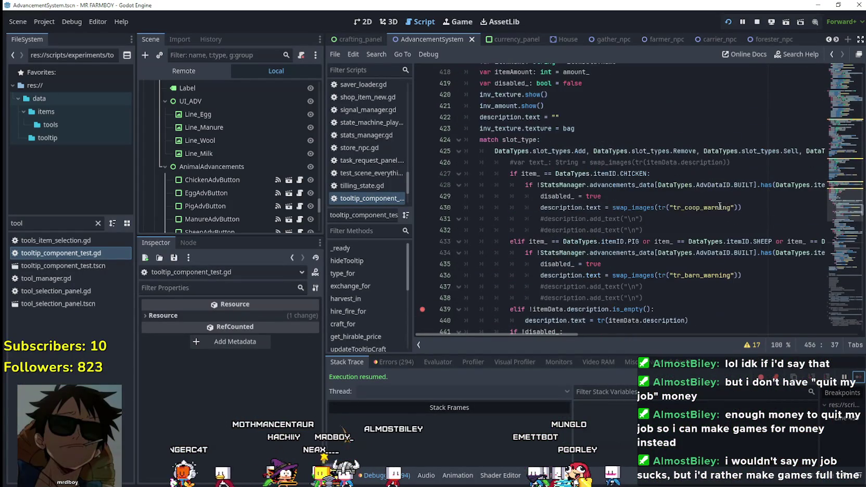
{"action": "scroll", "scroll_direction": "down", "scroll_amount": 3}
{"action": "scroll", "scroll_direction": "down", "scroll_amount": 3}
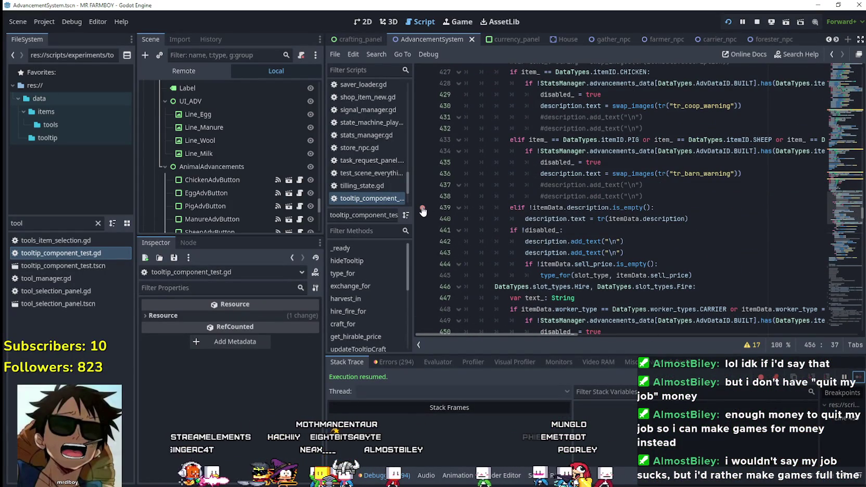
{"action": "left_click", "coordinate": [423, 208]}
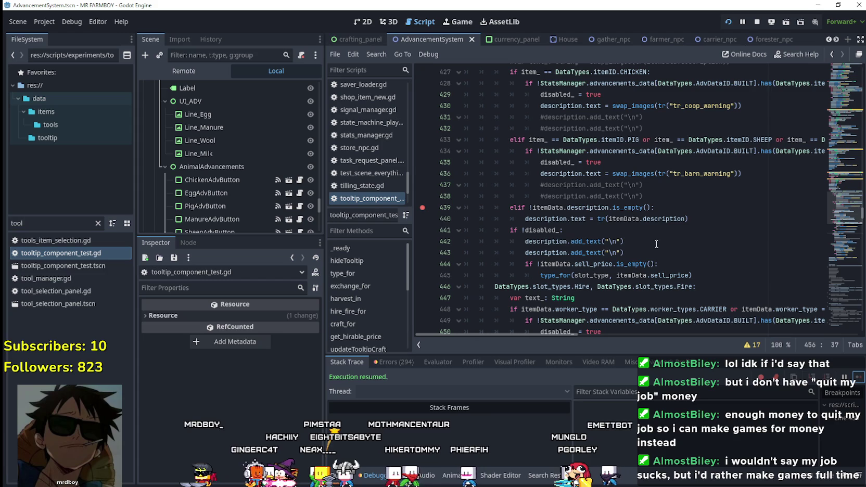
{"action": "left_click_drag", "start_coordinate": [624, 254], "coordinate": [457, 241]}
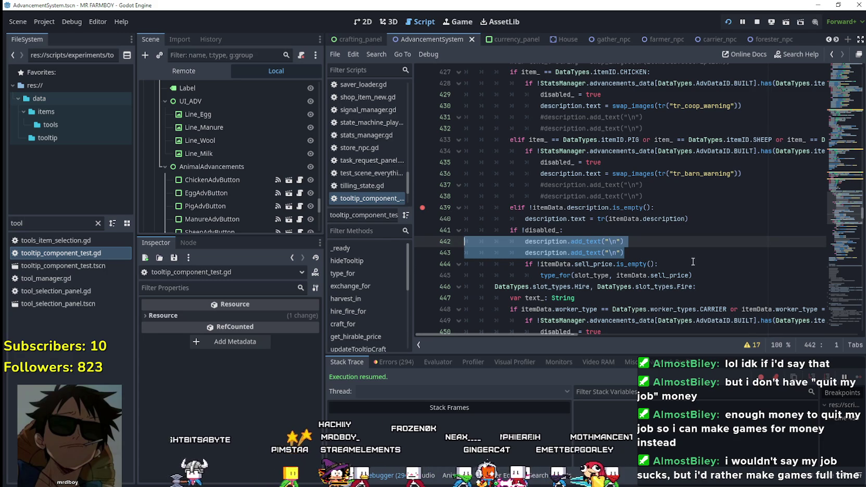
{"action": "scroll", "scroll_direction": "up", "scroll_amount": 3}
{"action": "scroll", "scroll_direction": "up", "scroll_amount": 3}
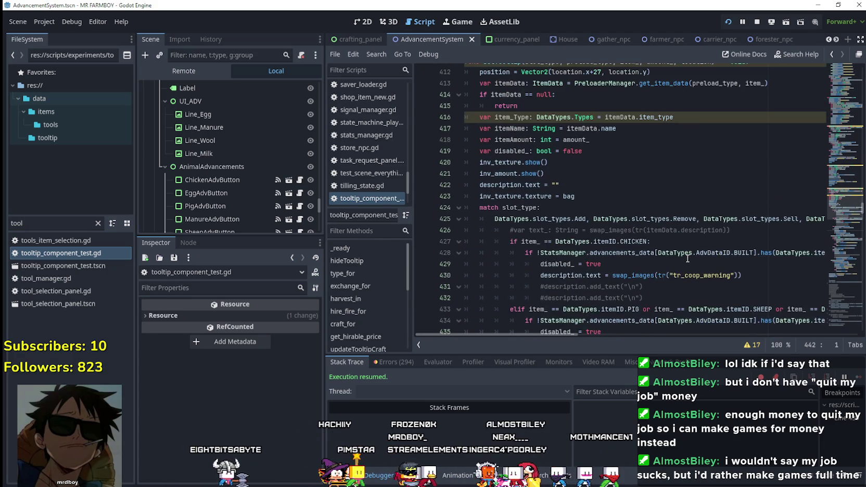
{"action": "scroll", "scroll_direction": "down", "scroll_amount": 3}
{"action": "left_click", "coordinate": [661, 234]}
{"action": "left_click_drag", "start_coordinate": [702, 241], "coordinate": [475, 201]}
Move one newline add_text line from the block to follow line 440, then save
{"action": "left_click", "coordinate": [681, 184]}
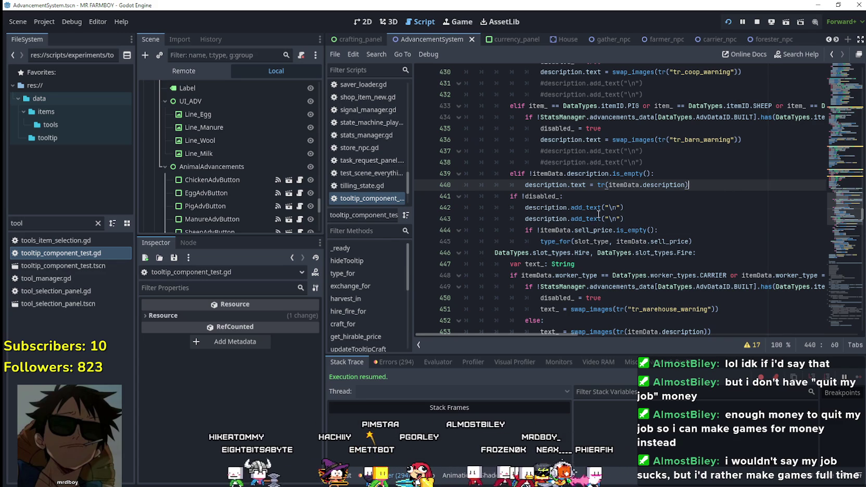
{"action": "left_click_drag", "start_coordinate": [640, 216], "coordinate": [513, 211]}
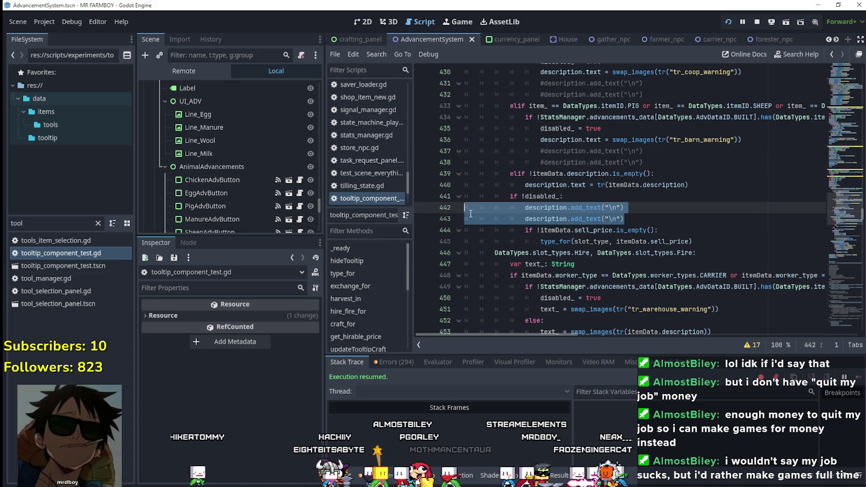
{"action": "left_click_drag", "start_coordinate": [447, 207], "coordinate": [446, 205]}
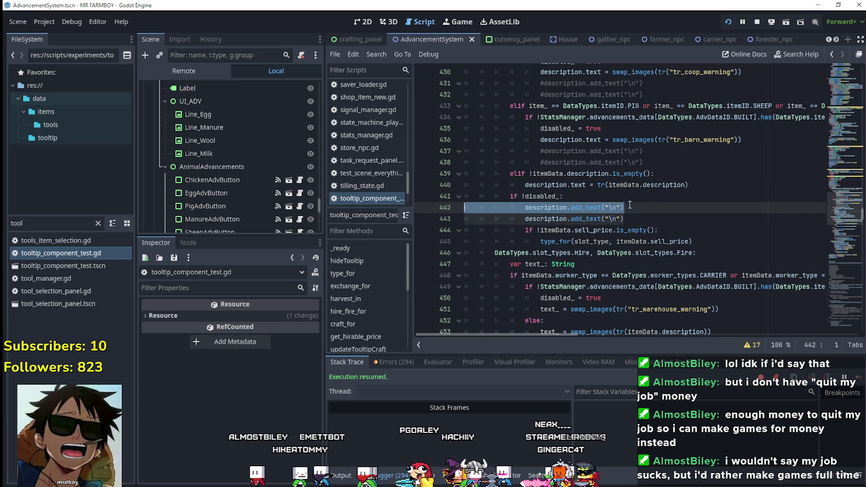
{"action": "key", "text": "BackSpace"}
{"action": "key", "text": "alt+Up"}
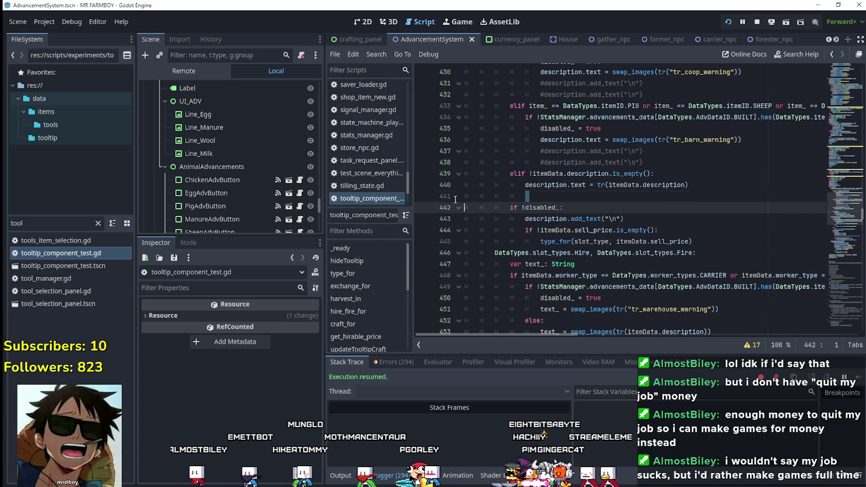
{"action": "key", "text": "ctrl+v"}
{"action": "key", "text": "ctrl+s"}
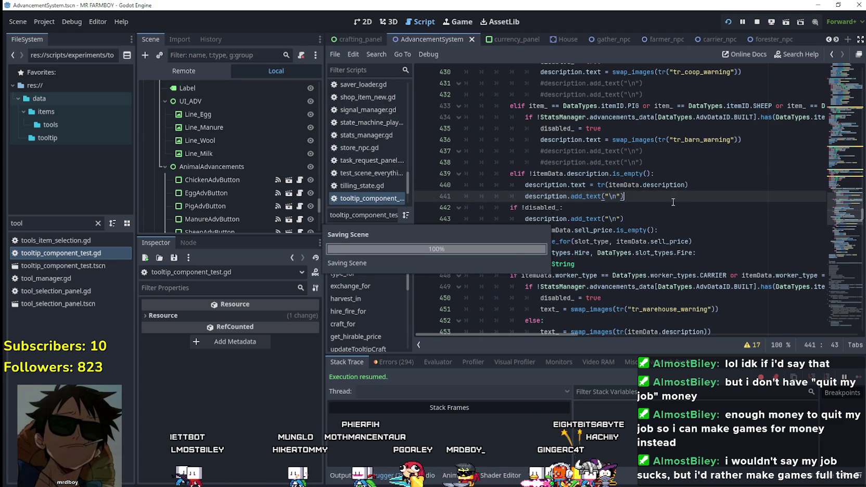
{"action": "key", "text": "alt+Tab"}
Resume the game, check the Merchant Seller slot tooltips, and close the panel
{"action": "left_click", "coordinate": [457, 187]}
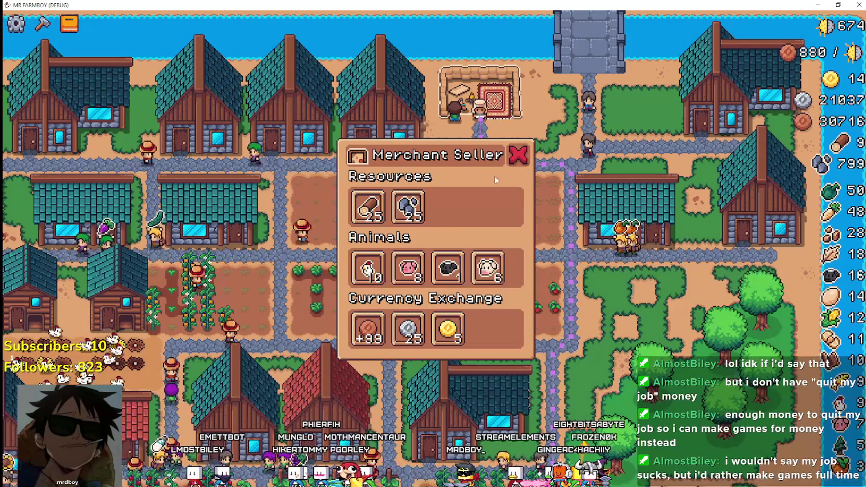
{"action": "mouse_move", "coordinate": [371, 268]}
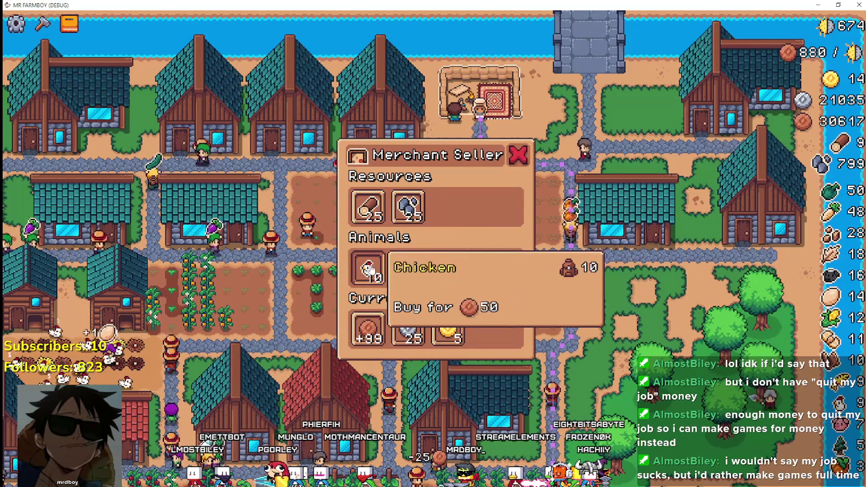
{"action": "mouse_move", "coordinate": [449, 328]}
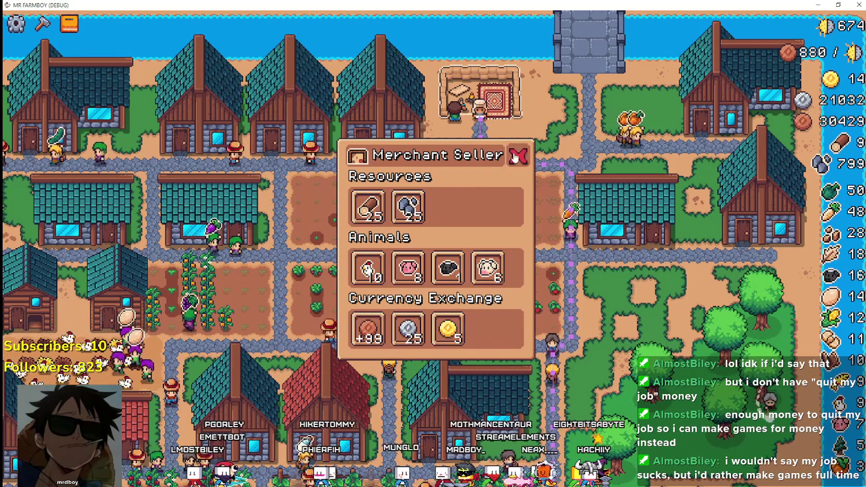
{"action": "left_click", "coordinate": [514, 157]}
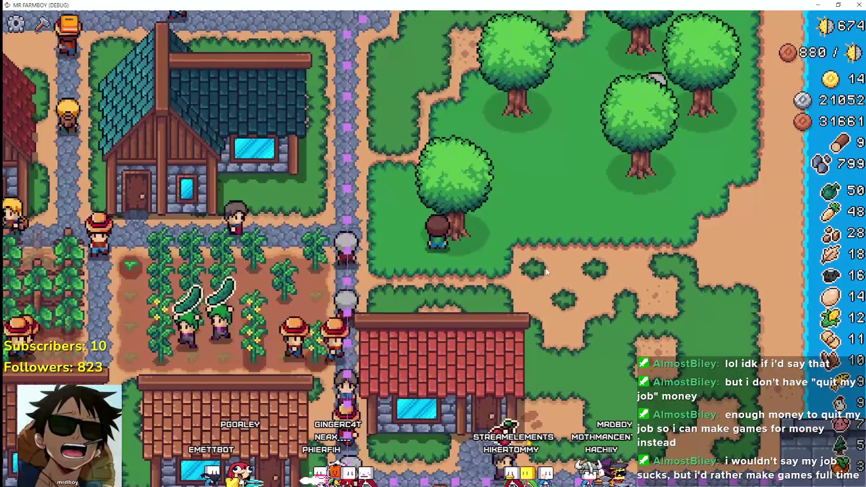
Shrink the game to a window and show the output log in Godot's bottom panel
{"action": "scroll", "scroll_direction": "down", "scroll_amount": 3}
{"action": "key", "text": "super+Down"}
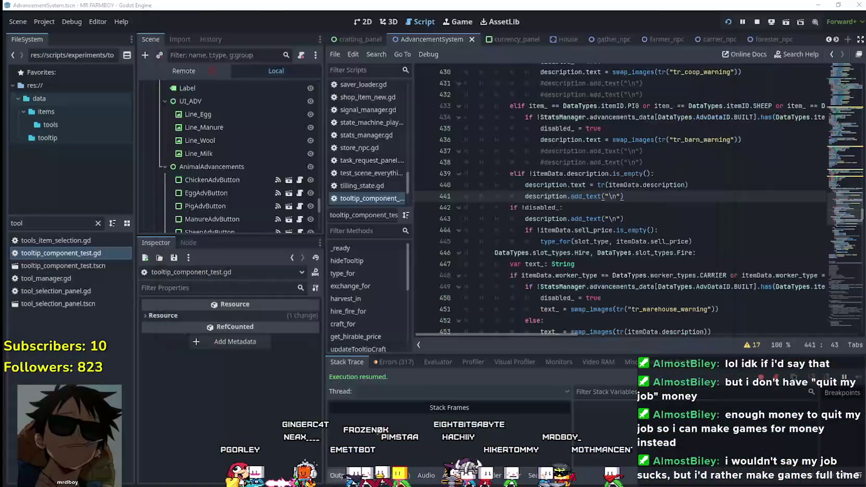
{"action": "left_click", "coordinate": [341, 475]}
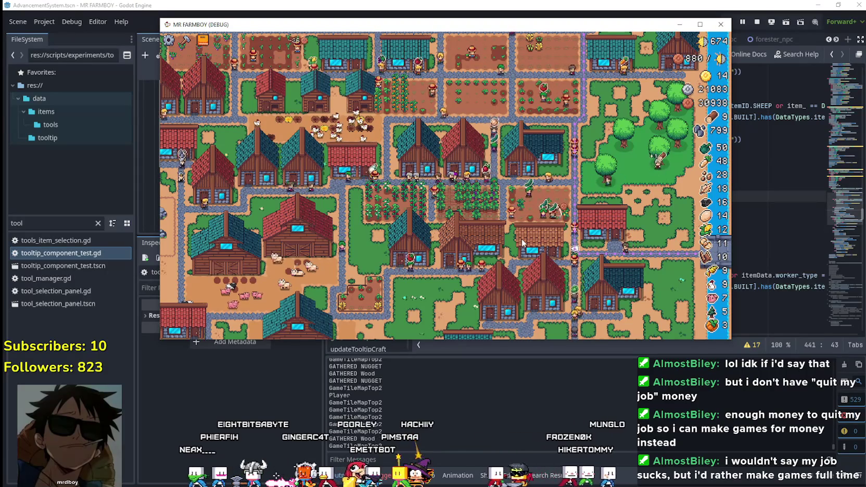
{"action": "left_click", "coordinate": [753, 197]}
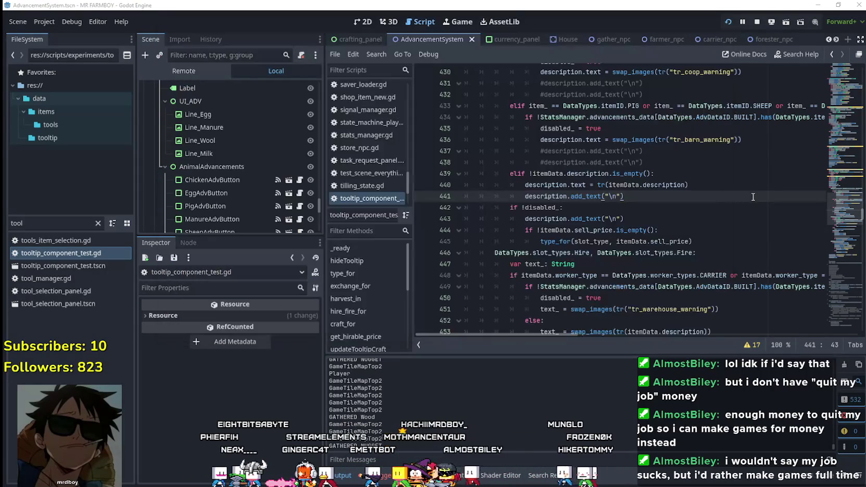
{"action": "key", "text": "alt+Tab"}
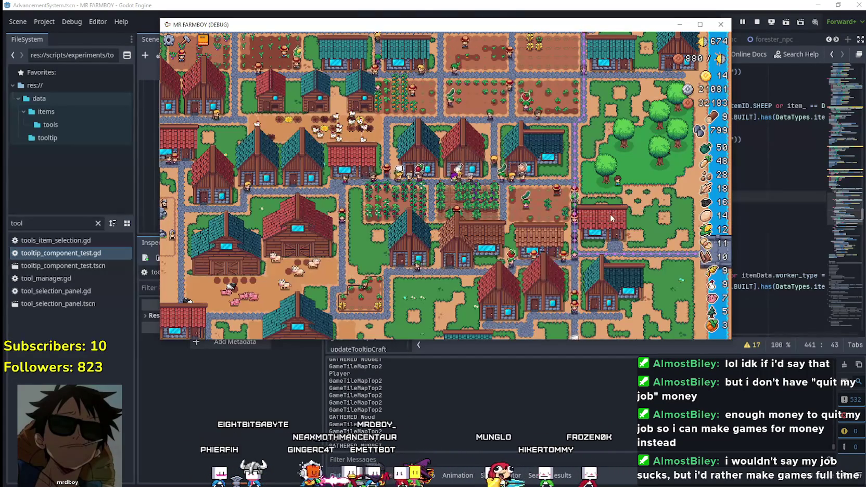
Check the Crafting panel tooltips, then stop the game and return to grid_helper.gd at line 93
{"action": "key", "text": "c"}
{"action": "scroll", "scroll_direction": "up", "scroll_amount": 3}
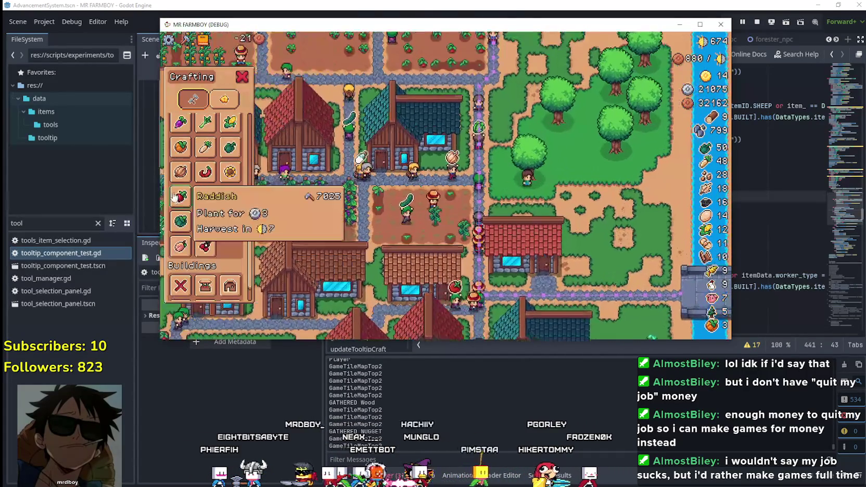
{"action": "key", "text": "alt+Tab"}
{"action": "left_click", "coordinate": [644, 206]}
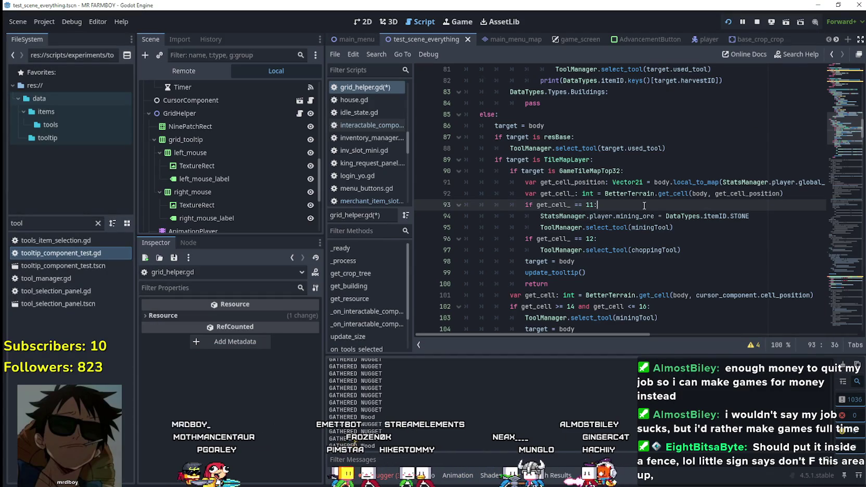
Delete the two redundant 'target = body' lines from grid_helper.gd and save the script
{"action": "left_click", "coordinate": [531, 181]}
{"action": "double_click", "coordinate": [531, 180]}
{"action": "key", "text": "BackSpace"}
{"action": "key", "text": "BackSpace"}
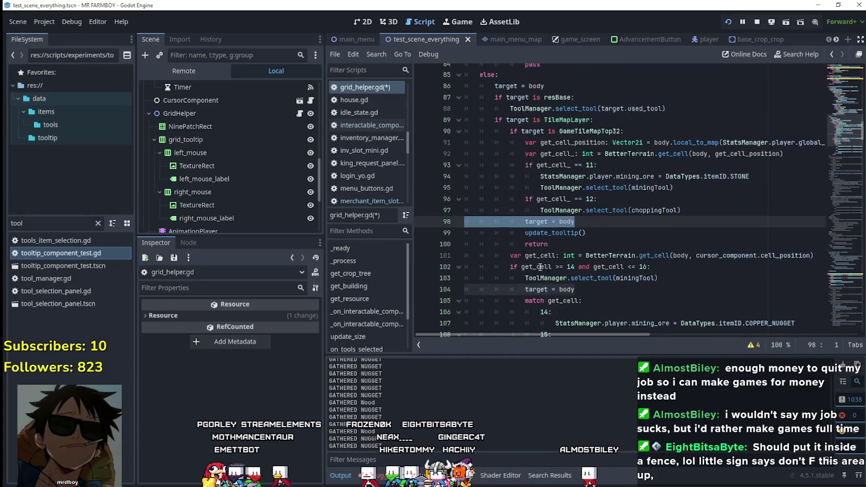
{"action": "scroll", "scroll_direction": "down", "scroll_amount": 3}
{"action": "left_click", "coordinate": [540, 249]}
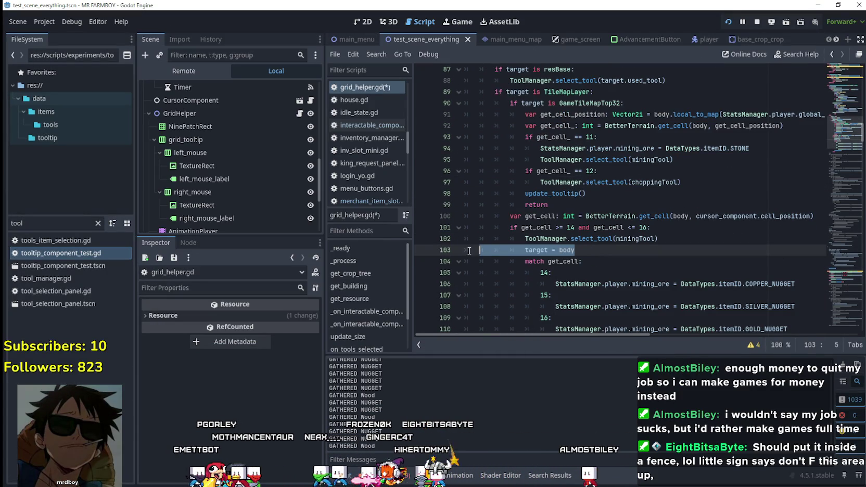
{"action": "key", "text": "Delete"}
{"action": "key", "text": "End"}
{"action": "scroll", "scroll_direction": "down", "scroll_amount": 3}
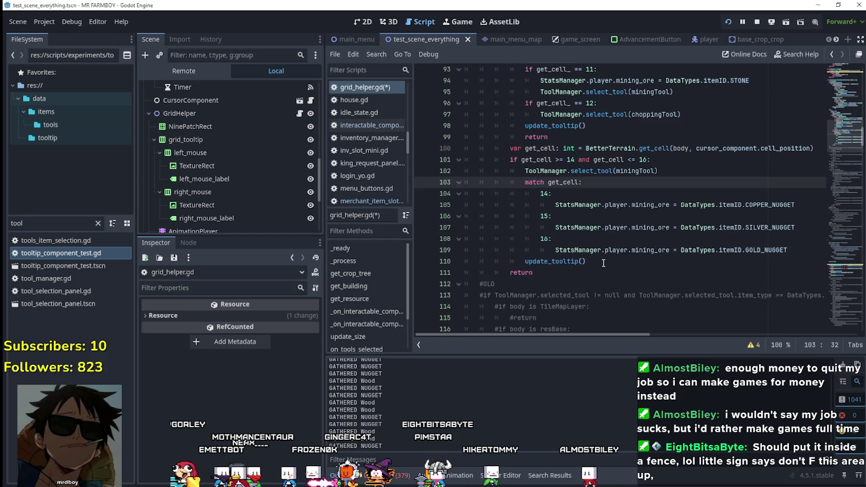
{"action": "left_click", "coordinate": [601, 270]}
{"action": "key", "text": "Return"}
{"action": "scroll", "scroll_direction": "up", "scroll_amount": 3}
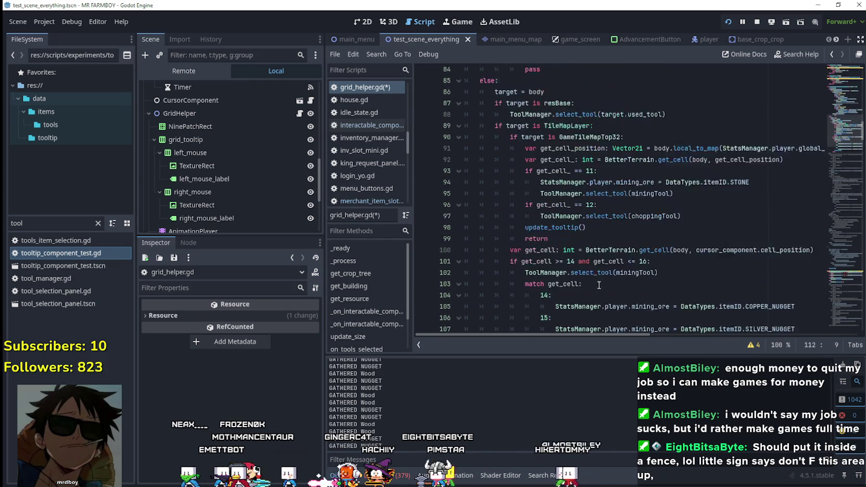
{"action": "key", "text": "ctrl+s"}
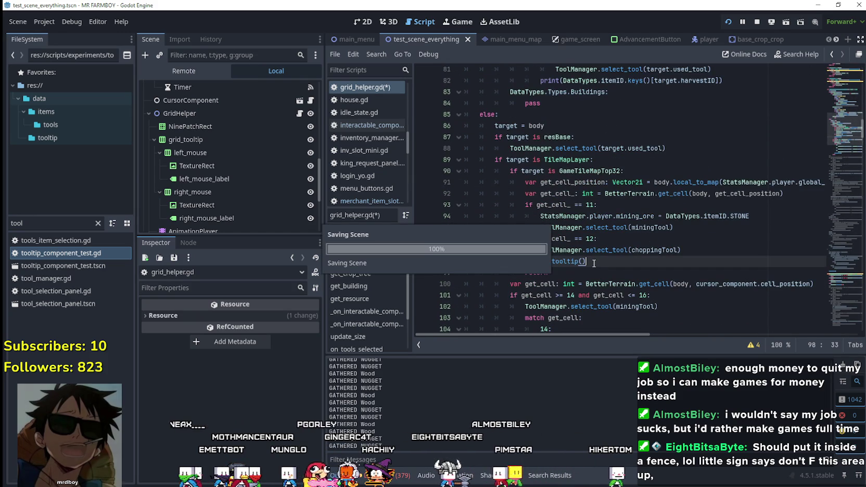
Review the TileMapLayer check and search the script for every use of body
{"action": "left_click_drag", "start_coordinate": [600, 336], "coordinate": [640, 340]}
{"action": "scroll", "scroll_direction": "left", "scroll_amount": 3}
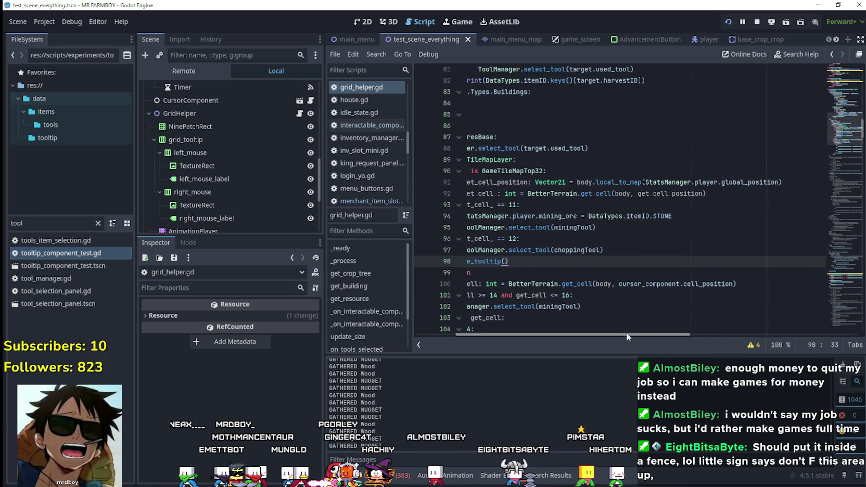
{"action": "left_click", "coordinate": [626, 157]}
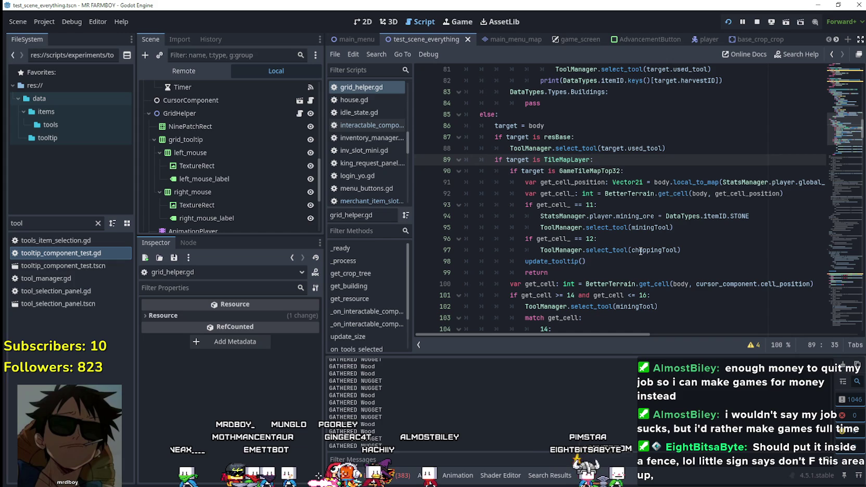
{"action": "left_click_drag", "start_coordinate": [581, 329], "coordinate": [582, 338]}
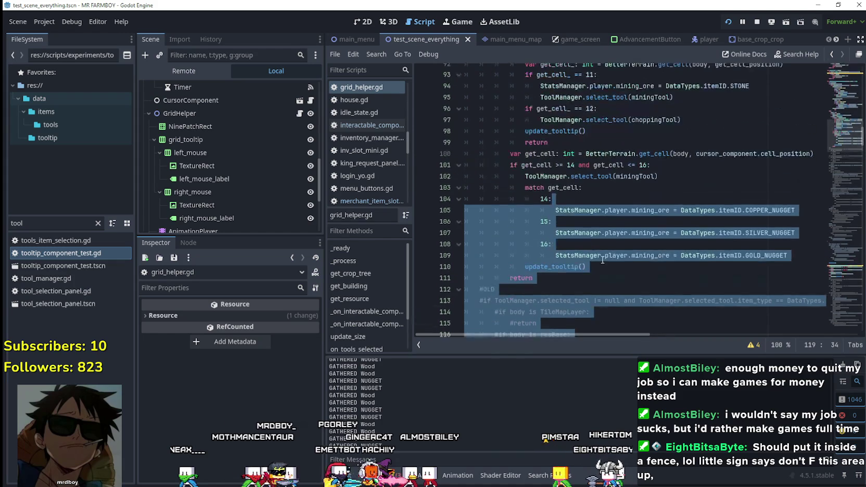
{"action": "scroll", "scroll_direction": "up", "scroll_amount": 3}
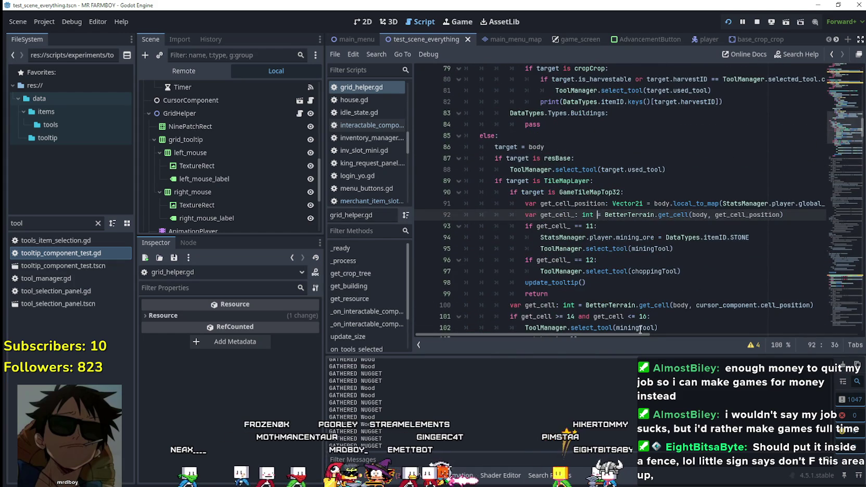
{"action": "left_click_drag", "start_coordinate": [640, 334], "coordinate": [639, 335]}
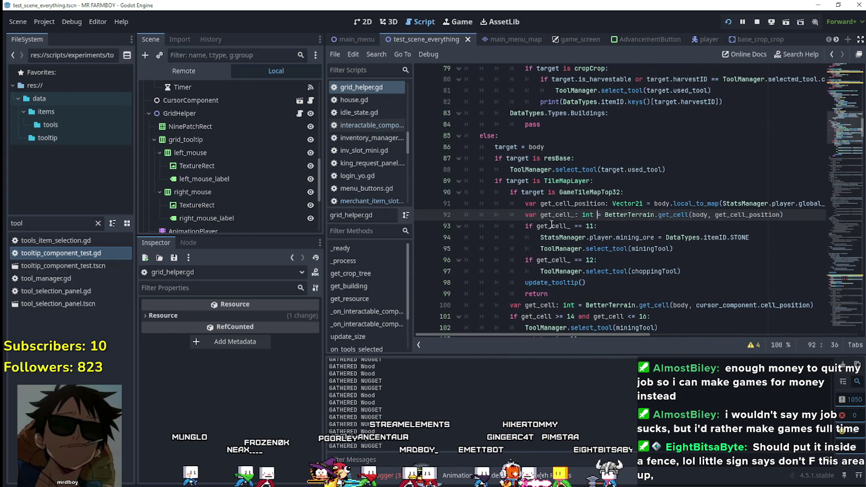
{"action": "double_click", "coordinate": [535, 147]}
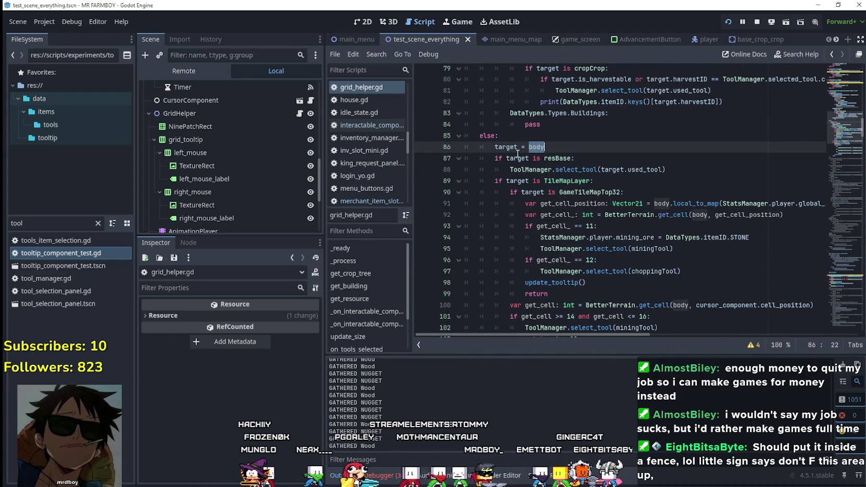
{"action": "key", "text": "ctrl+f"}
{"action": "left_click", "coordinate": [544, 175]}
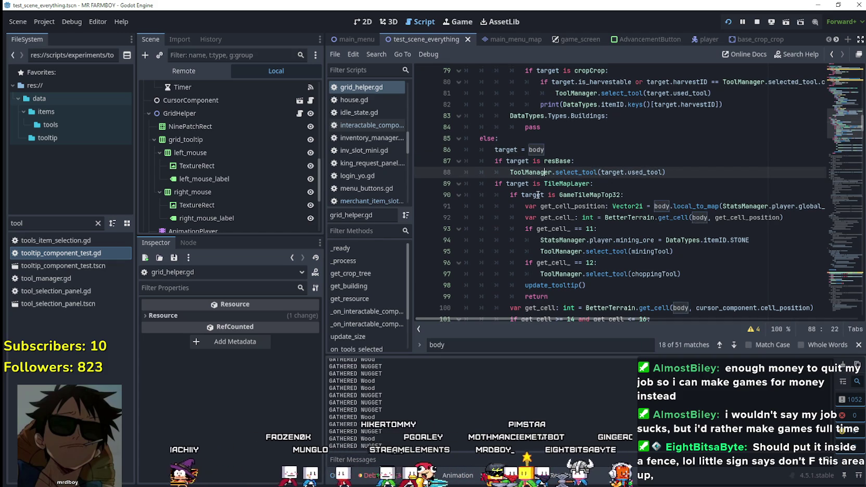
{"action": "left_click", "coordinate": [514, 185]}
{"action": "left_click", "coordinate": [660, 206]}
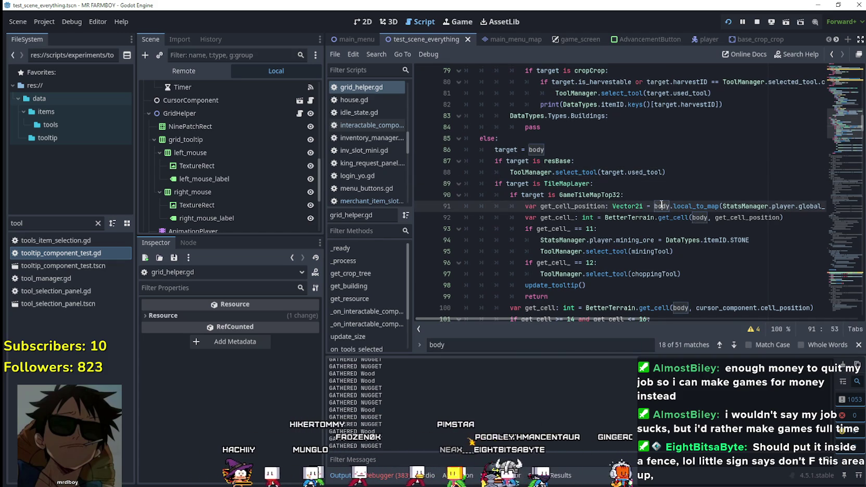
{"action": "type", "text": "target"}
Replace body with target on lines 92 and 100, add update_tooltip(), and save
{"action": "double_click", "coordinate": [699, 217]}
{"action": "type", "text": "target"}
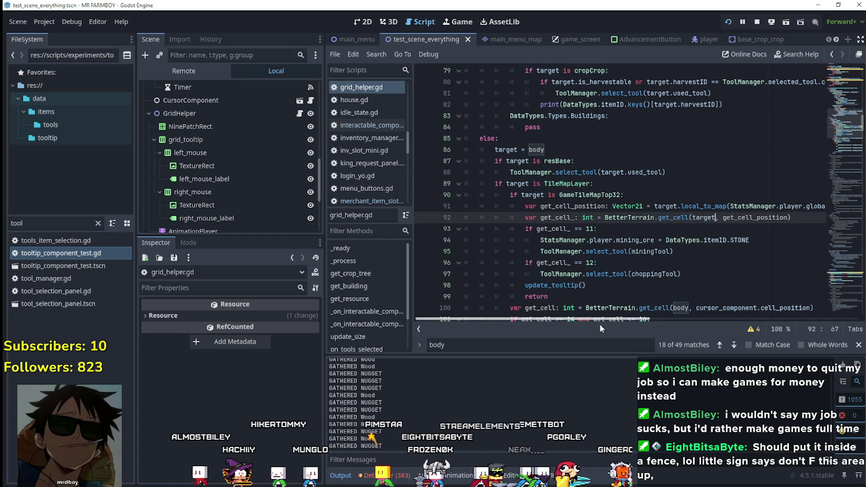
{"action": "left_click_drag", "start_coordinate": [596, 317], "coordinate": [660, 315]}
{"action": "scroll", "scroll_direction": "down", "scroll_amount": 3}
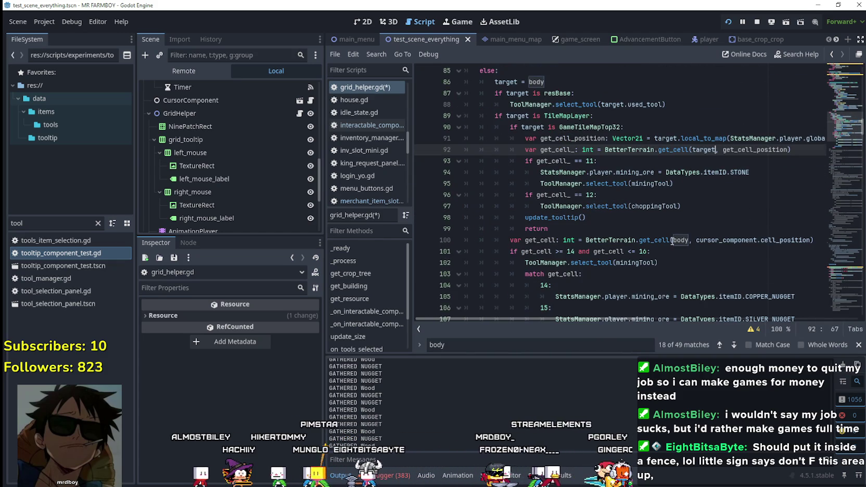
{"action": "double_click", "coordinate": [687, 240]}
{"action": "type", "text": "target"}
{"action": "scroll", "scroll_direction": "down", "scroll_amount": 3}
{"action": "type", "text": "update_tooltip()"}
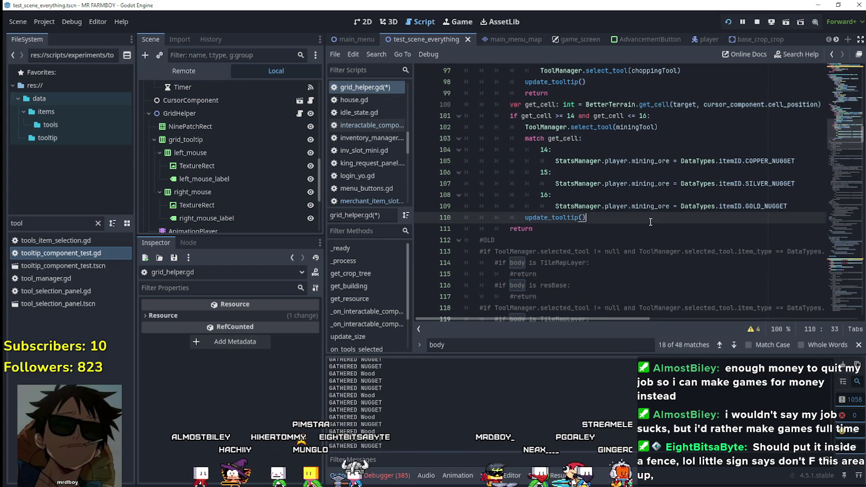
{"action": "key", "text": "ctrl+s"}
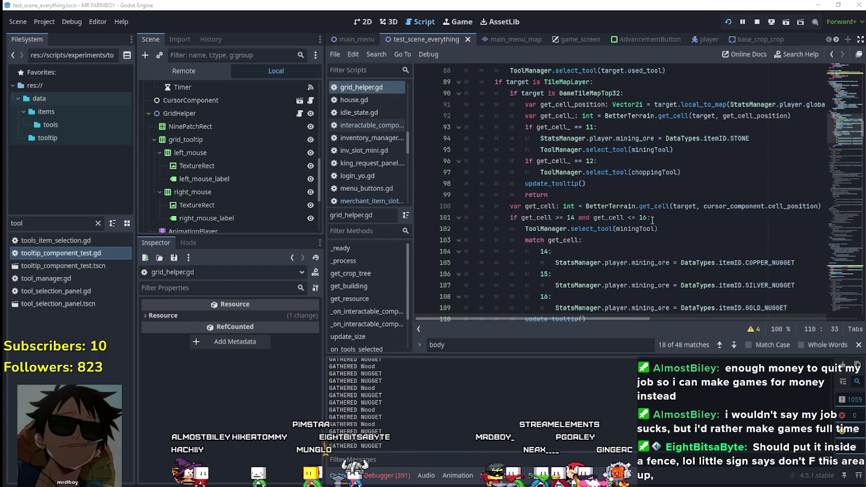
{"action": "scroll", "scroll_direction": "down", "scroll_amount": 3}
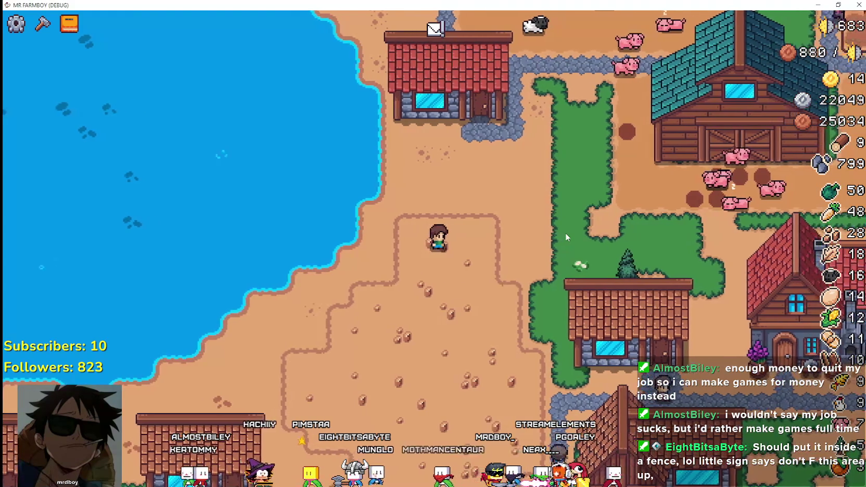
Walk the farmer to chop a tree, then mine a rock and watch the pickaxe Mine prompt
{"action": "scroll", "scroll_direction": "up", "scroll_amount": 3}
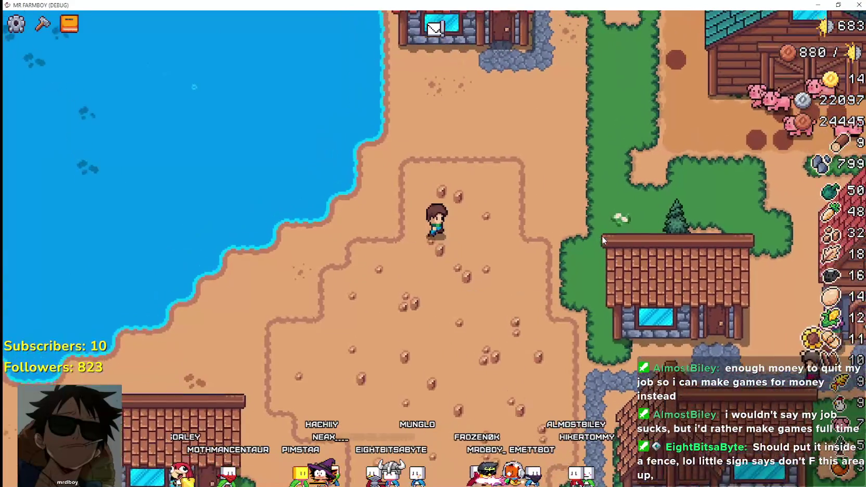
{"action": "scroll", "scroll_direction": "up", "scroll_amount": 3}
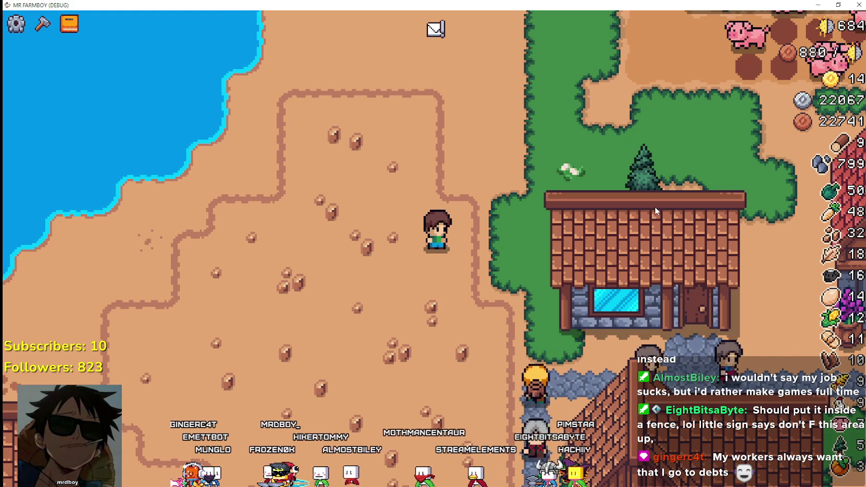
{"action": "key", "text": "d"}
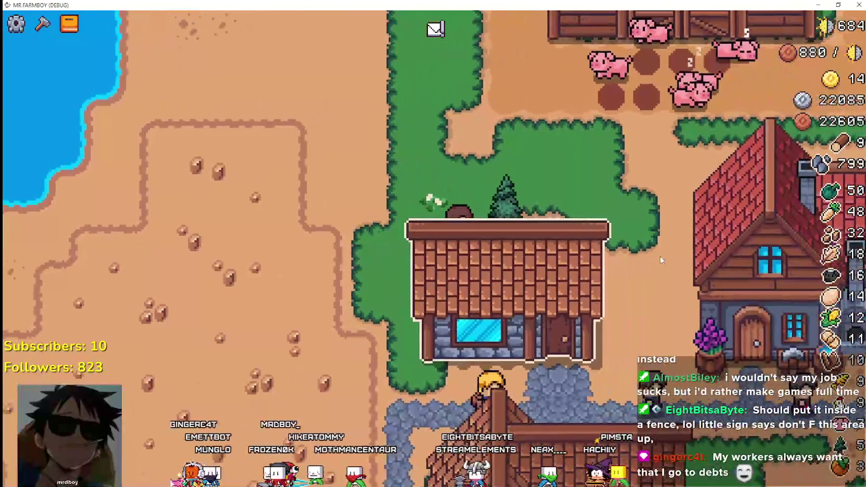
{"action": "key", "text": "a"}
{"action": "key", "text": "w"}
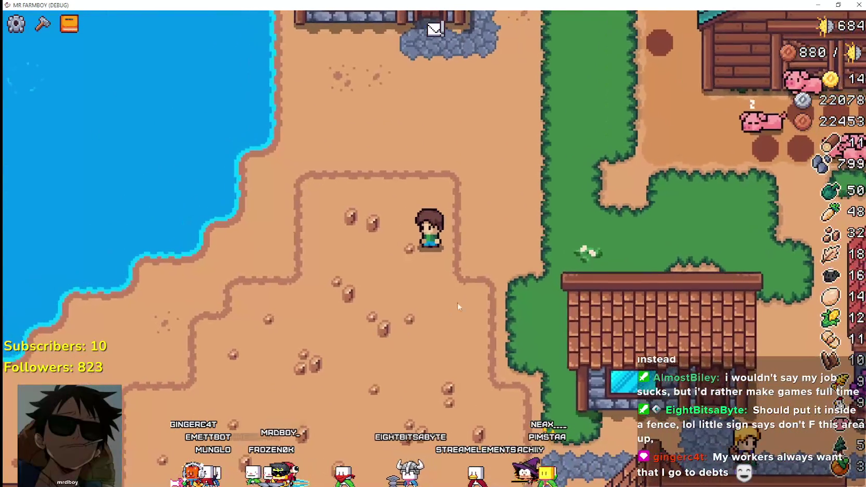
{"action": "left_click", "coordinate": [476, 283]}
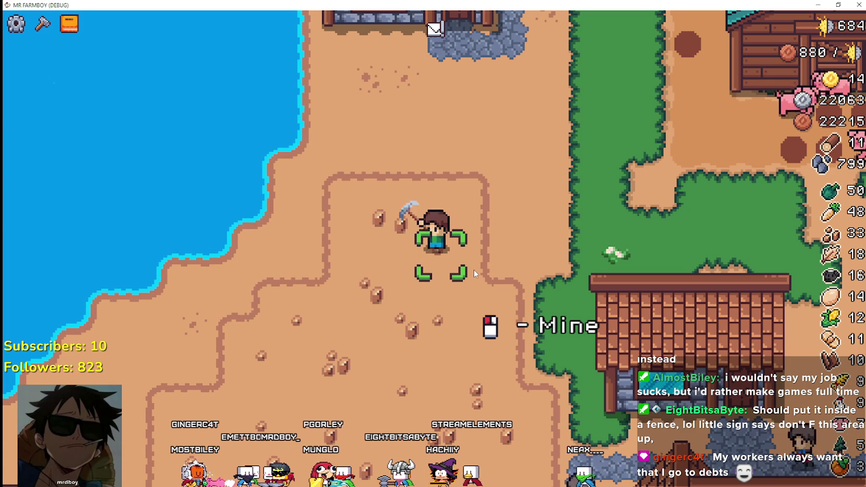
{"action": "key", "text": "d"}
{"action": "key", "text": "w"}
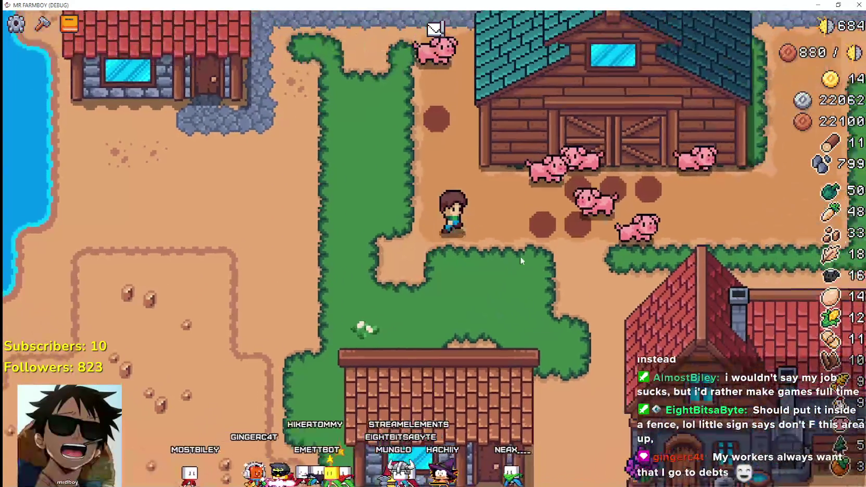
{"action": "key", "text": "d"}
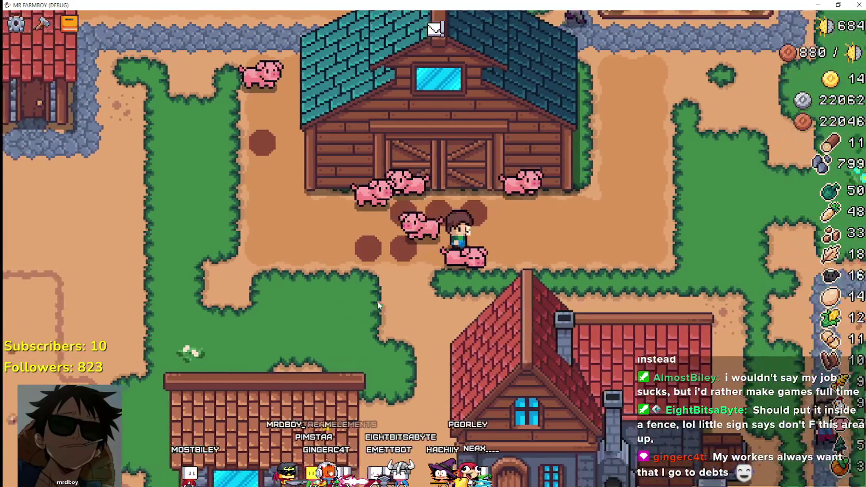
{"action": "scroll", "scroll_direction": "down", "scroll_amount": 3}
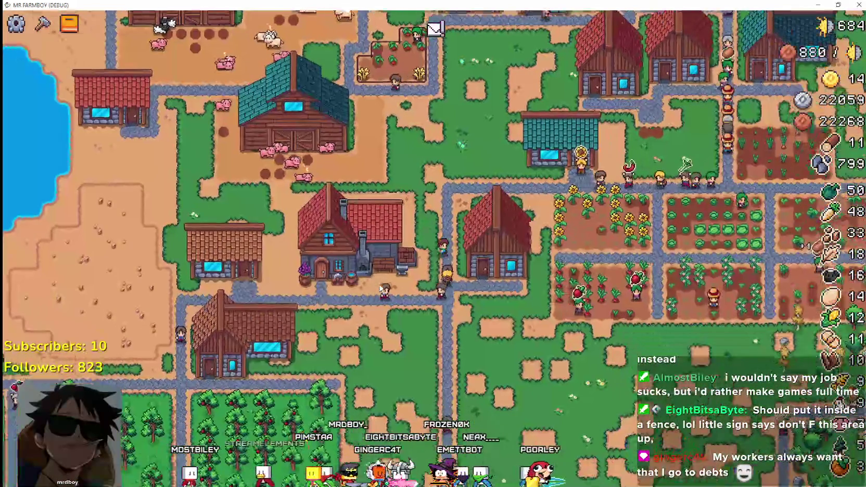
Open and close the barn's information panel, then pan the view up toward the houses
{"action": "scroll", "scroll_direction": "up", "scroll_amount": 3}
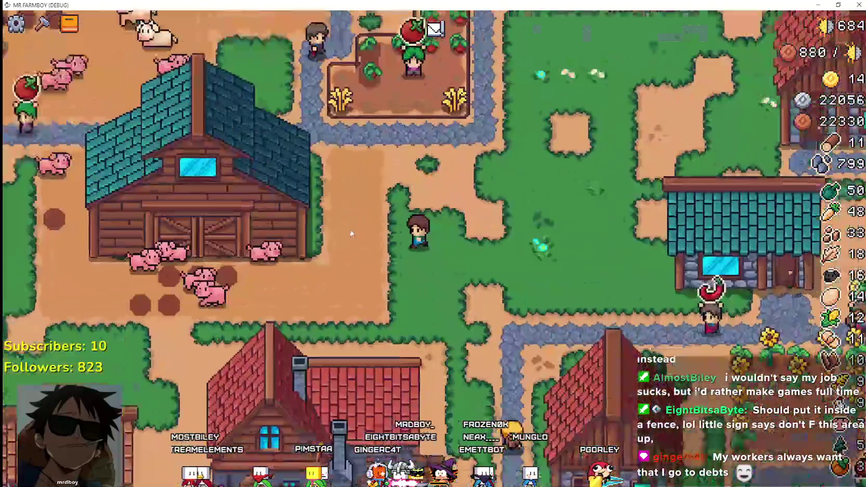
{"action": "left_click", "coordinate": [380, 288]}
{"action": "key", "text": "Escape"}
{"action": "scroll", "scroll_direction": "down", "scroll_amount": 3}
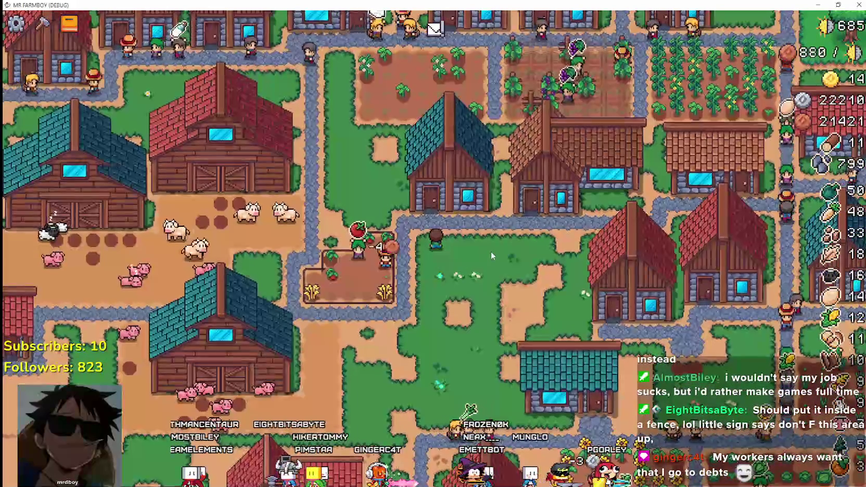
{"action": "scroll", "scroll_direction": "up", "scroll_amount": 3}
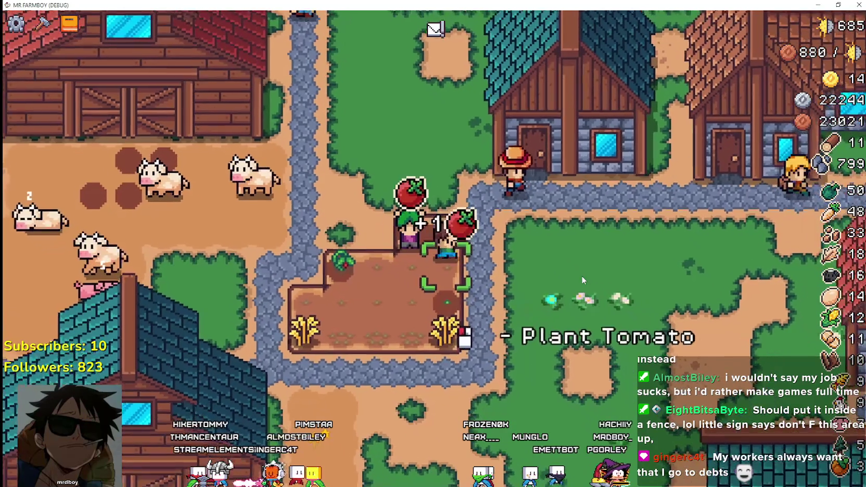
{"action": "scroll", "scroll_direction": "down", "scroll_amount": 3}
{"action": "scroll", "scroll_direction": "down", "scroll_amount": 3}
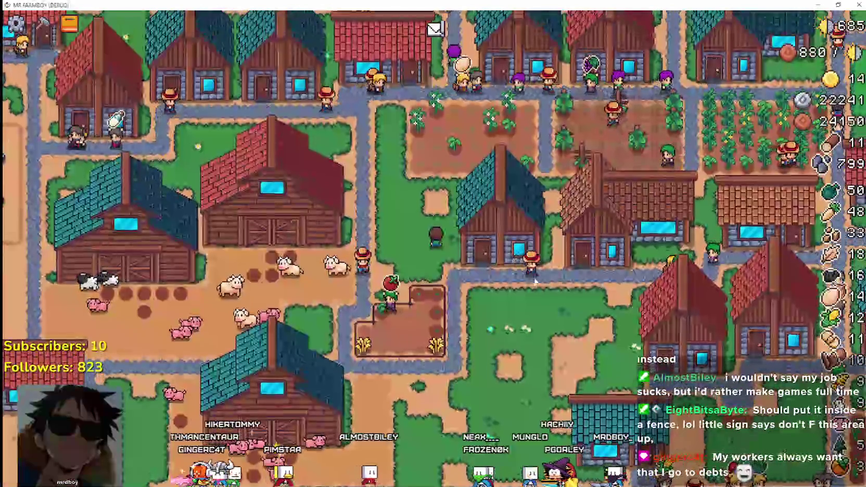
{"action": "scroll", "scroll_direction": "up", "scroll_amount": 3}
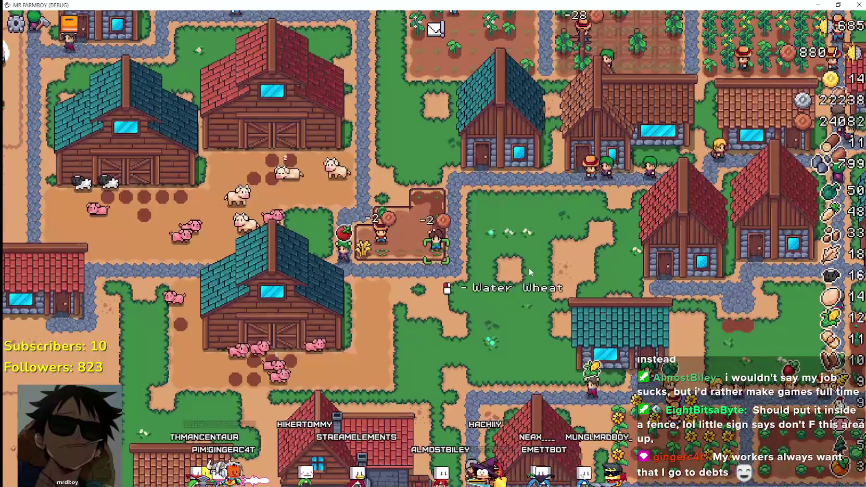
{"action": "key", "text": "w"}
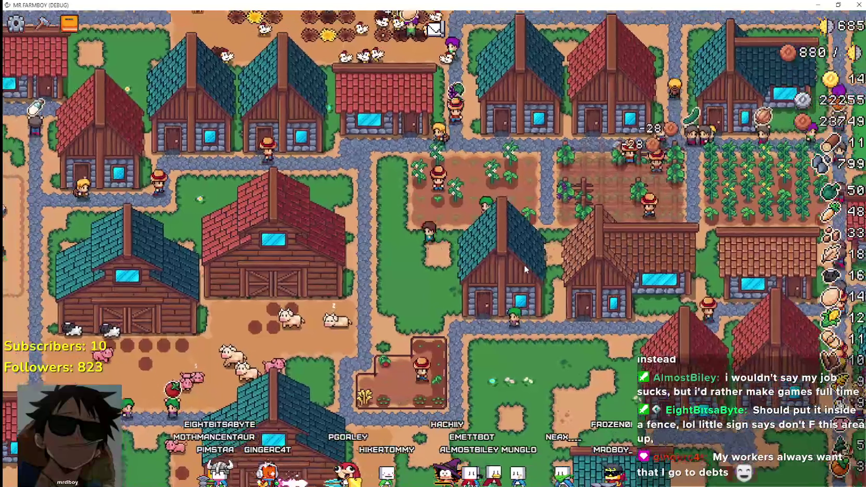
{"action": "scroll", "scroll_direction": "up", "scroll_amount": 3}
Walk the farmer around the chicken yard and down across the crop field, checking tile tooltips
{"action": "key", "text": "w"}
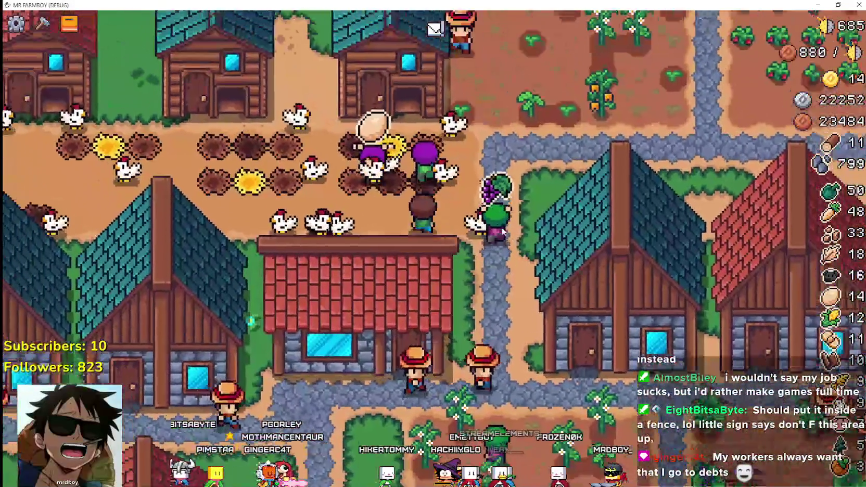
{"action": "key", "text": "d"}
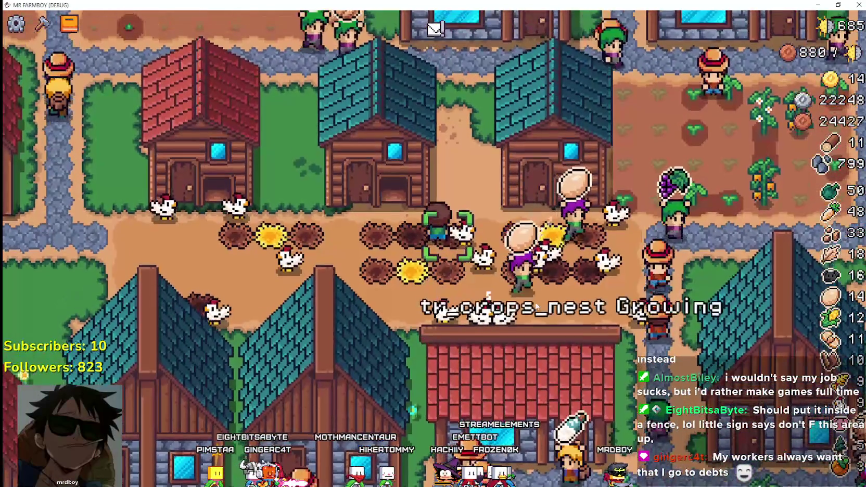
{"action": "key", "text": "a"}
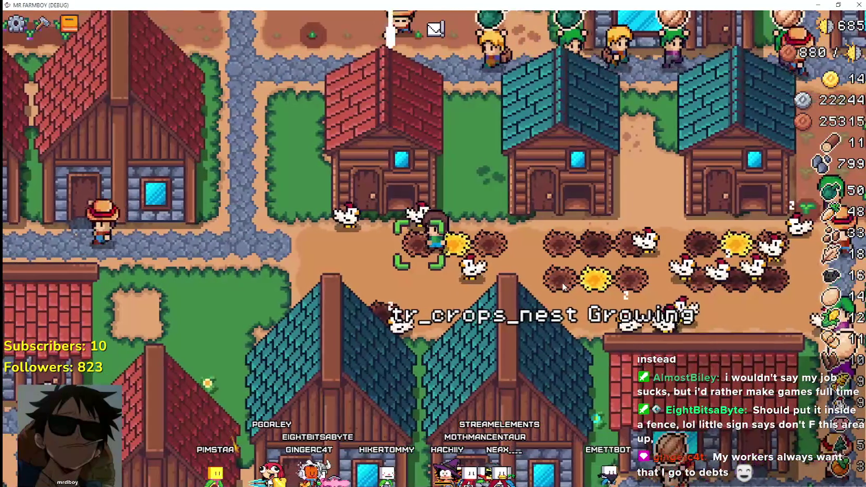
{"action": "key", "text": "d"}
{"action": "key", "text": "d"}
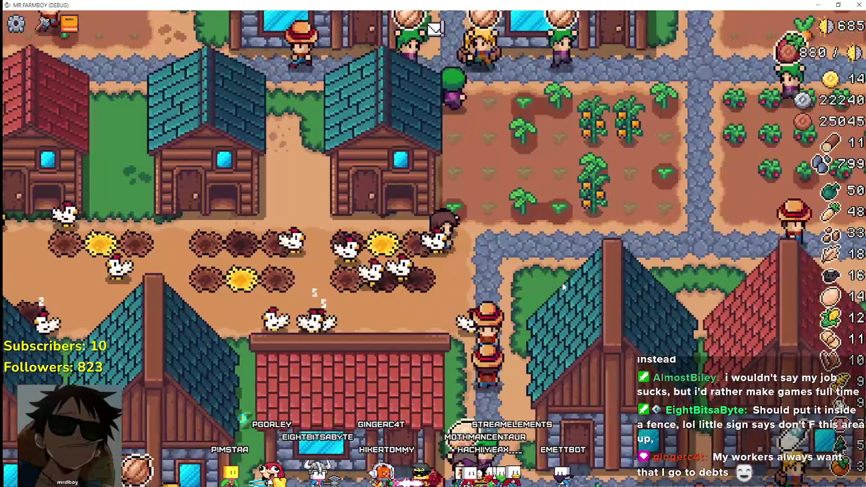
{"action": "key", "text": "s"}
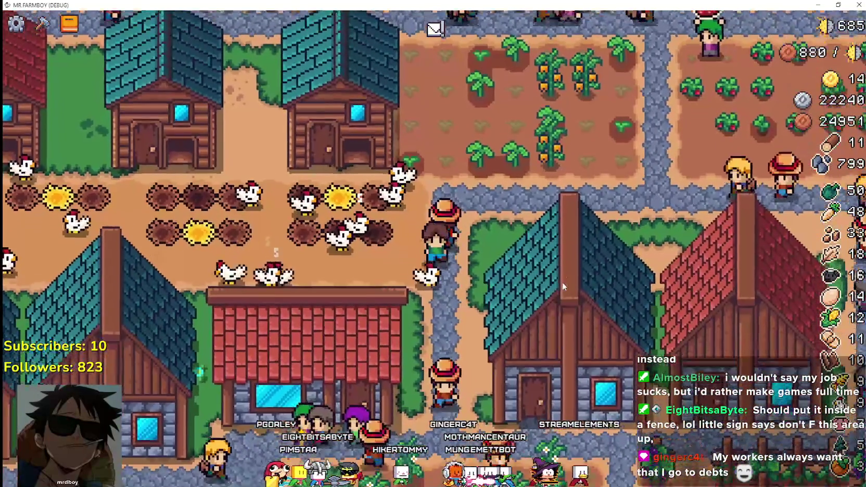
{"action": "key", "text": "s"}
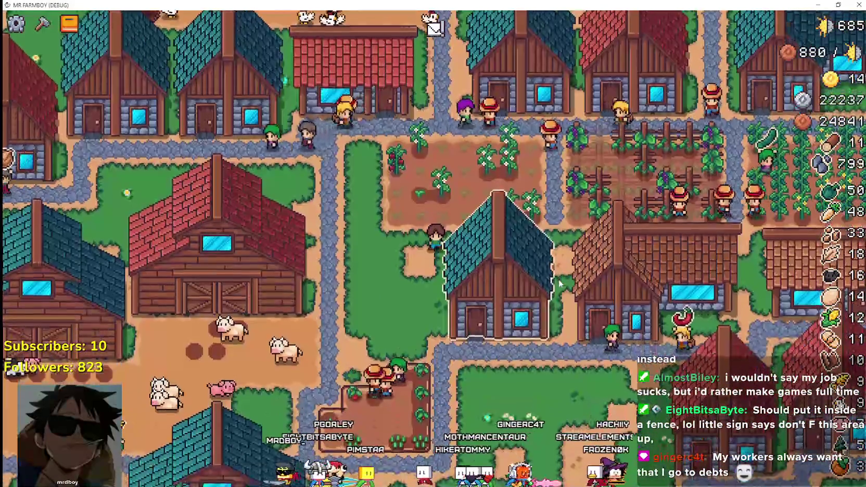
{"action": "key", "text": "a"}
{"action": "key", "text": "s"}
{"action": "key", "text": "a"}
{"action": "key", "text": "s"}
{"action": "key", "text": "a"}
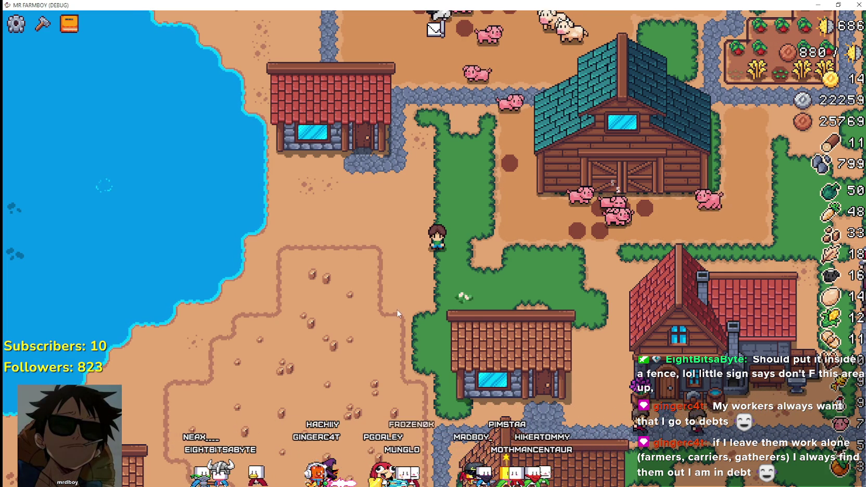
Walk the farmer across the farm to the red Warehouse and open it
{"action": "scroll", "scroll_direction": "up", "scroll_amount": 3}
{"action": "scroll", "scroll_direction": "down", "scroll_amount": 3}
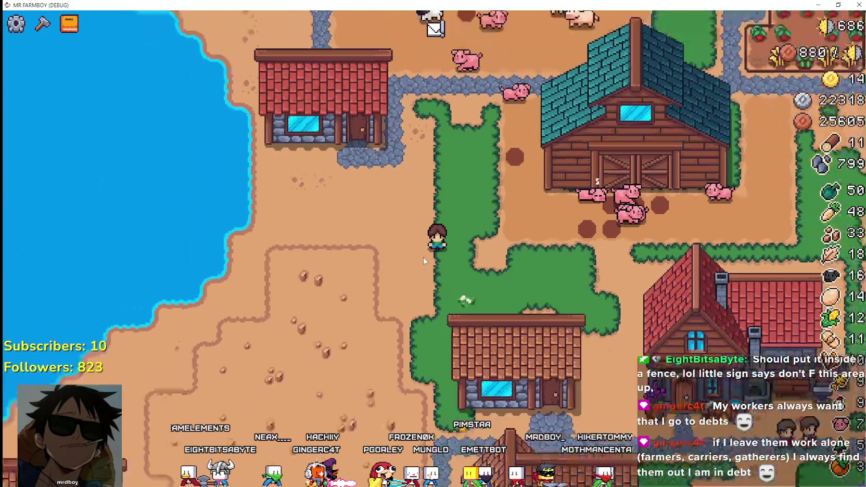
{"action": "key", "text": "a"}
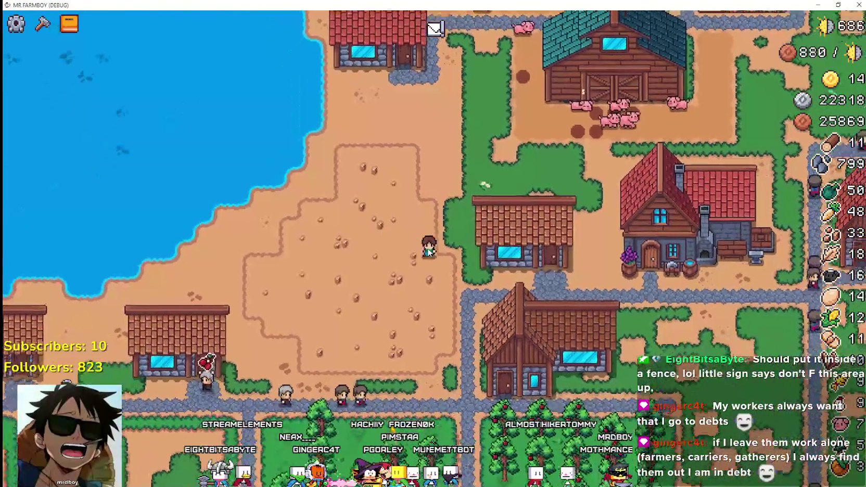
{"action": "key", "text": "w"}
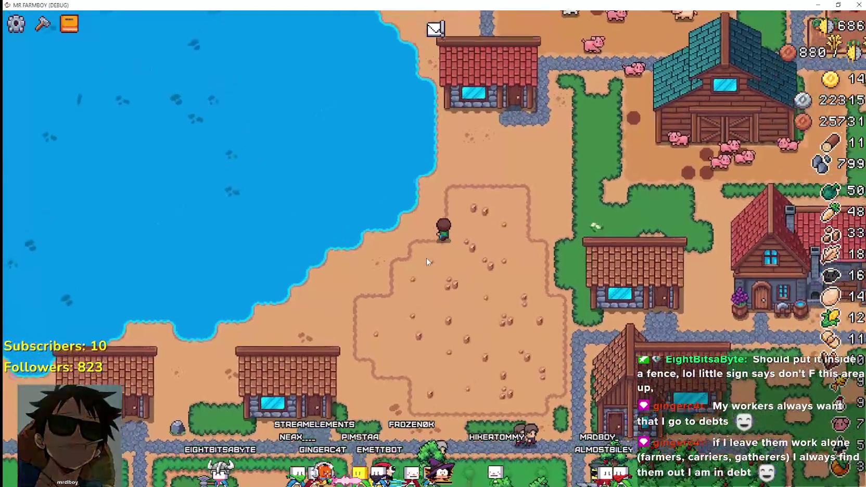
{"action": "key", "text": "d"}
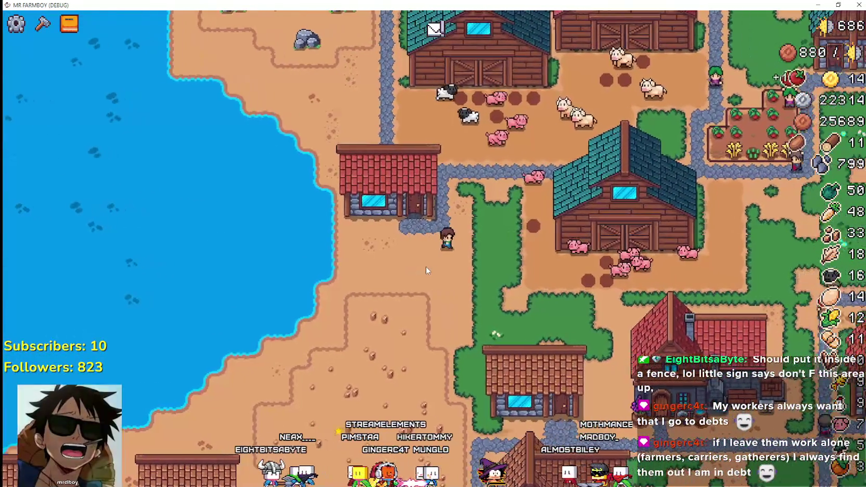
{"action": "key", "text": "s"}
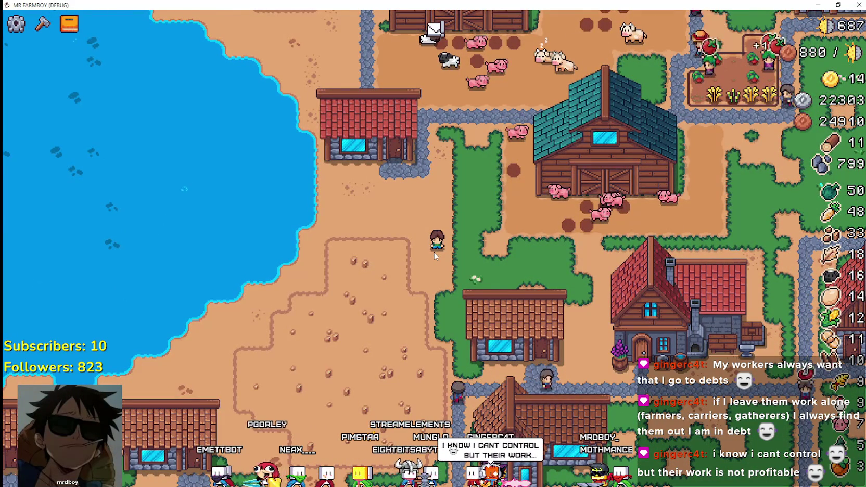
{"action": "key", "text": "w"}
{"action": "key", "text": "d"}
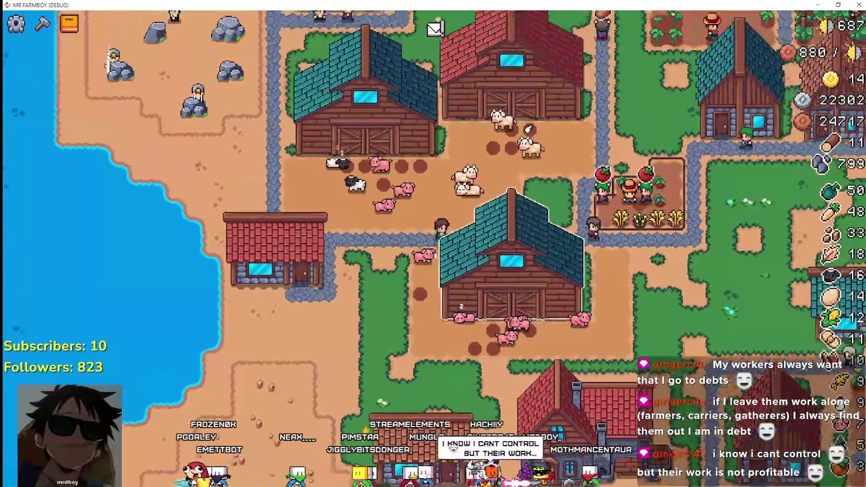
{"action": "key", "text": "d"}
{"action": "key", "text": "w"}
{"action": "key", "text": "w"}
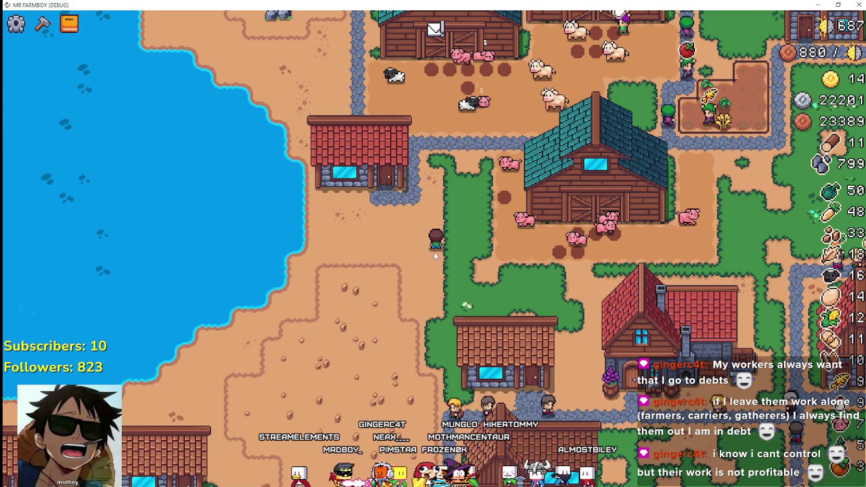
{"action": "key", "text": "a"}
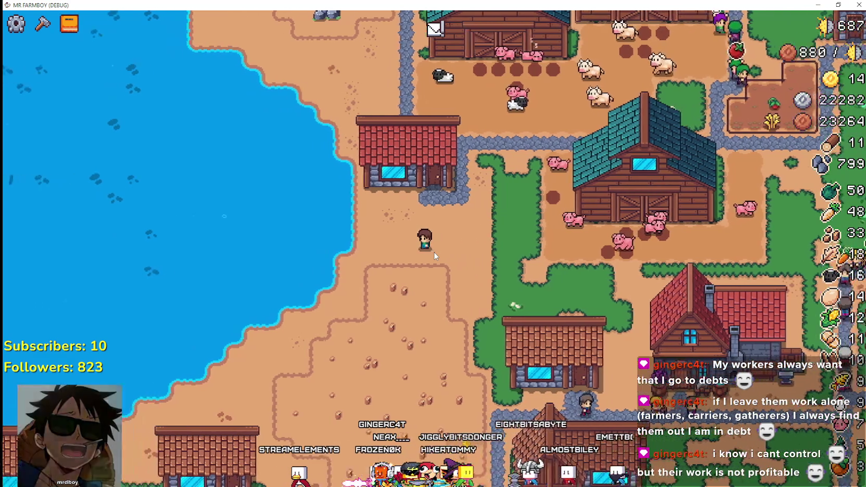
{"action": "key", "text": "e"}
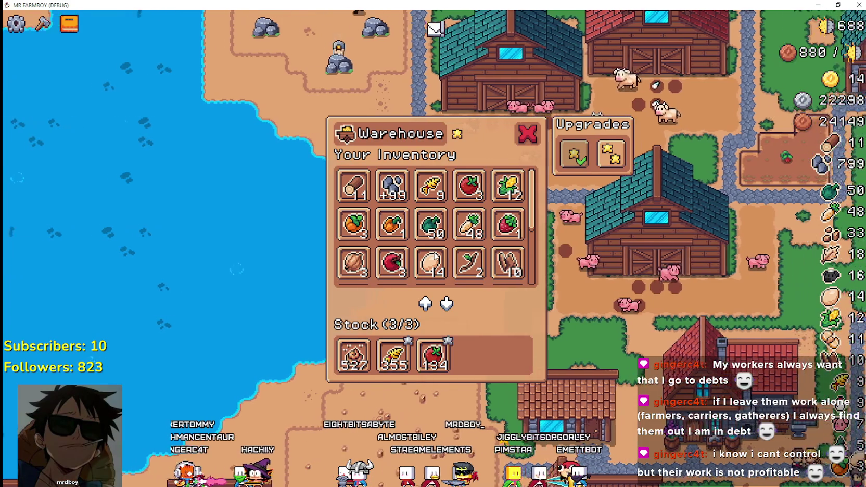
Step onto the mining ground, then return and reopen the Warehouse to view its stock
{"action": "key", "text": "a"}
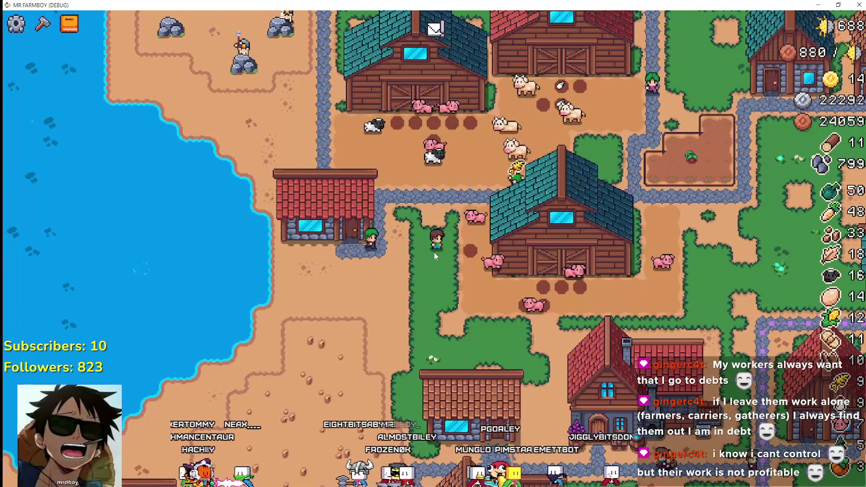
{"action": "key", "text": "s"}
{"action": "key", "text": "a"}
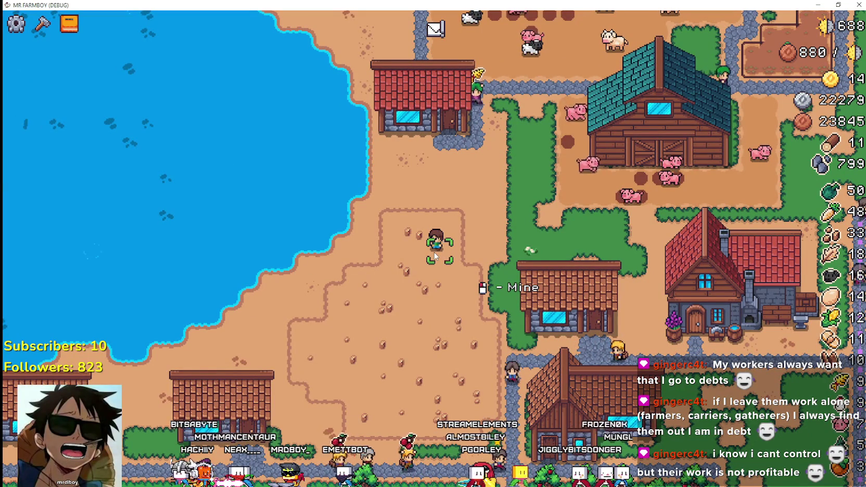
{"action": "key", "text": "w"}
{"action": "key", "text": "d"}
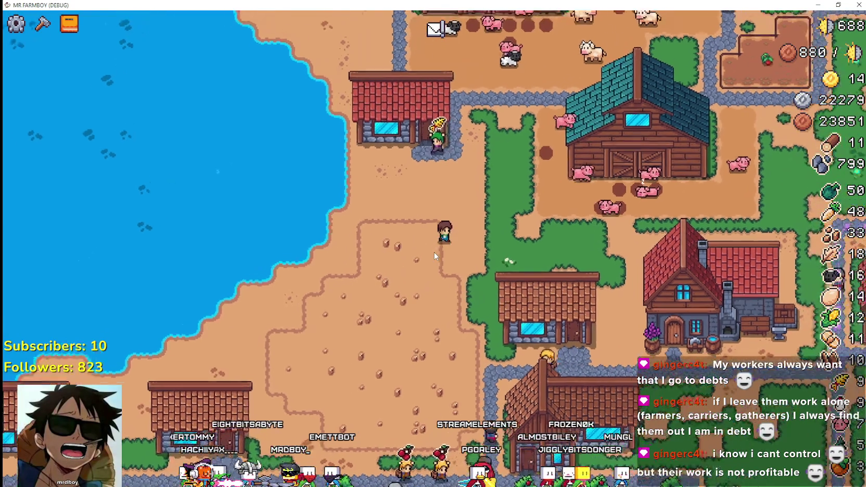
{"action": "key", "text": "w"}
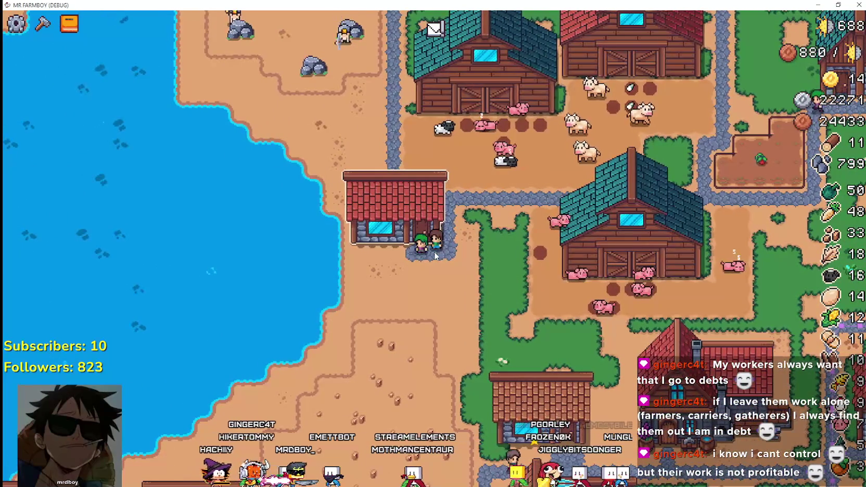
{"action": "key", "text": "e"}
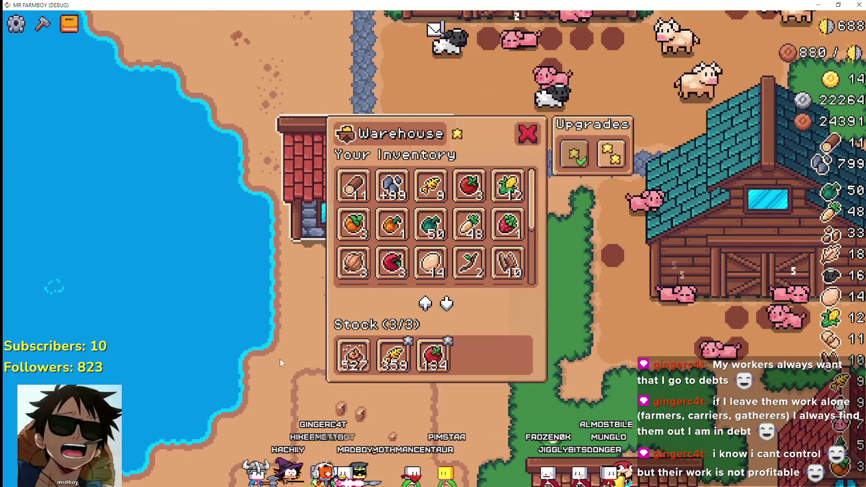
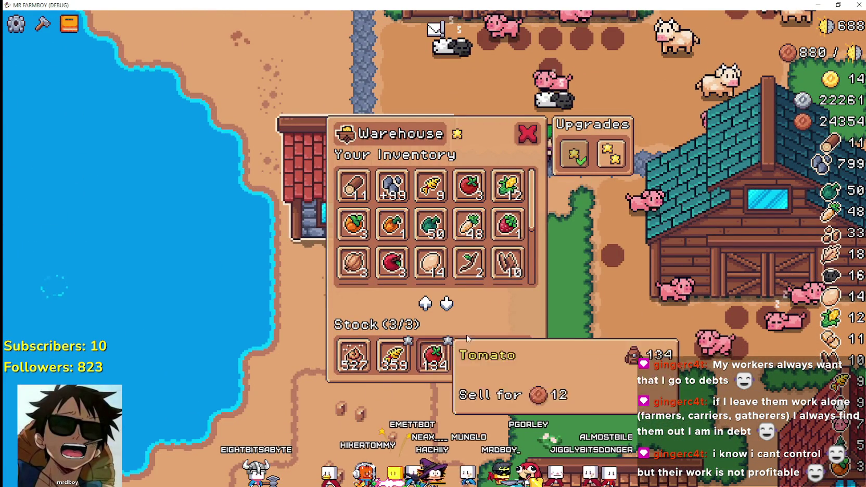
Close the warehouse inventory and walk the farmer west toward the rocks by the lake
{"action": "key", "text": "Escape"}
{"action": "key", "text": "w"}
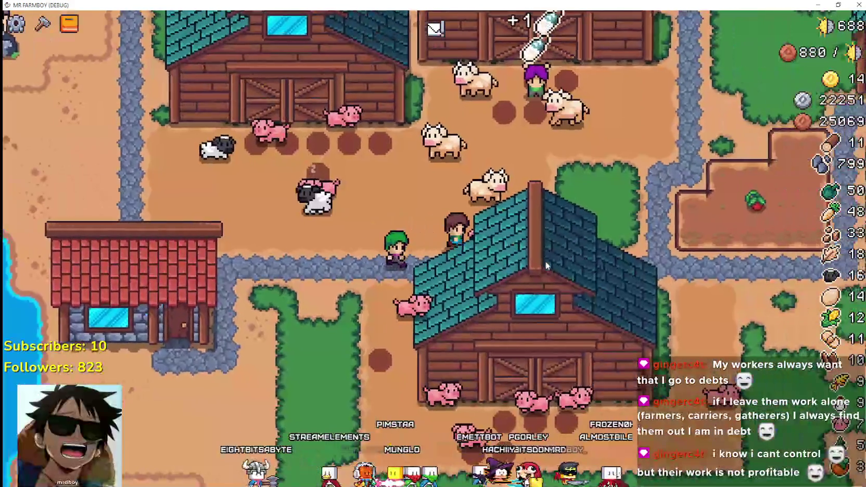
{"action": "key", "text": "s"}
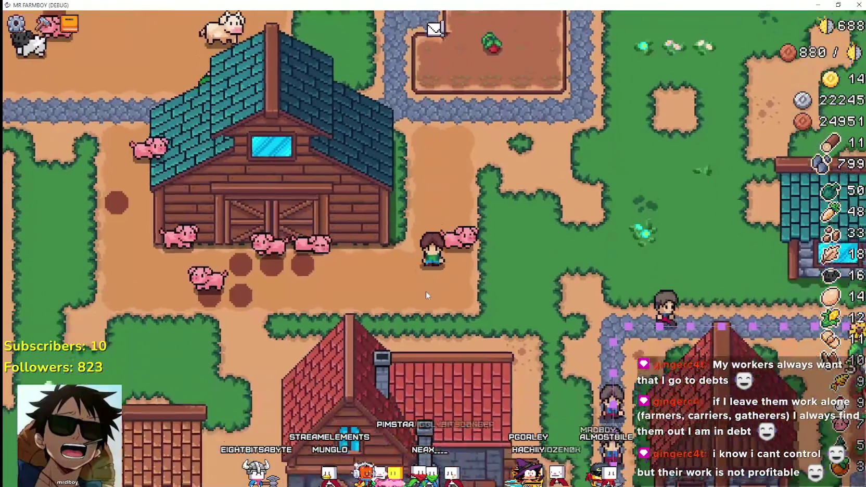
{"action": "key", "text": "a"}
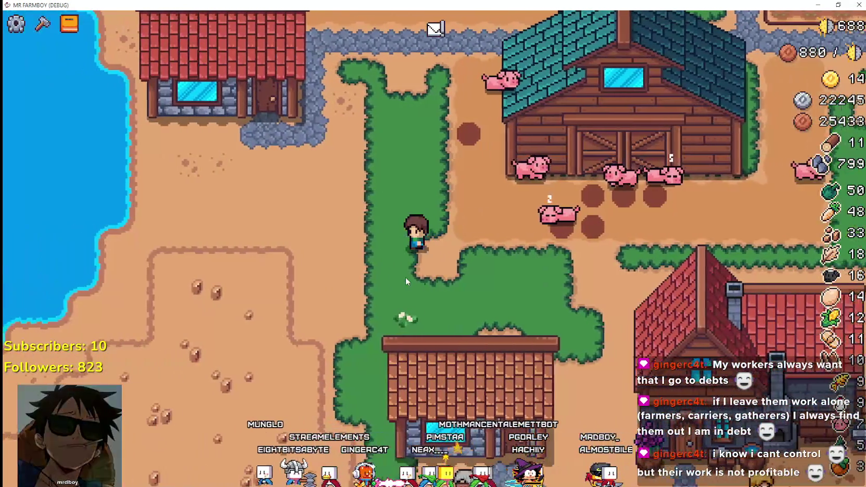
{"action": "key", "text": "a"}
Mine the rock just south of the farmer until stone reaches 34
{"action": "key", "text": "s"}
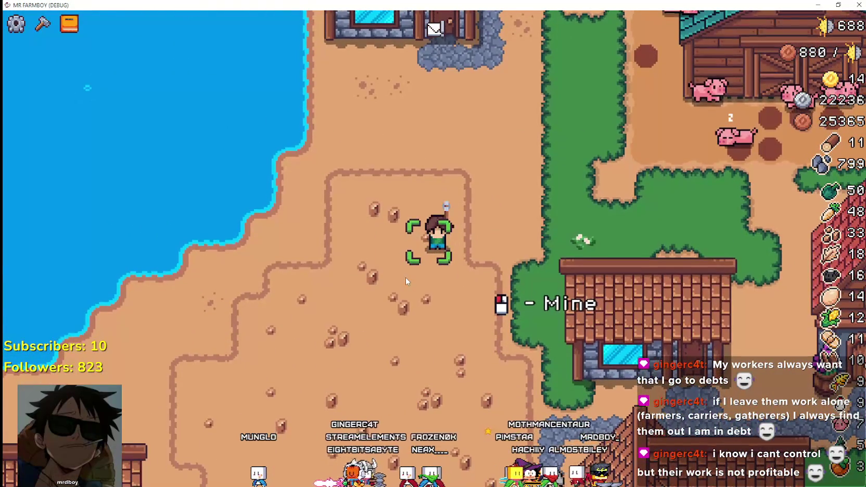
{"action": "left_click", "coordinate": [405, 278]}
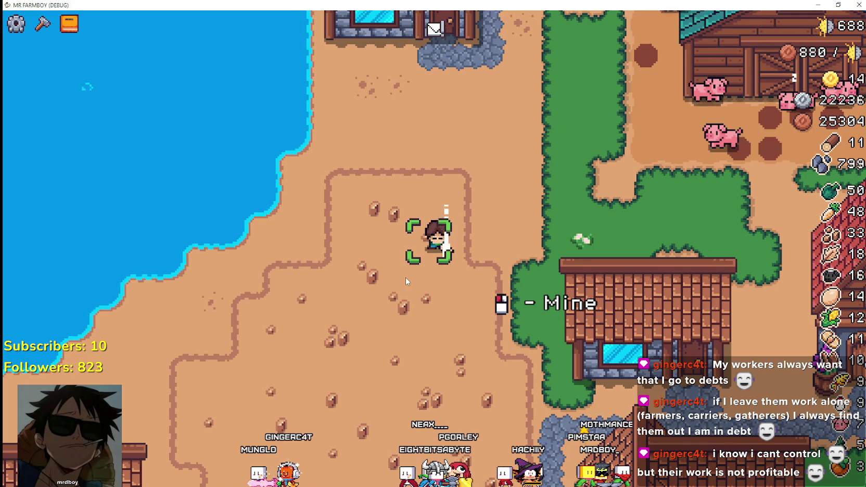
{"action": "left_click", "coordinate": [406, 277]}
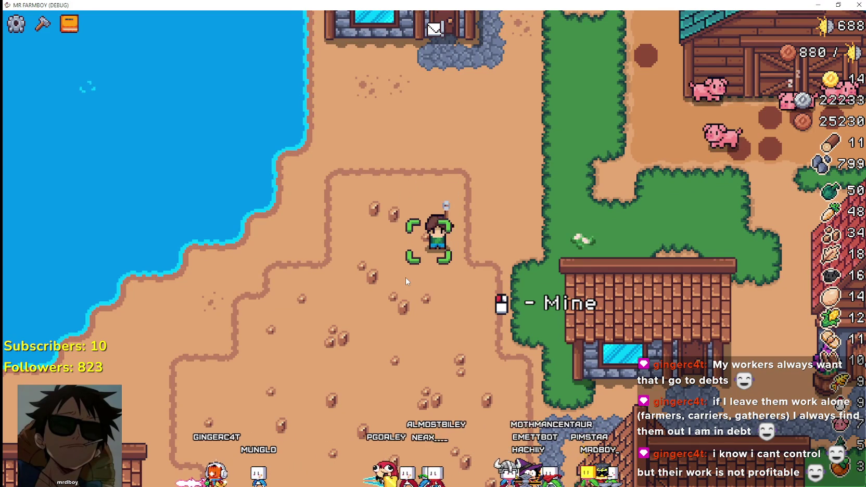
Walk south from the rocks and east through the orchards into the apple orchard
{"action": "key", "text": "s"}
{"action": "key", "text": "d"}
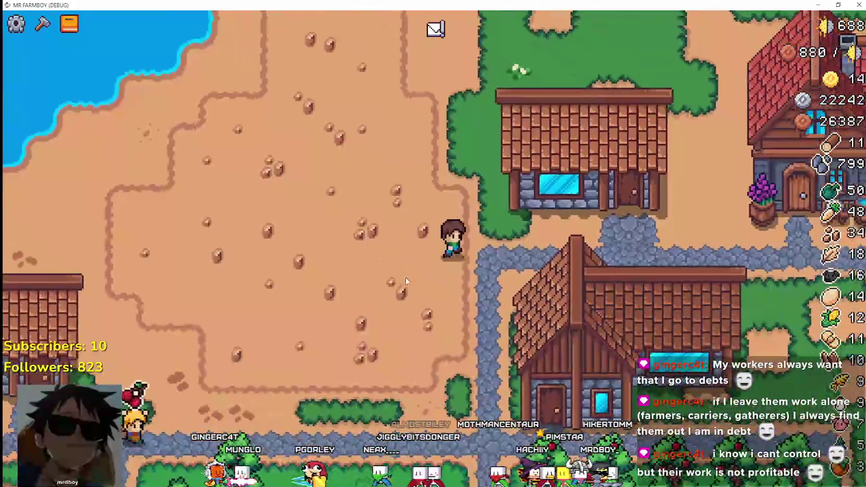
{"action": "key", "text": "a"}
{"action": "key", "text": "s"}
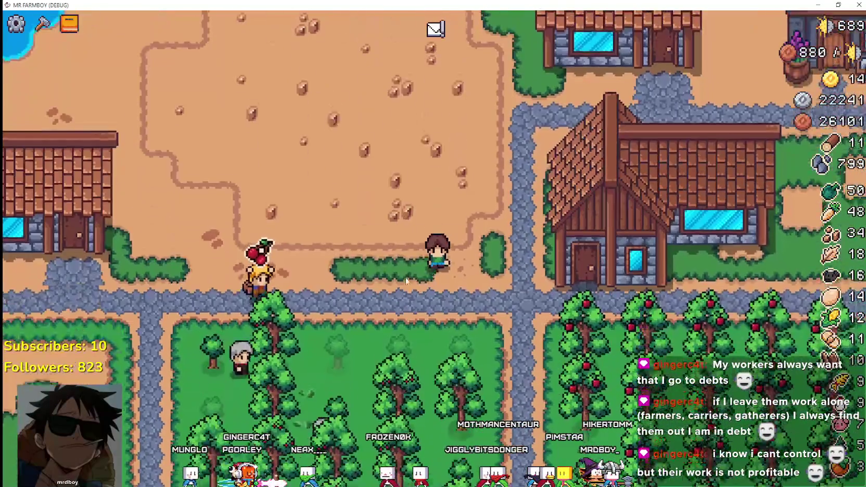
{"action": "key", "text": "s"}
{"action": "key", "text": "a"}
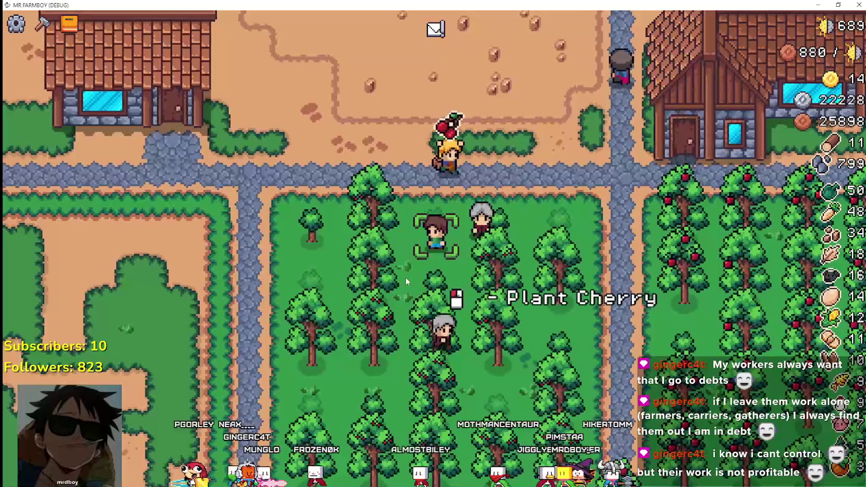
{"action": "key", "text": "d"}
{"action": "key", "text": "s"}
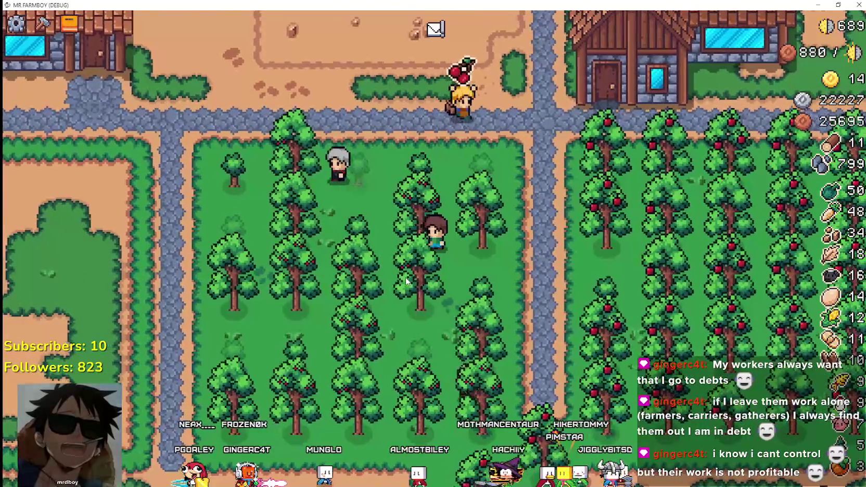
{"action": "key", "text": "d"}
{"action": "key", "text": "w"}
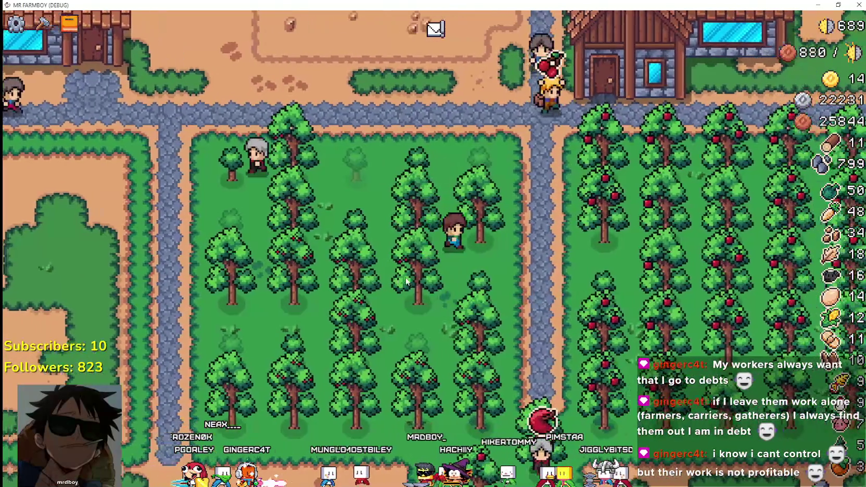
{"action": "key", "text": "d"}
Cross the apple orchard and crop fields, then head north through the village to a tree
{"action": "key", "text": "s"}
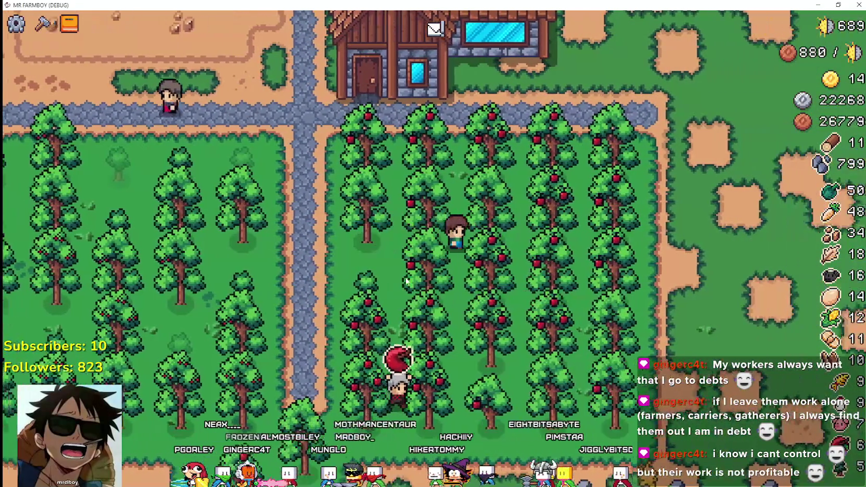
{"action": "key", "text": "w"}
{"action": "key", "text": "d"}
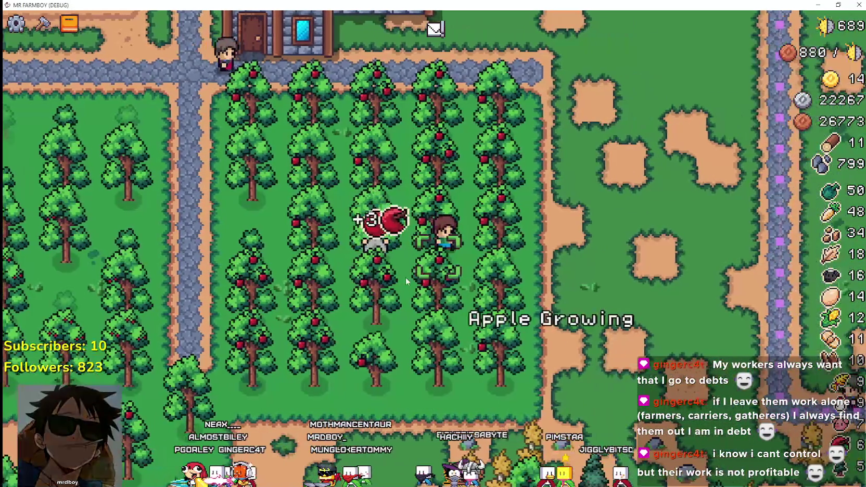
{"action": "key", "text": "d"}
{"action": "key", "text": "w"}
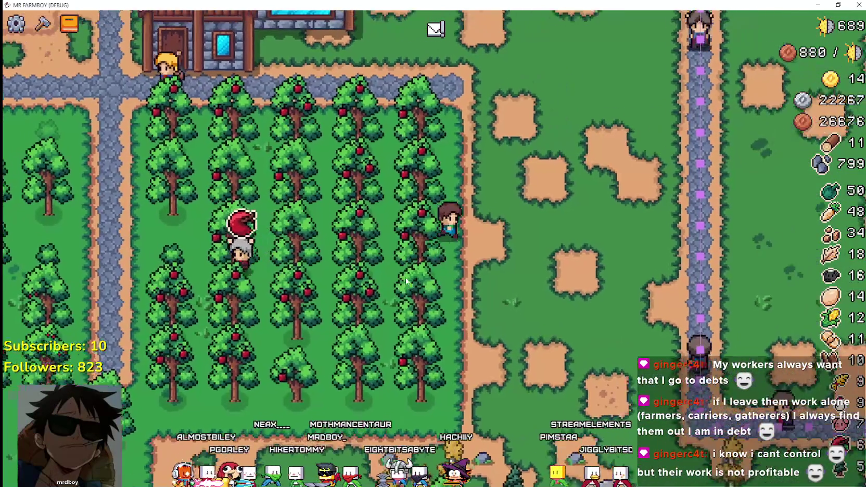
{"action": "key", "text": "w"}
{"action": "key", "text": "d"}
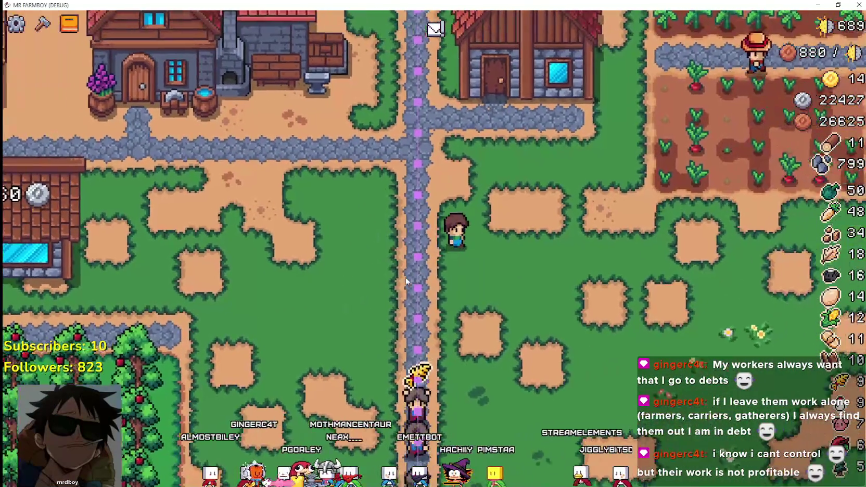
{"action": "key", "text": "d"}
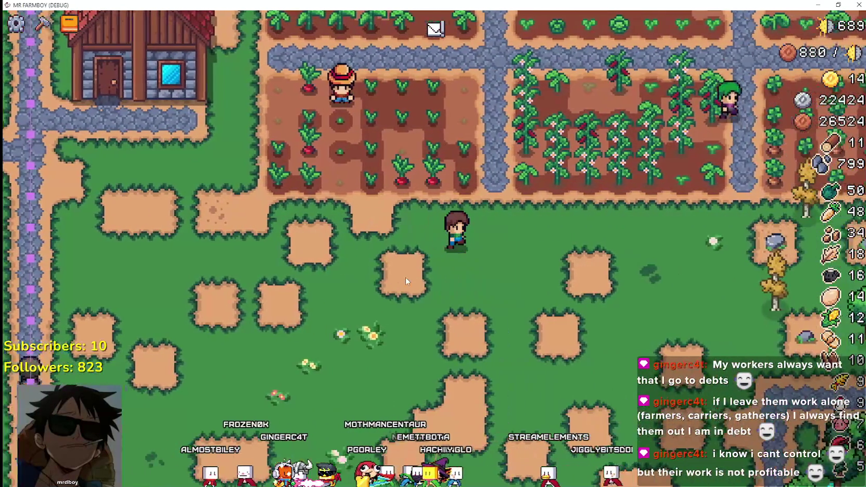
{"action": "key", "text": "w"}
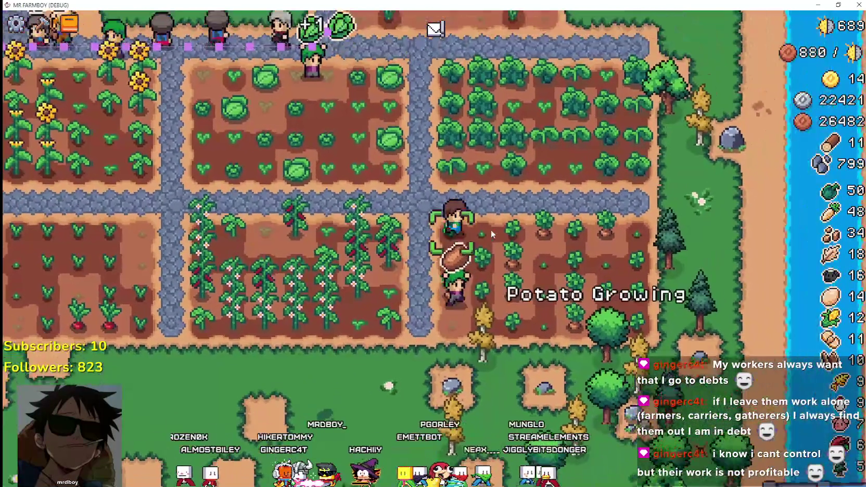
{"action": "key", "text": "w"}
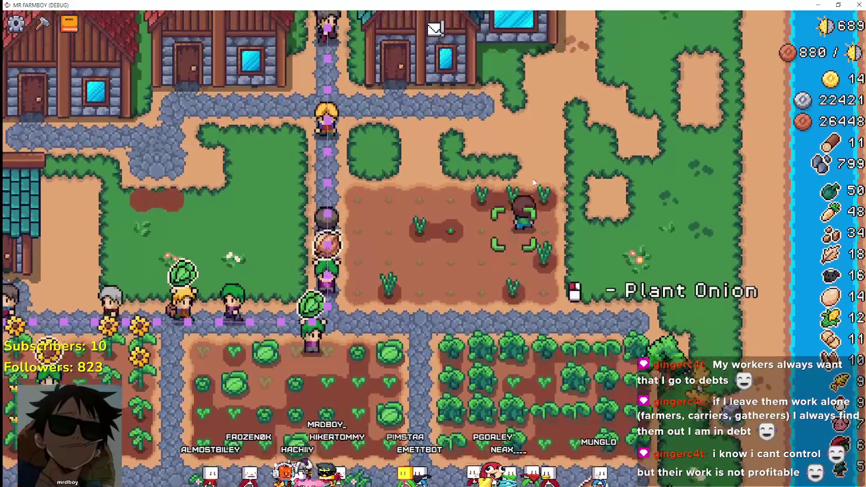
{"action": "key", "text": "w"}
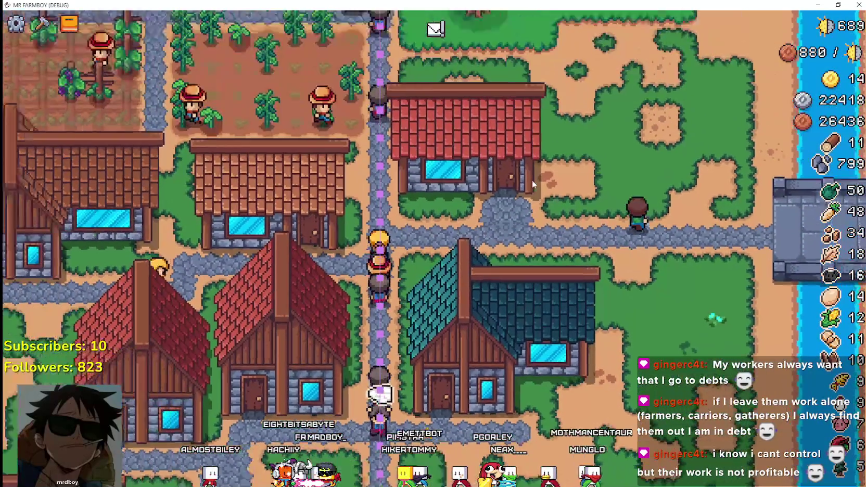
{"action": "key", "text": "w"}
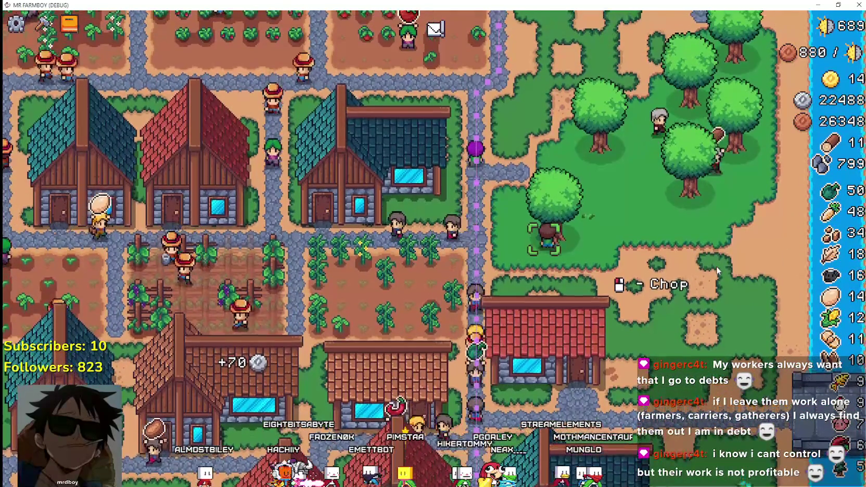
Move beside another tree and chop it, bringing wood up to 14
{"action": "scroll", "scroll_direction": "down", "scroll_amount": 3}
{"action": "scroll", "scroll_direction": "up", "scroll_amount": 3}
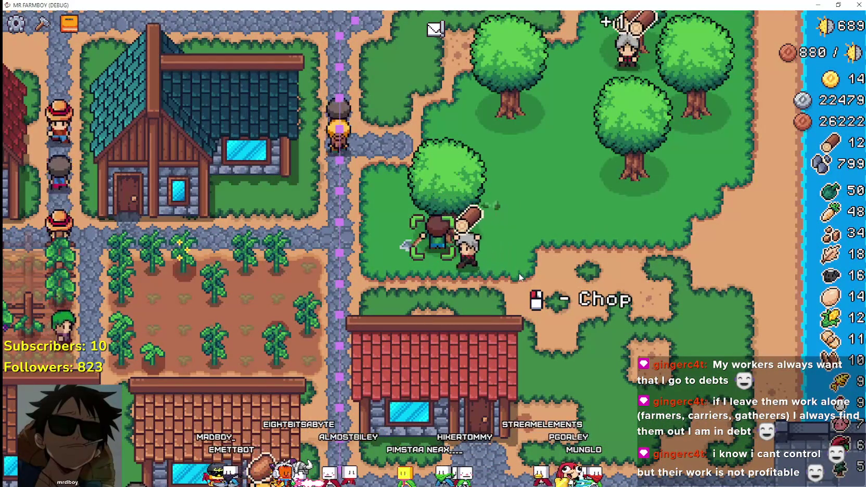
{"action": "key", "text": "d"}
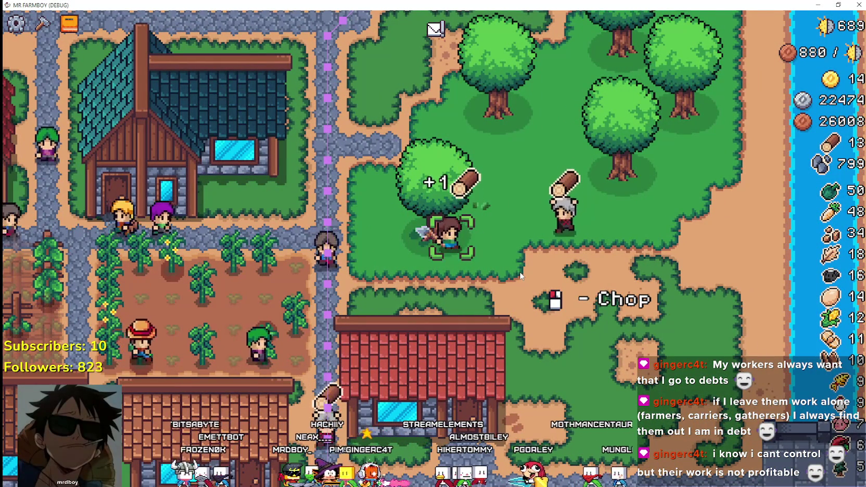
{"action": "key", "text": "d"}
{"action": "key", "text": "w"}
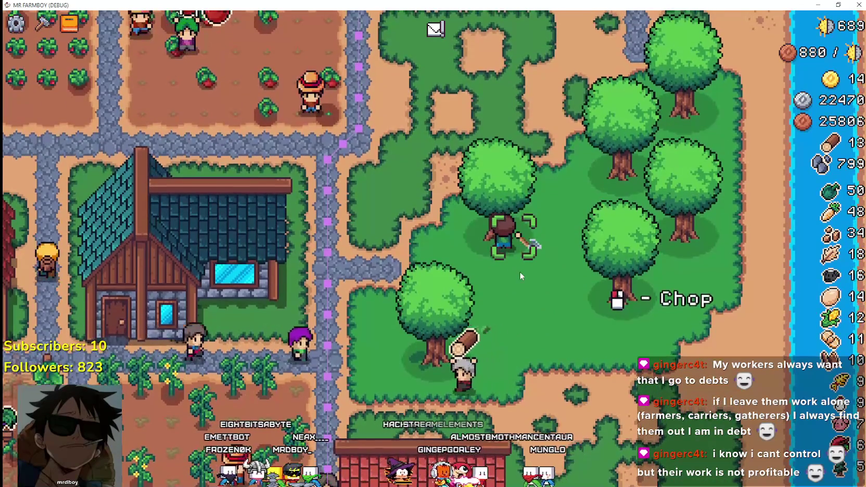
{"action": "left_click", "coordinate": [519, 271]}
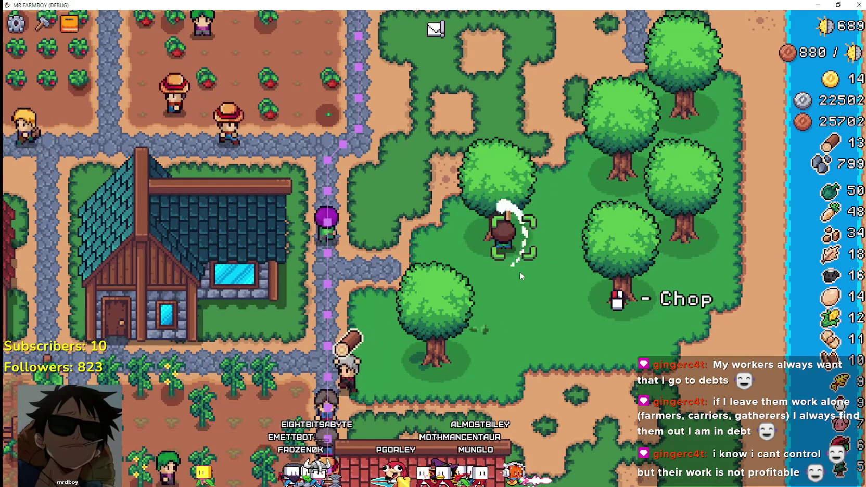
Walk south past the red-roofed house and south-west through the fields to the apple orchard
{"action": "key", "text": "s"}
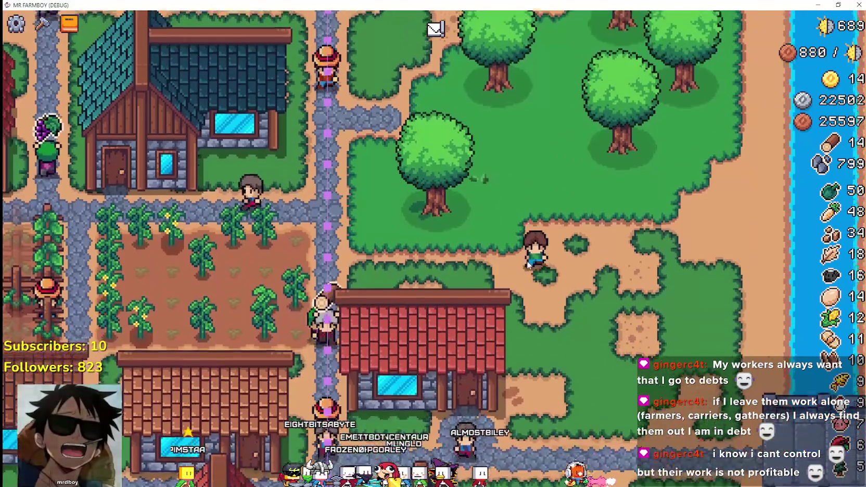
{"action": "key", "text": "s"}
{"action": "key", "text": "d"}
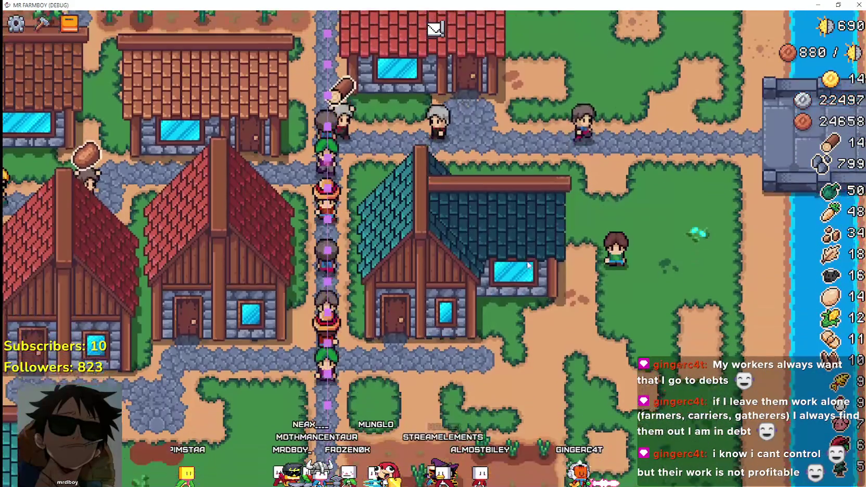
{"action": "key", "text": "s"}
{"action": "key", "text": "a"}
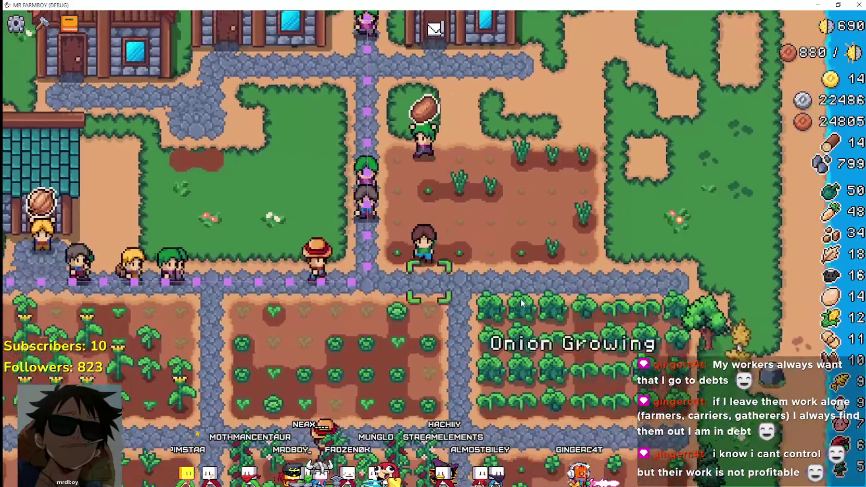
{"action": "key", "text": "s"}
{"action": "key", "text": "a"}
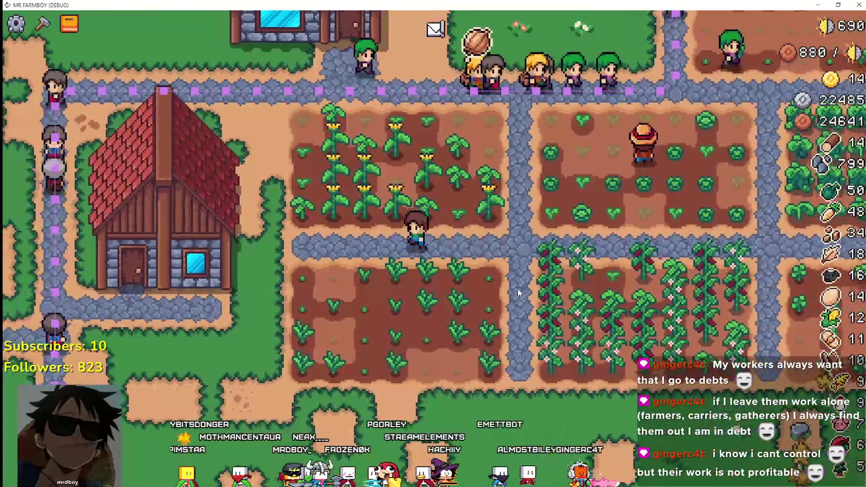
{"action": "key", "text": "a"}
{"action": "key", "text": "s"}
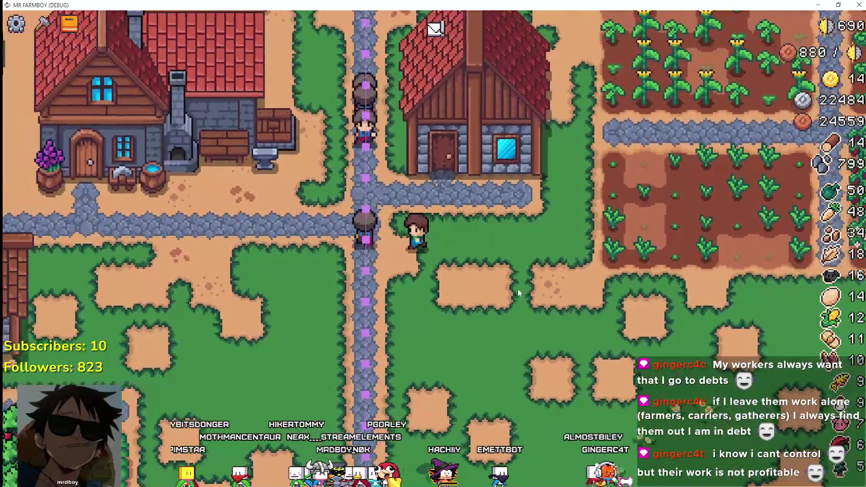
{"action": "key", "text": "a"}
{"action": "key", "text": "s"}
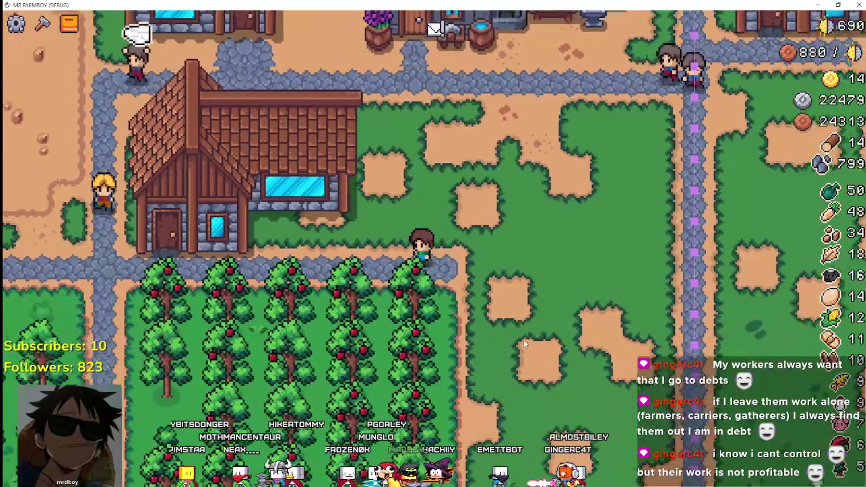
Harvest through the orchards to the cherry trees and plant a cherry tree in an empty spot
{"action": "key", "text": "a"}
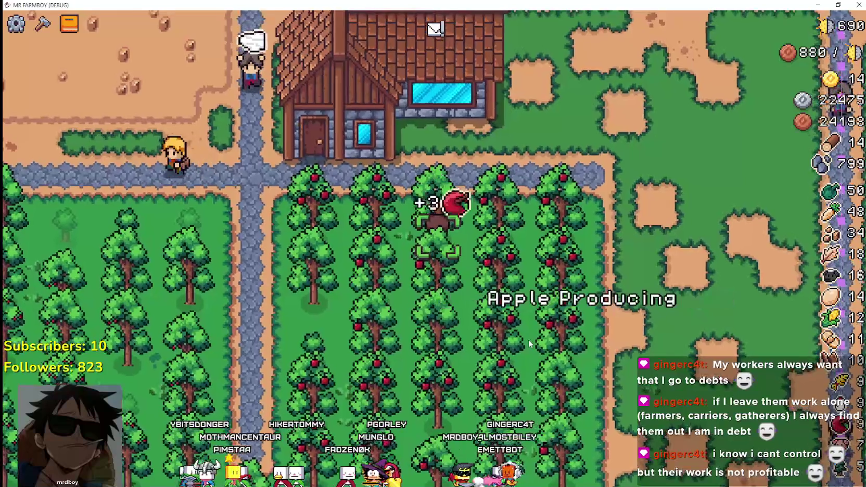
{"action": "key", "text": "a"}
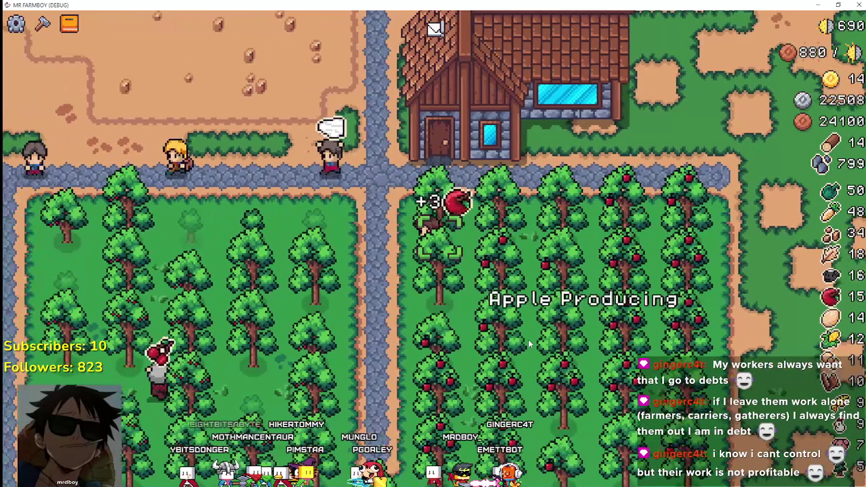
{"action": "key", "text": "a"}
{"action": "key", "text": "s"}
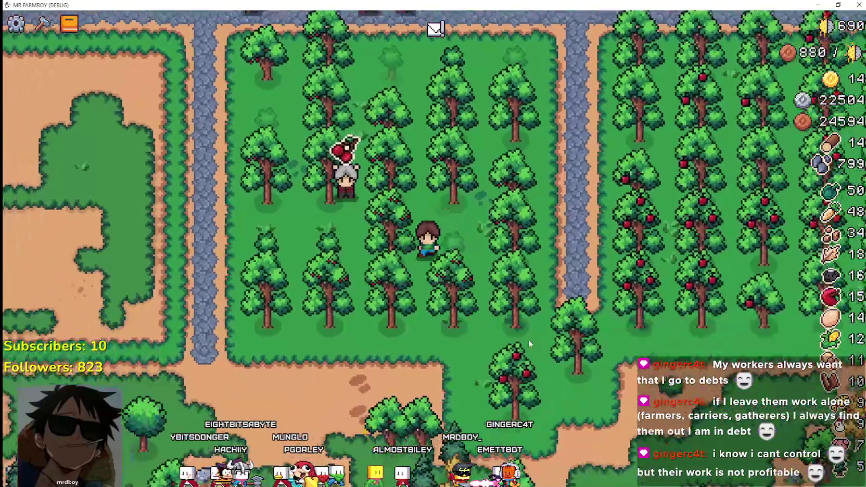
{"action": "key", "text": "a"}
{"action": "key", "text": "s"}
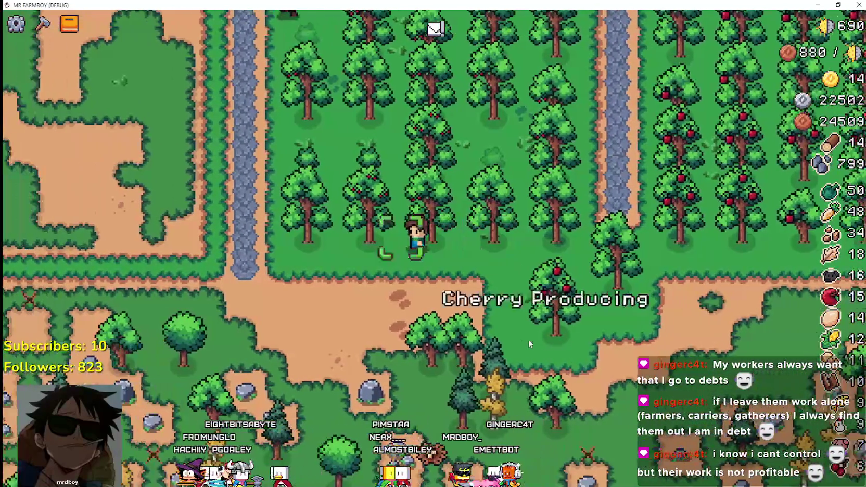
{"action": "key", "text": "a"}
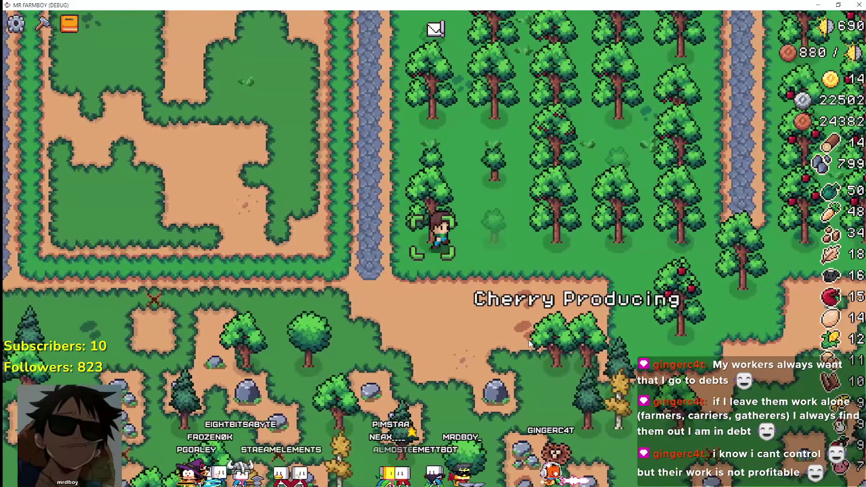
{"action": "left_click", "coordinate": [528, 343]}
Return to the apple orchard and plant an apple tree in its empty spot
{"action": "key", "text": "w"}
{"action": "key", "text": "d"}
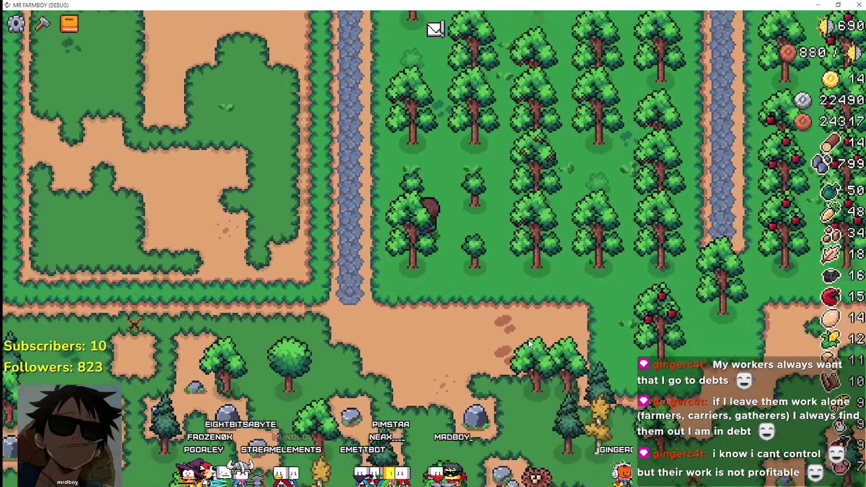
{"action": "key", "text": "d"}
{"action": "key", "text": "w"}
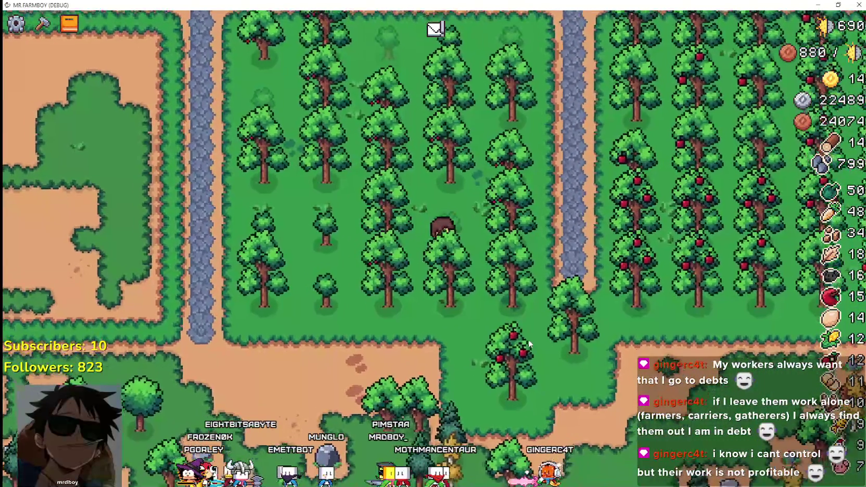
{"action": "key", "text": "d"}
{"action": "key", "text": "w"}
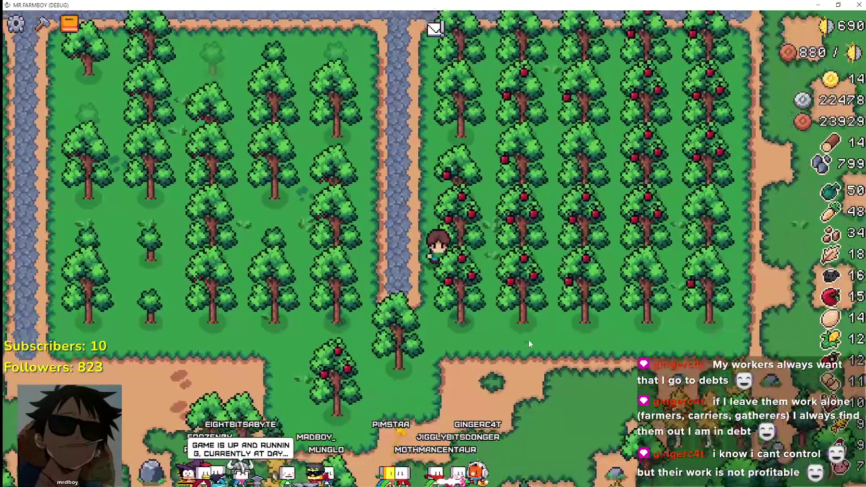
{"action": "key", "text": "a"}
{"action": "left_click", "coordinate": [528, 340]}
{"action": "left_click", "coordinate": [529, 340]}
Walk into the wild tree plot and chop down three trees for wood
{"action": "key", "text": "w"}
{"action": "key", "text": "a"}
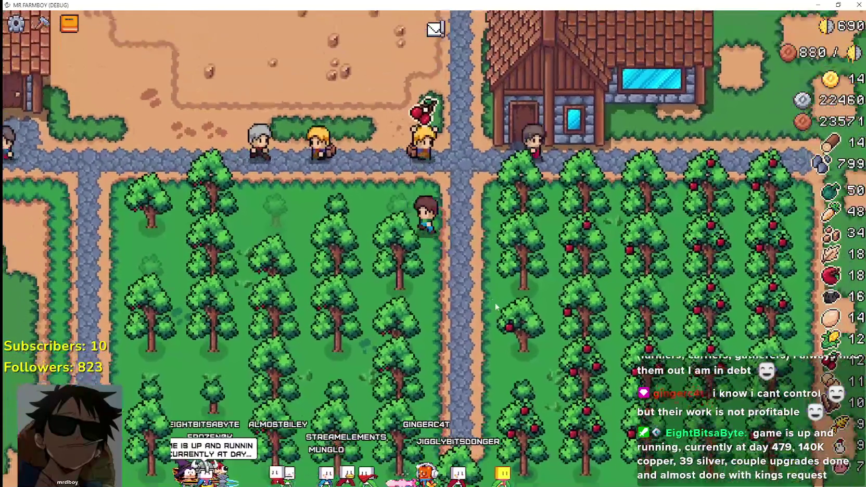
{"action": "scroll", "scroll_direction": "down", "scroll_amount": 3}
{"action": "key", "text": "a"}
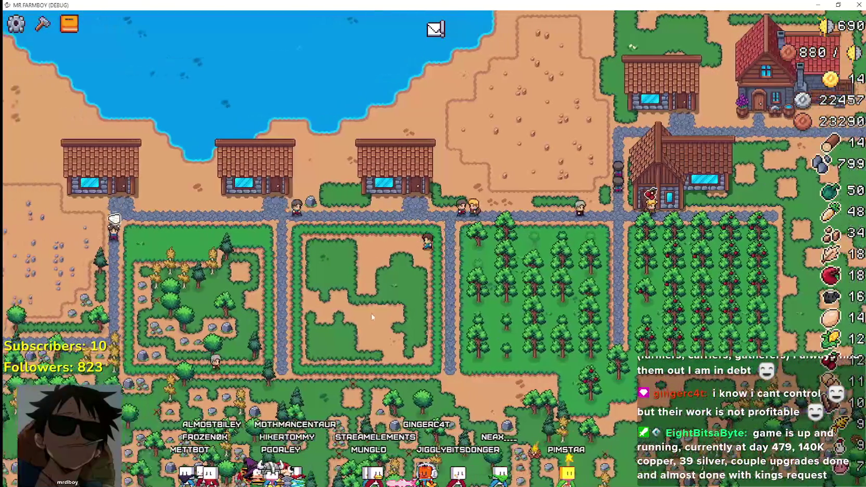
{"action": "key", "text": "a"}
{"action": "scroll", "scroll_direction": "up", "scroll_amount": 3}
{"action": "left_click", "coordinate": [527, 328]}
{"action": "key", "text": "a"}
{"action": "key", "text": "s"}
{"action": "left_click", "coordinate": [526, 328]}
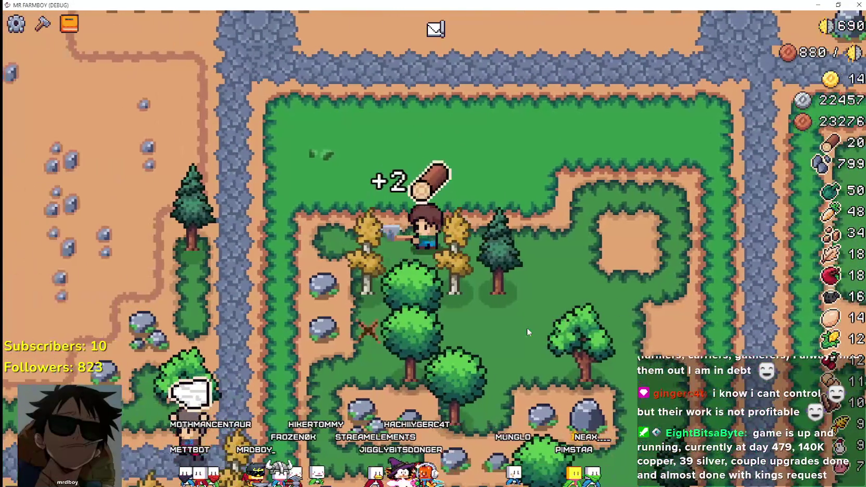
{"action": "key", "text": "s"}
{"action": "left_click", "coordinate": [526, 328]}
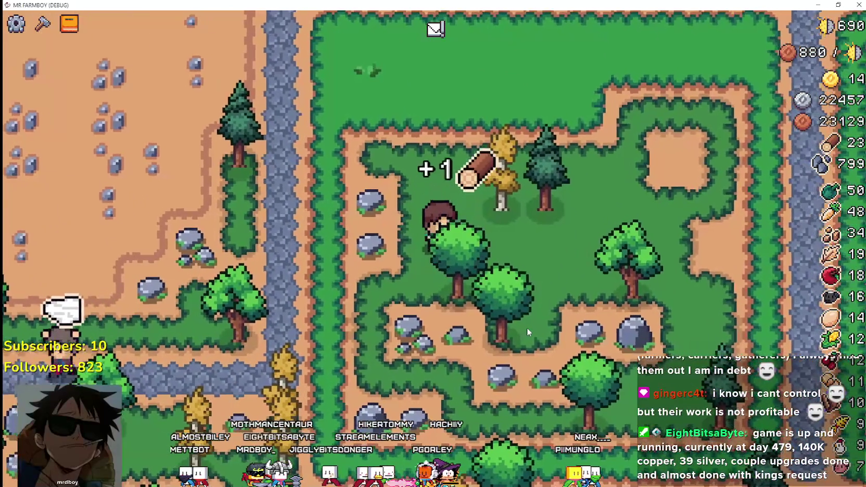
Chop the pine and yellow tree, raising wood to 29, and open the crafting list
{"action": "key", "text": "w"}
{"action": "key", "text": "d"}
{"action": "left_click", "coordinate": [526, 327]}
{"action": "key", "text": "w"}
{"action": "key", "text": "a"}
{"action": "key", "text": "c"}
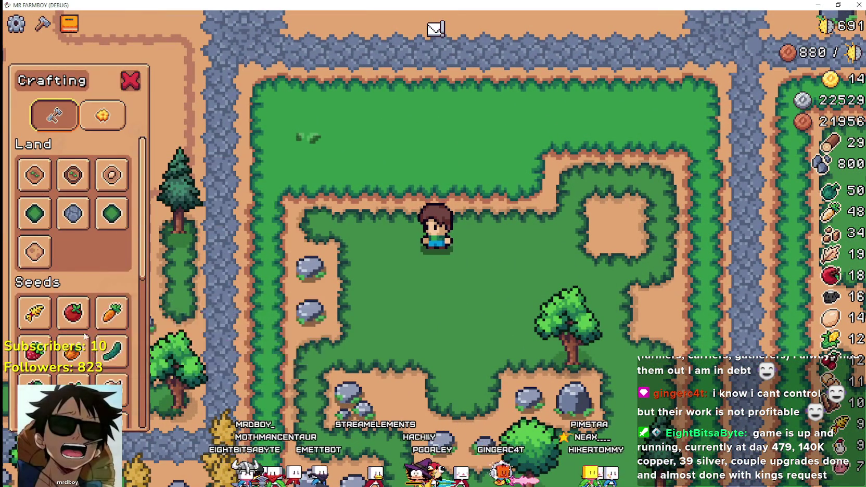
Choose apple seeds from crafting and plant an apple tree at the cleared plot's top edge
{"action": "scroll", "scroll_direction": "down", "scroll_amount": 3}
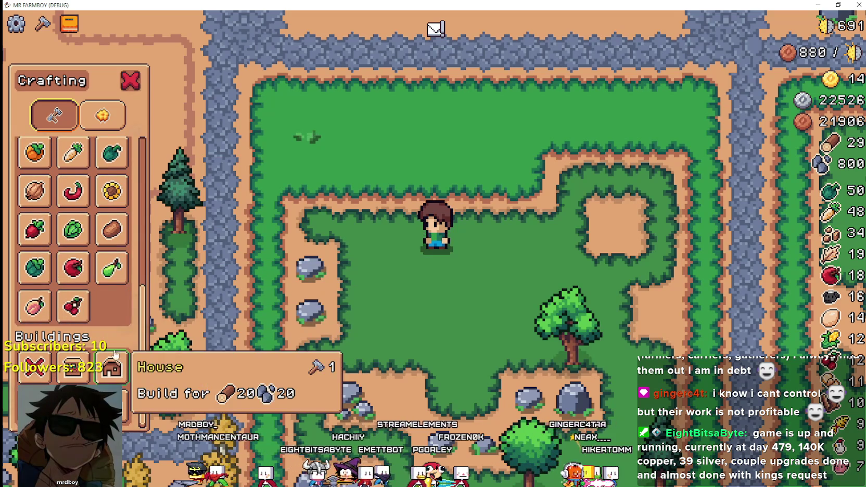
{"action": "left_click", "coordinate": [73, 268]}
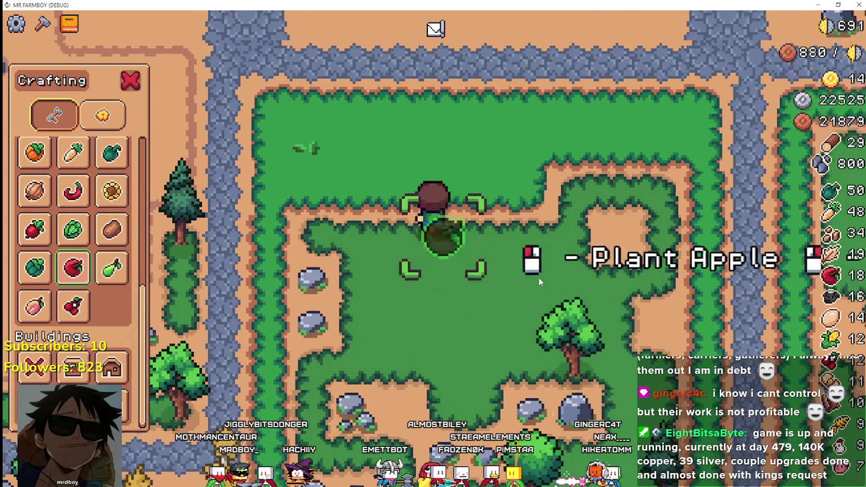
{"action": "key", "text": "w"}
{"action": "key", "text": "a"}
{"action": "left_click", "coordinate": [554, 364]}
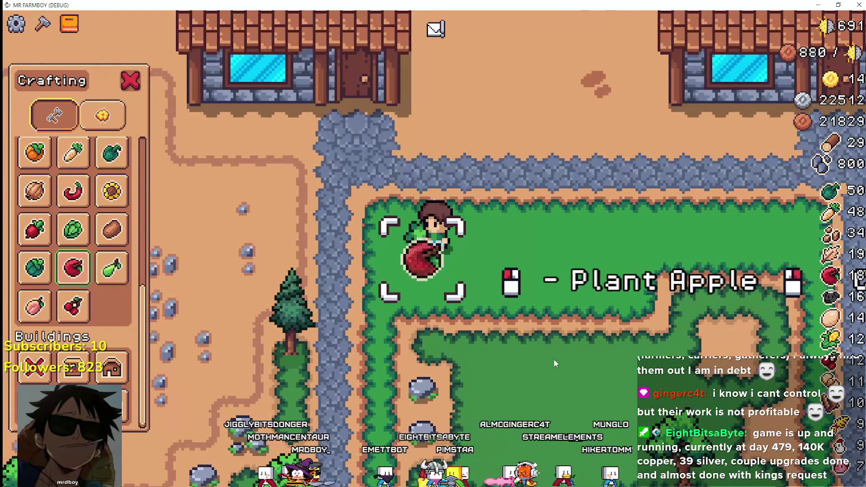
{"action": "key", "text": "d"}
{"action": "key", "text": "a"}
Reselect apple seeds, plant a second apple tree beside the first, and quit the game with F8
{"action": "left_click", "coordinate": [78, 275]}
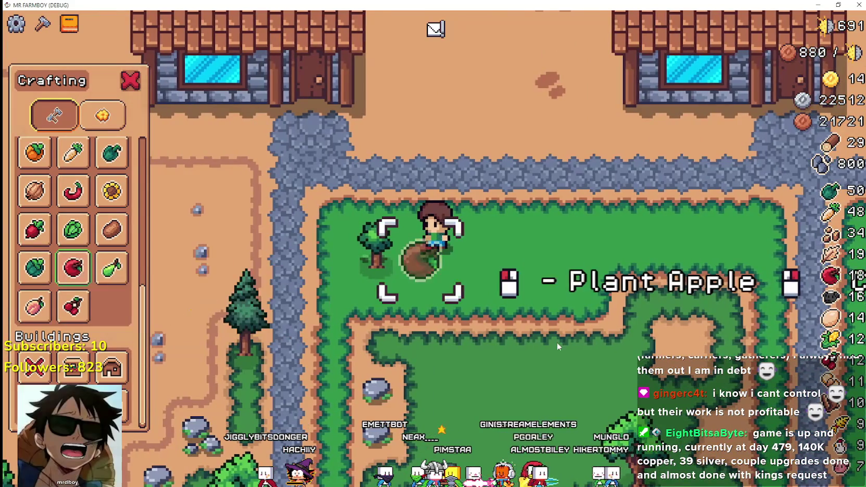
{"action": "key", "text": "a"}
{"action": "key", "text": "d"}
{"action": "key", "text": "d"}
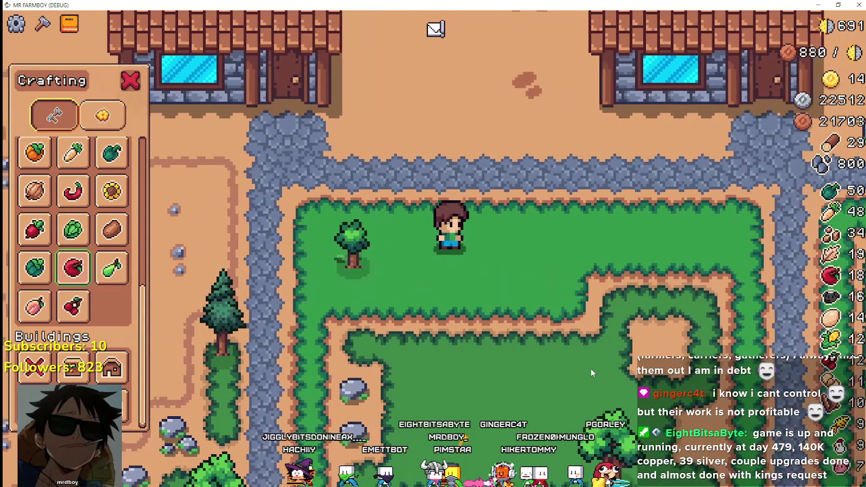
{"action": "key", "text": "a"}
{"action": "key", "text": "d"}
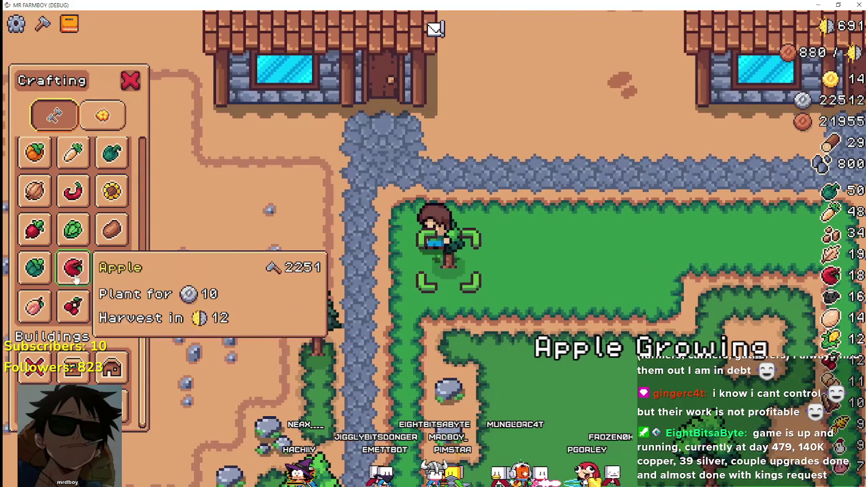
{"action": "key", "text": "d"}
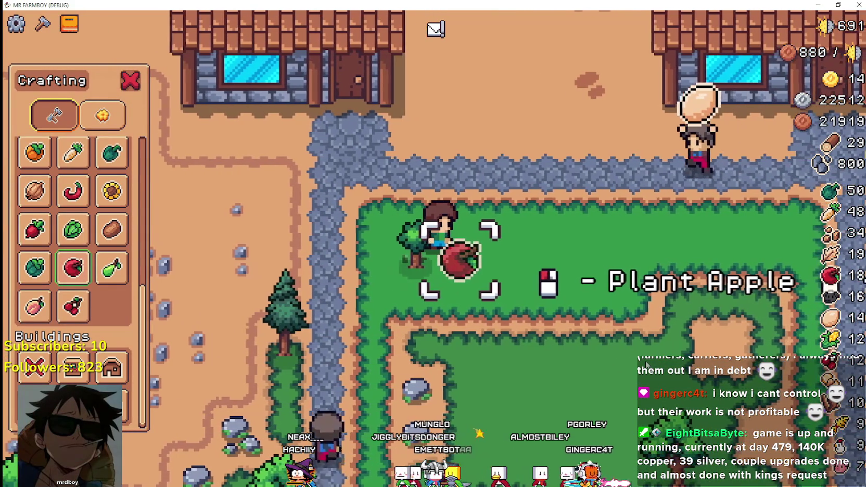
{"action": "left_click", "coordinate": [644, 362]}
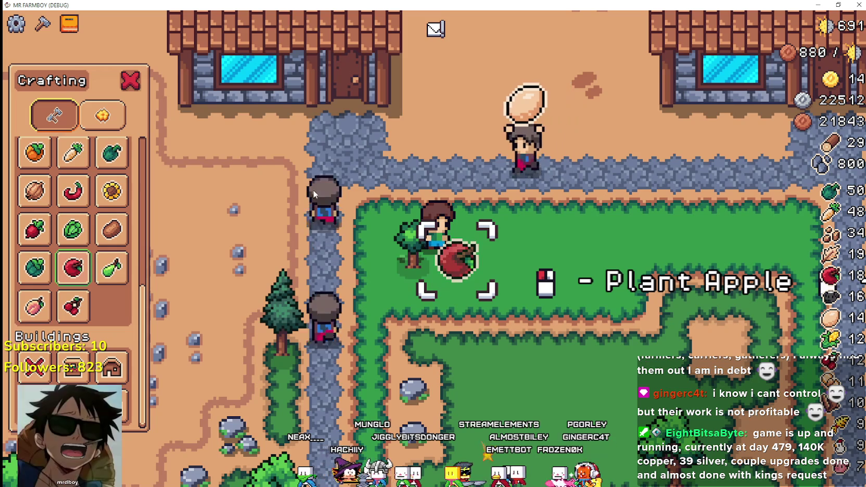
{"action": "key", "text": "F8"}
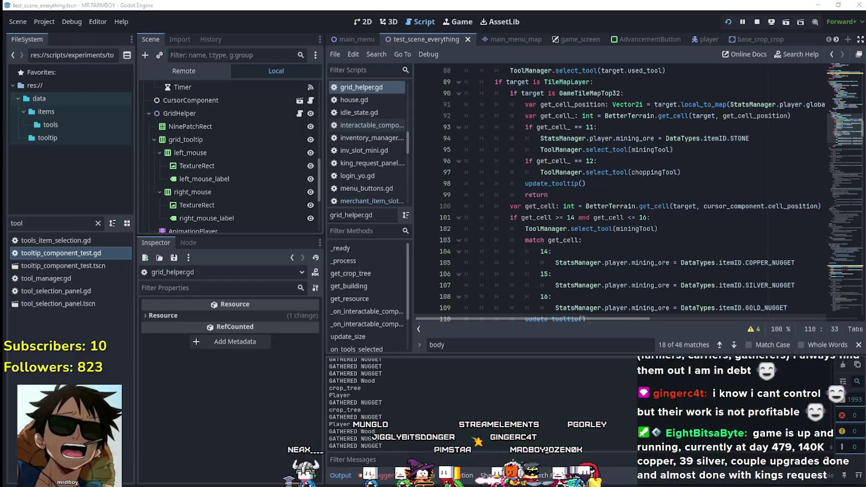
Scroll grid_helper.gd to the match block and select the DataTypes.Types.Crops case for copying
{"action": "left_click_drag", "start_coordinate": [842, 130], "coordinate": [837, 196]}
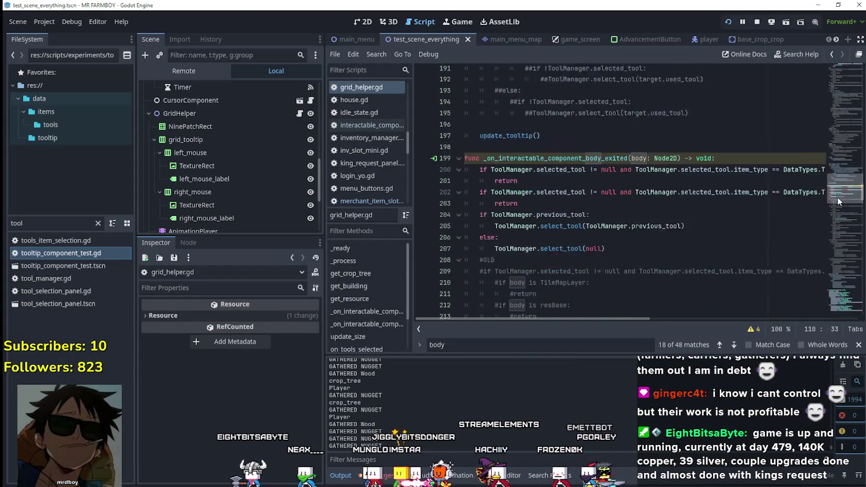
{"action": "left_click_drag", "start_coordinate": [594, 317], "coordinate": [546, 306]}
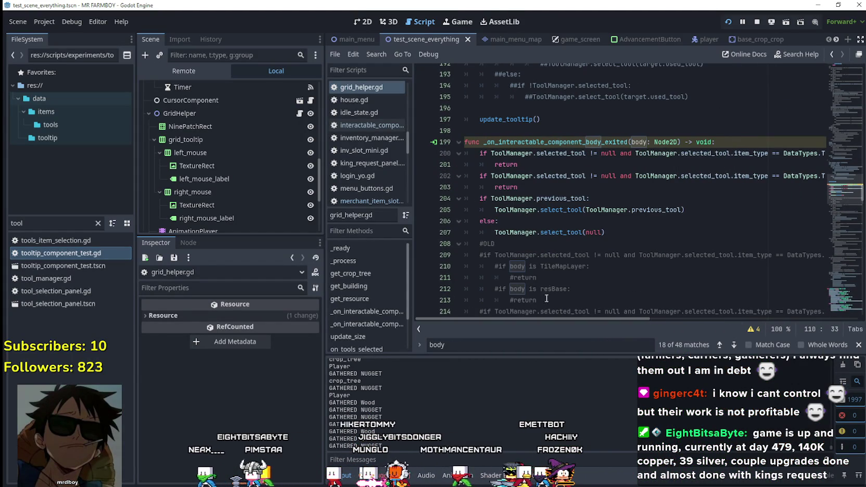
{"action": "left_click_drag", "start_coordinate": [843, 190], "coordinate": [839, 120]}
{"action": "scroll", "scroll_direction": "up", "scroll_amount": 3}
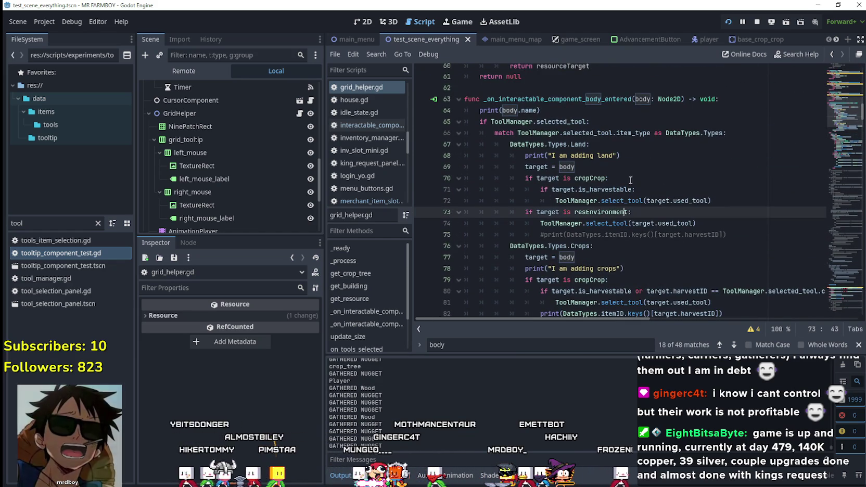
{"action": "double_click", "coordinate": [596, 178]}
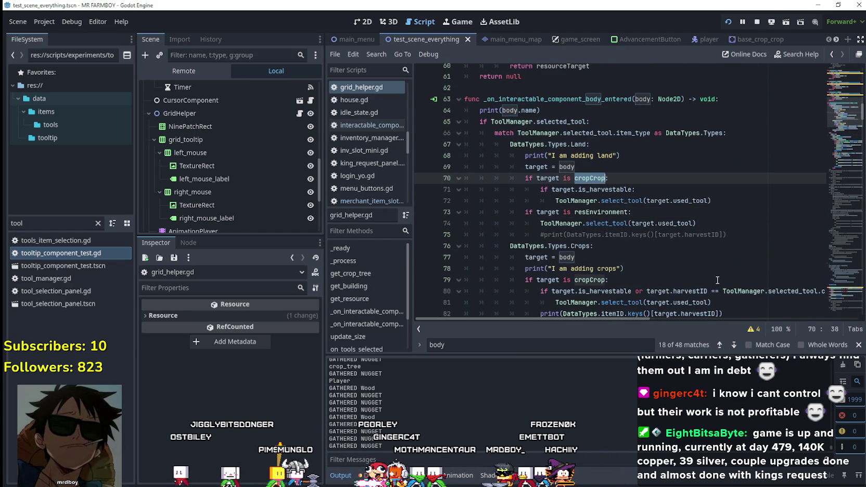
{"action": "scroll", "scroll_direction": "down", "scroll_amount": 3}
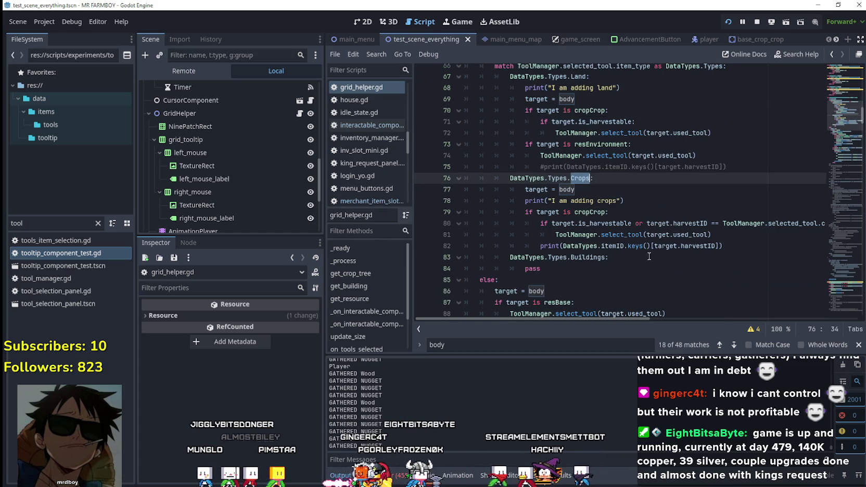
{"action": "scroll", "scroll_direction": "down", "scroll_amount": 3}
{"action": "left_click_drag", "start_coordinate": [742, 218], "coordinate": [480, 167]}
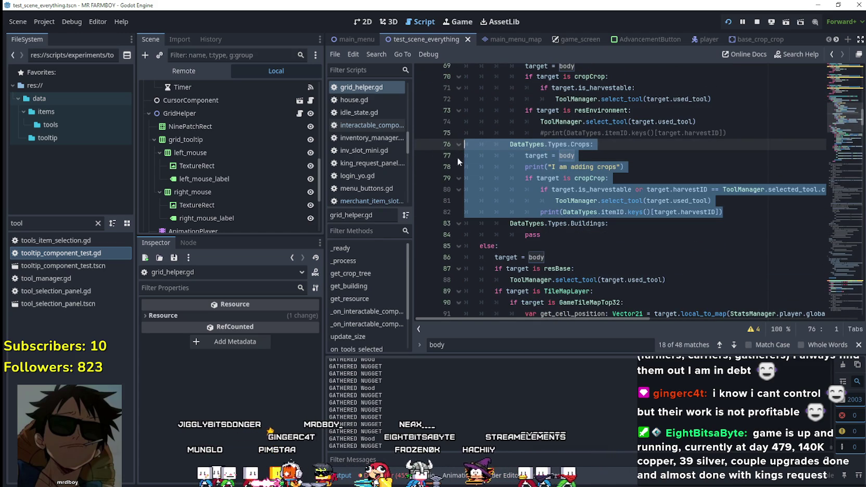
{"action": "left_click", "coordinate": [743, 212]}
Paste a copy of the Crops case below it and rename it to Trees
{"action": "key", "text": "Return"}
{"action": "left_click_drag", "start_coordinate": [578, 212], "coordinate": [556, 223]}
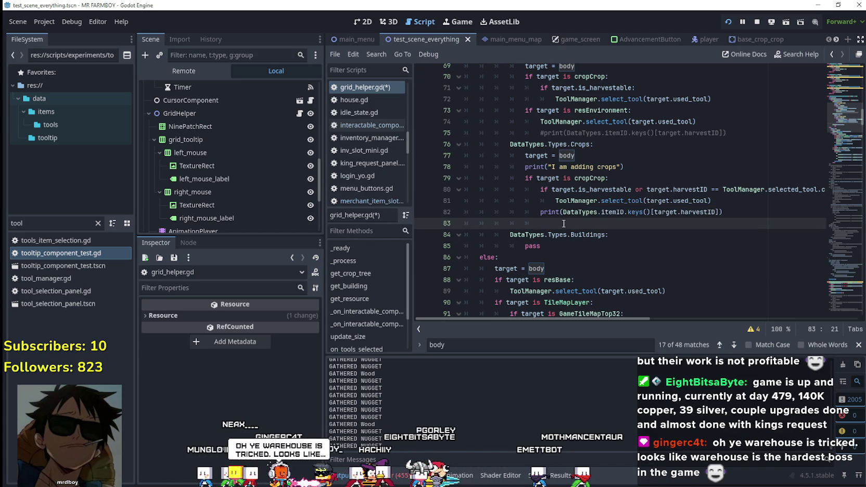
{"action": "key", "text": "ctrl+v"}
{"action": "double_click", "coordinate": [579, 224]}
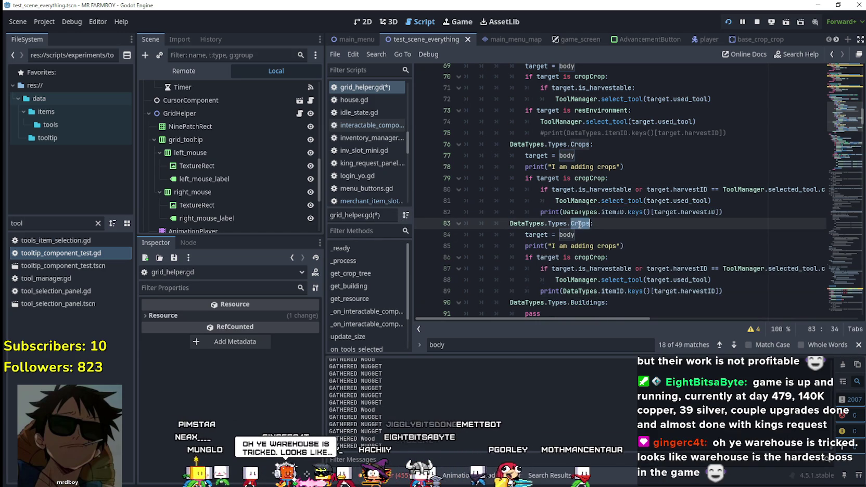
{"action": "type", "text": "ree"}
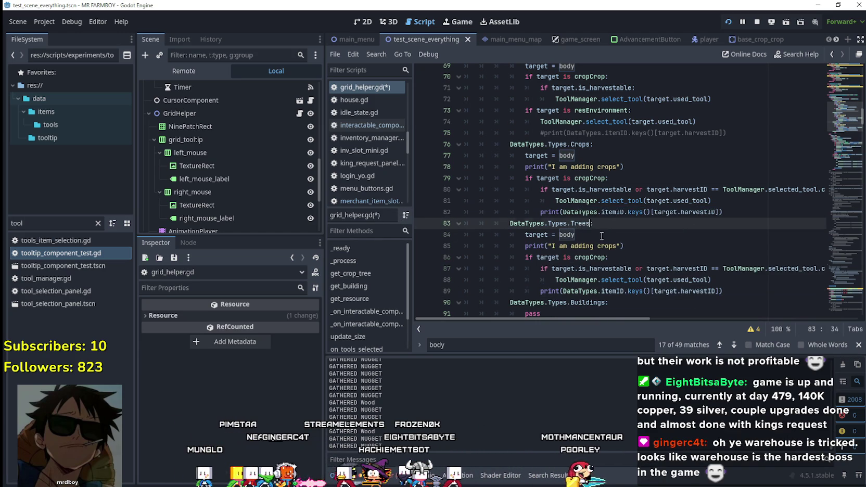
Make the copy print "I am adding trees" and check for cropTree, then close the find bar
{"action": "left_click", "coordinate": [602, 235]}
{"action": "scroll", "scroll_direction": "down", "scroll_amount": 3}
{"action": "double_click", "coordinate": [607, 212]}
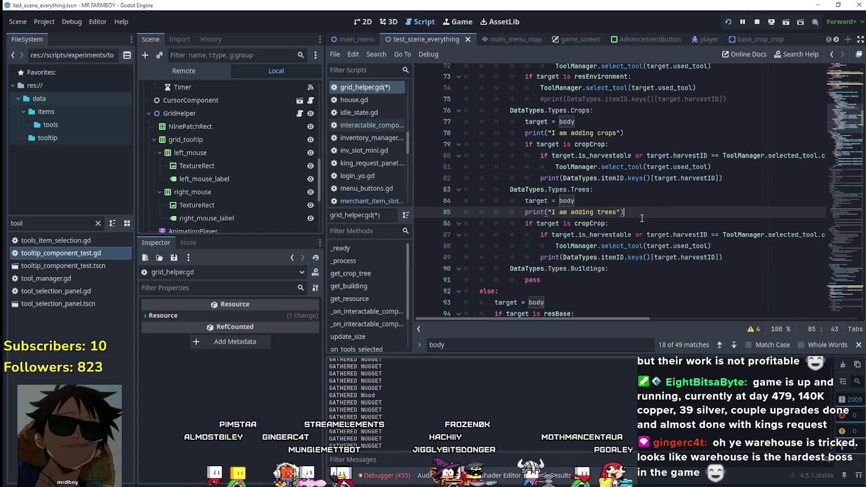
{"action": "left_click", "coordinate": [601, 224]}
{"action": "type", "text": "ro"}
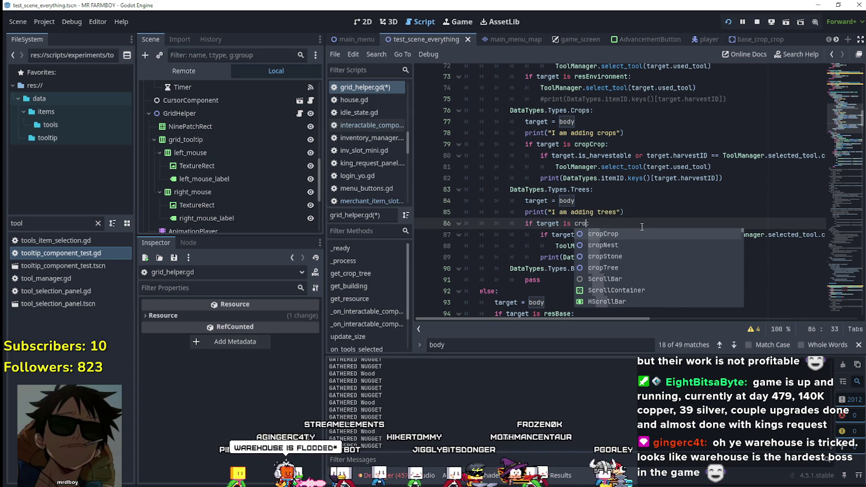
{"action": "key", "text": "Down"}
{"action": "key", "text": "Down"}
{"action": "key", "text": "Down"}
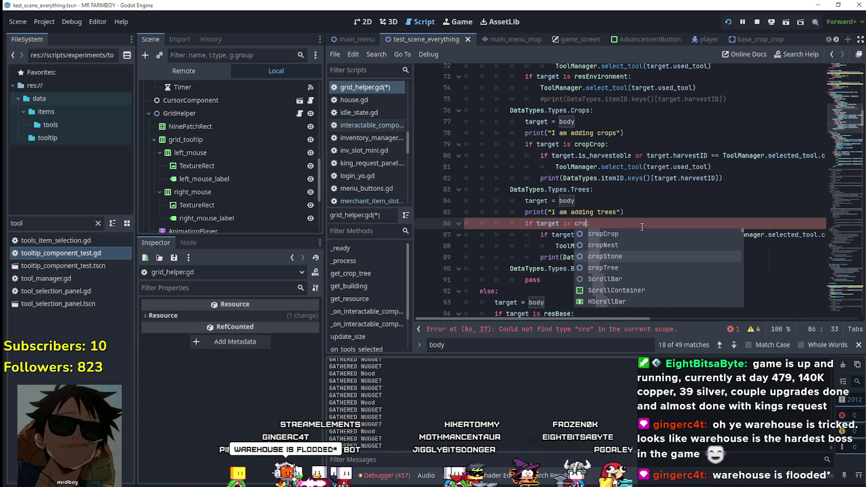
{"action": "key", "text": "Return"}
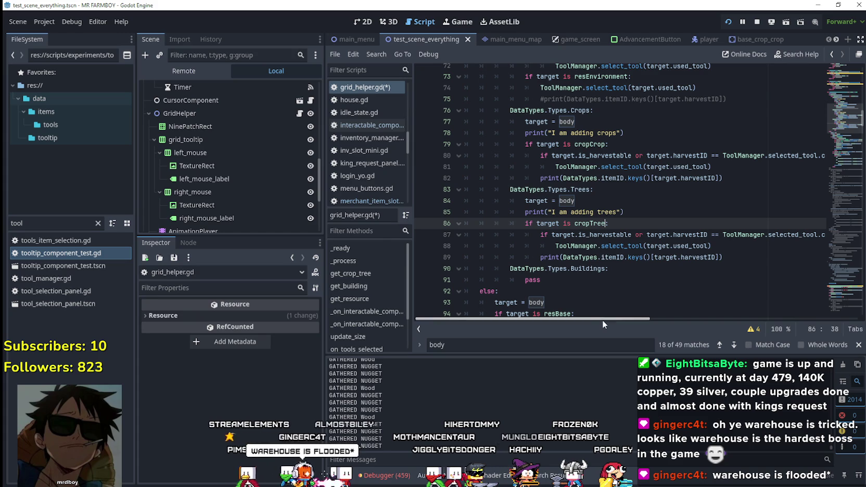
{"action": "left_click", "coordinate": [859, 344]}
Filter the FileSystem for shop_ap and set shop_apple.tres Craft Id to Apple
{"action": "left_click_drag", "start_coordinate": [641, 333], "coordinate": [633, 336]}
{"action": "double_click", "coordinate": [40, 225]}
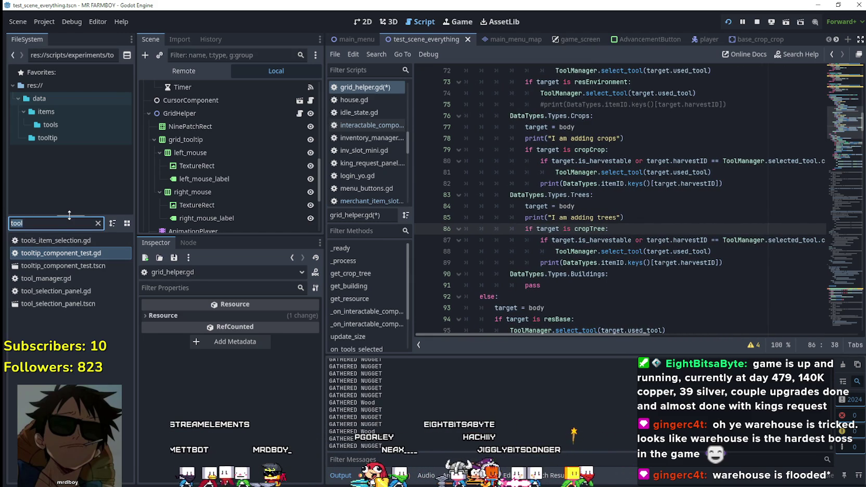
{"action": "type", "text": "shop_a"}
{"action": "type", "text": "p"}
{"action": "left_click", "coordinate": [57, 240]}
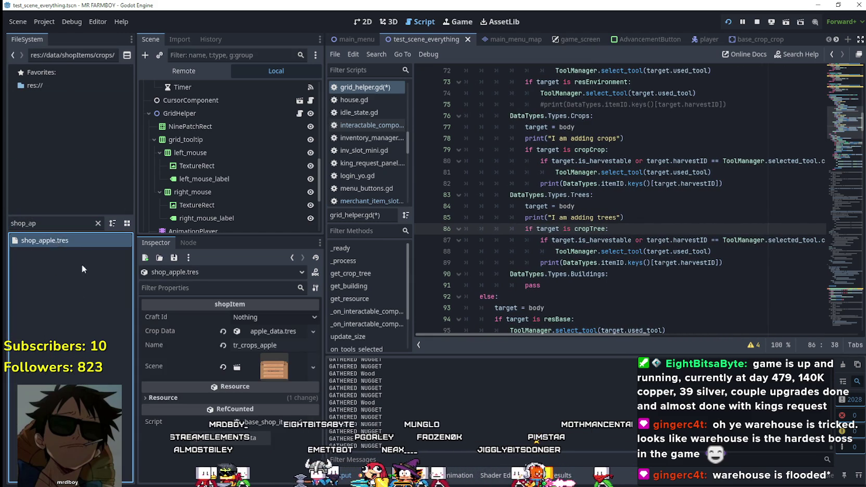
{"action": "left_click", "coordinate": [258, 316]}
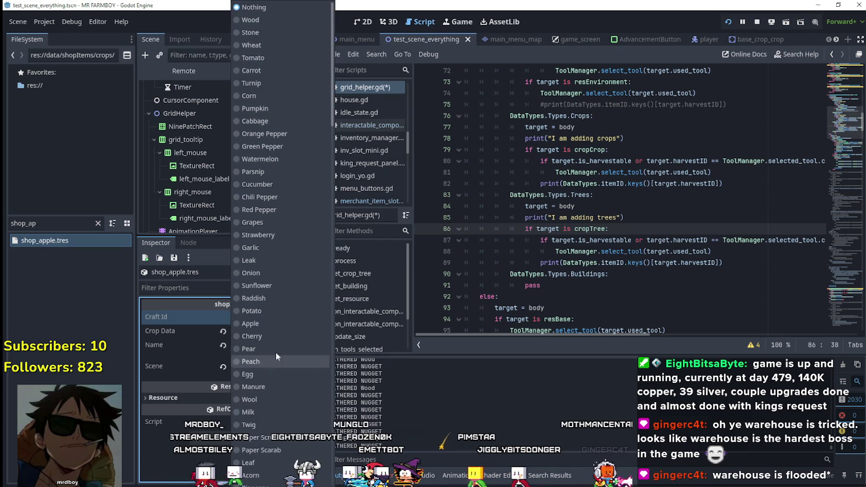
{"action": "left_click", "coordinate": [268, 324]}
Set the Craft Id of shop_cherry.tres to Cherry
{"action": "left_click", "coordinate": [29, 225]}
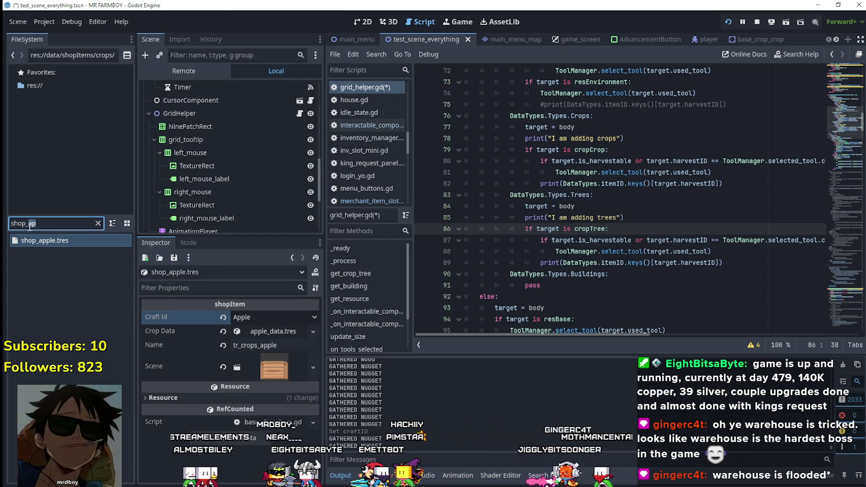
{"action": "type", "text": "ch"}
{"action": "left_click", "coordinate": [51, 241]}
{"action": "left_click", "coordinate": [246, 317]}
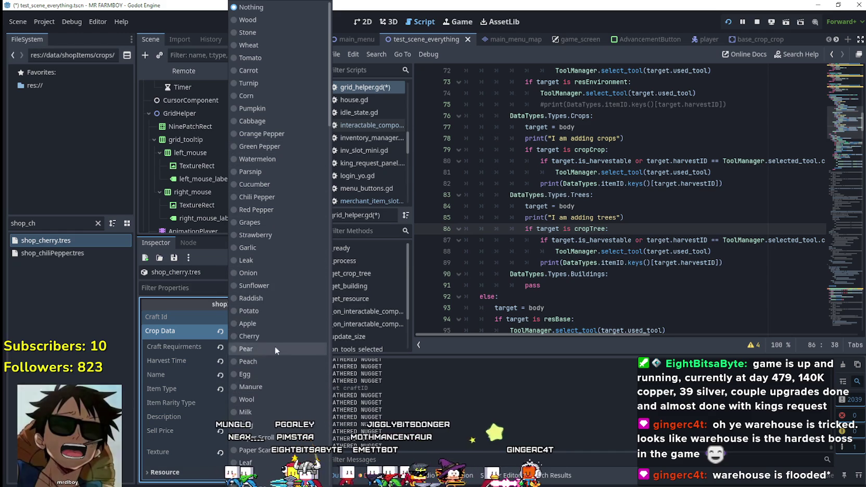
{"action": "left_click", "coordinate": [264, 335]}
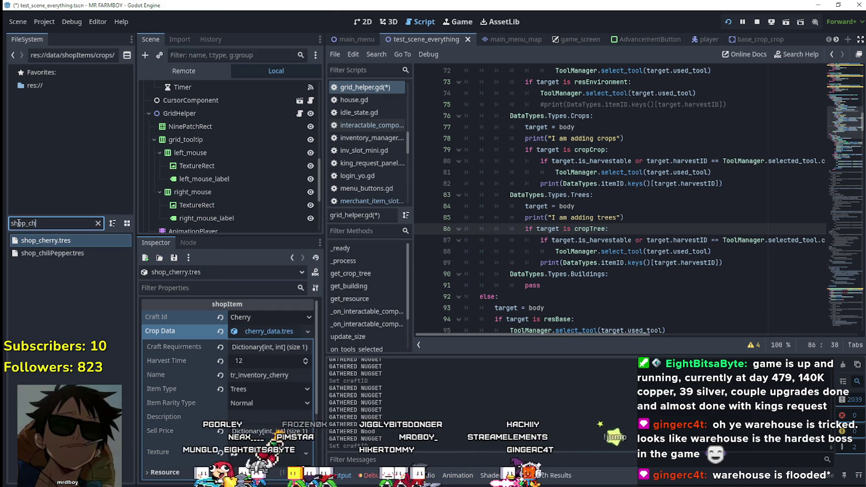
Set the Craft Id of shop_pear.tres to Pear
{"action": "key", "text": "BackSpace"}
{"action": "key", "text": "BackSpace"}
{"action": "key", "text": "BackSpace"}
{"action": "type", "text": "_p"}
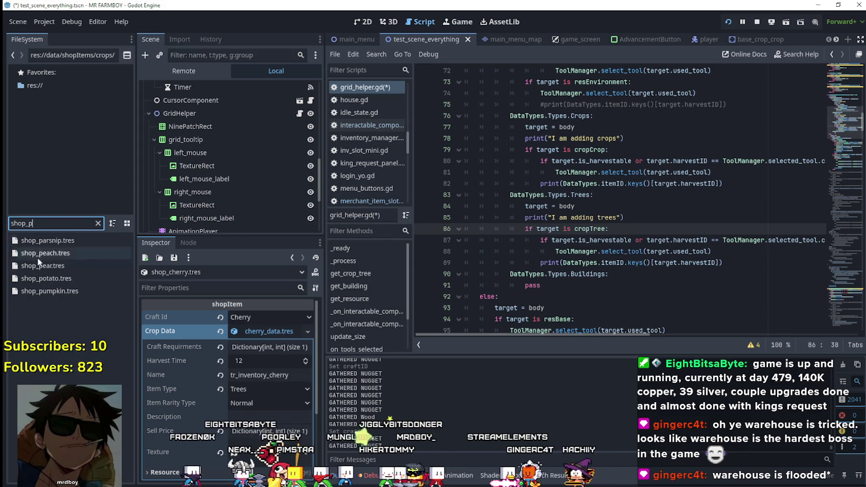
{"action": "left_click", "coordinate": [48, 267]}
{"action": "left_click", "coordinate": [282, 321]}
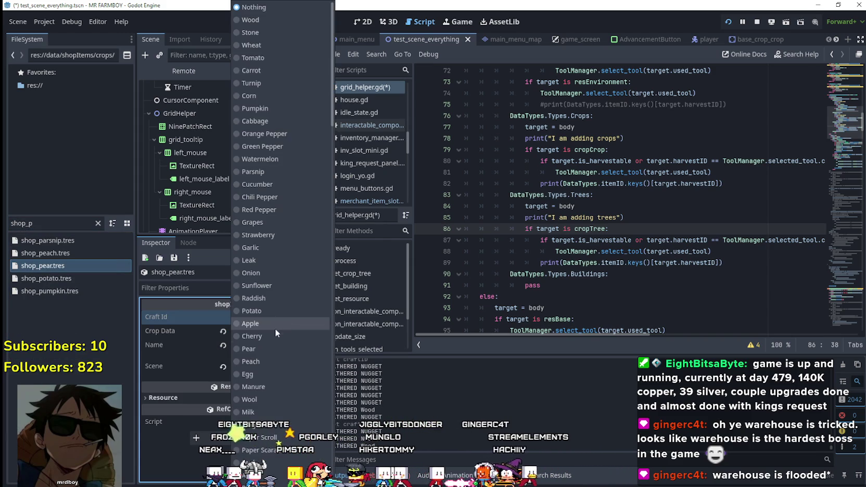
{"action": "left_click", "coordinate": [270, 352]}
Open shop_peach.tres and bring up its Craft Id choices
{"action": "left_click", "coordinate": [34, 223]}
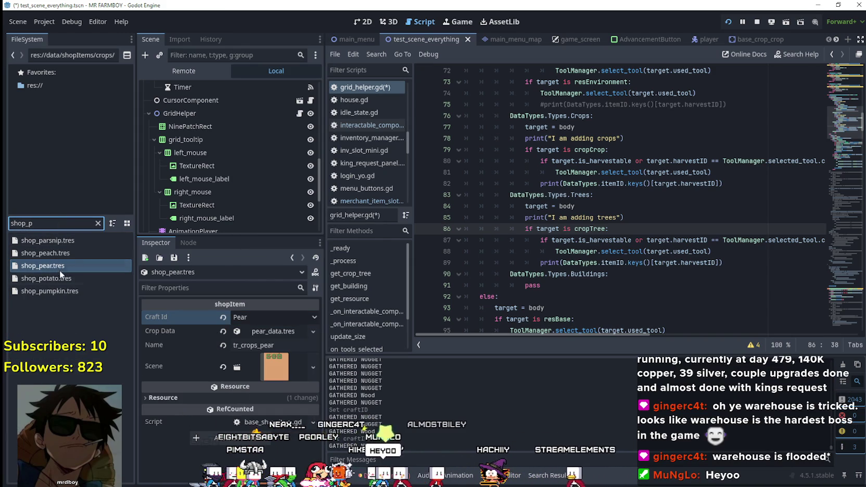
{"action": "left_click", "coordinate": [71, 255]}
{"action": "left_click", "coordinate": [258, 316]}
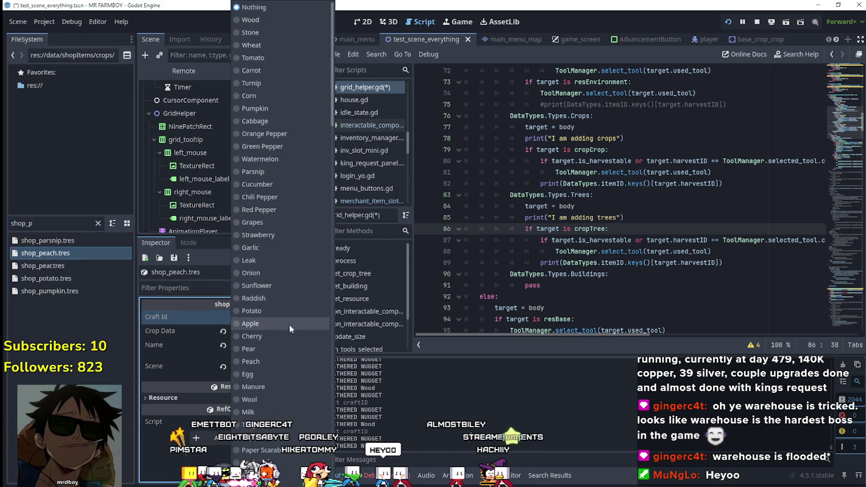